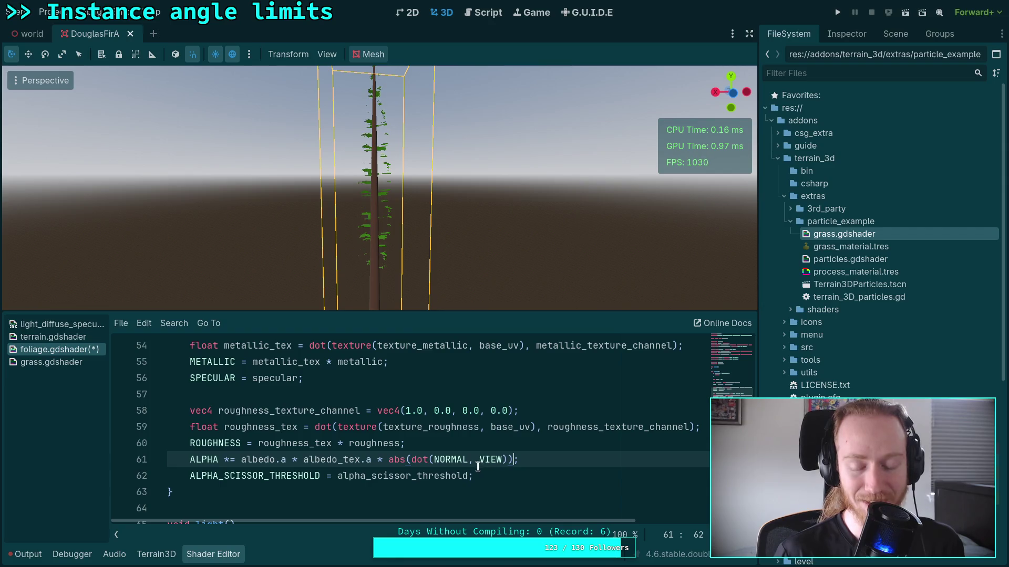
Step: Show the foliage.gdshader resource in the Inspector next to its ALPHA abs(dot(NORMAL, VIEW)) code
{"action": "key", "text": "Left"}
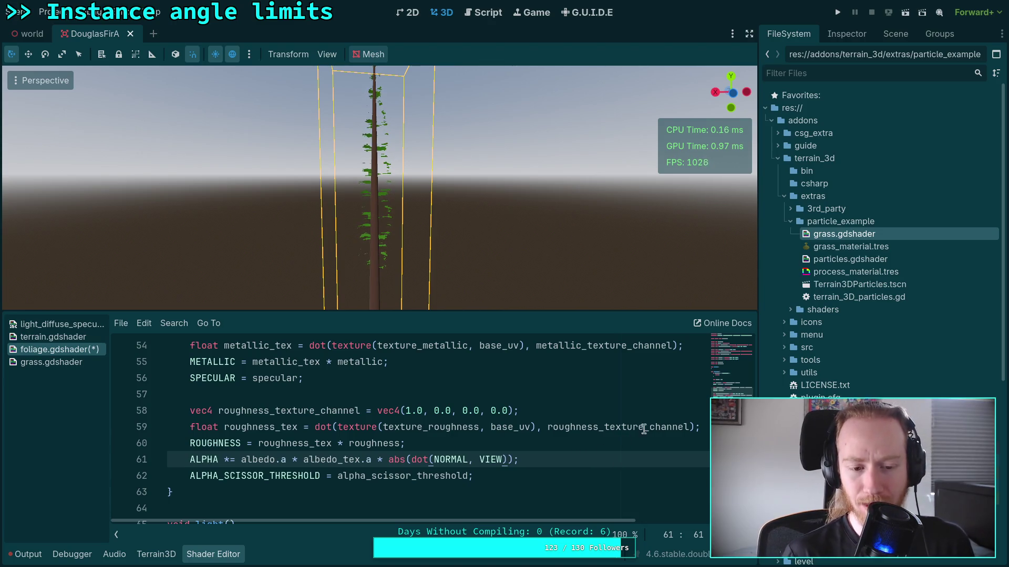
{"action": "left_click", "coordinate": [846, 34]}
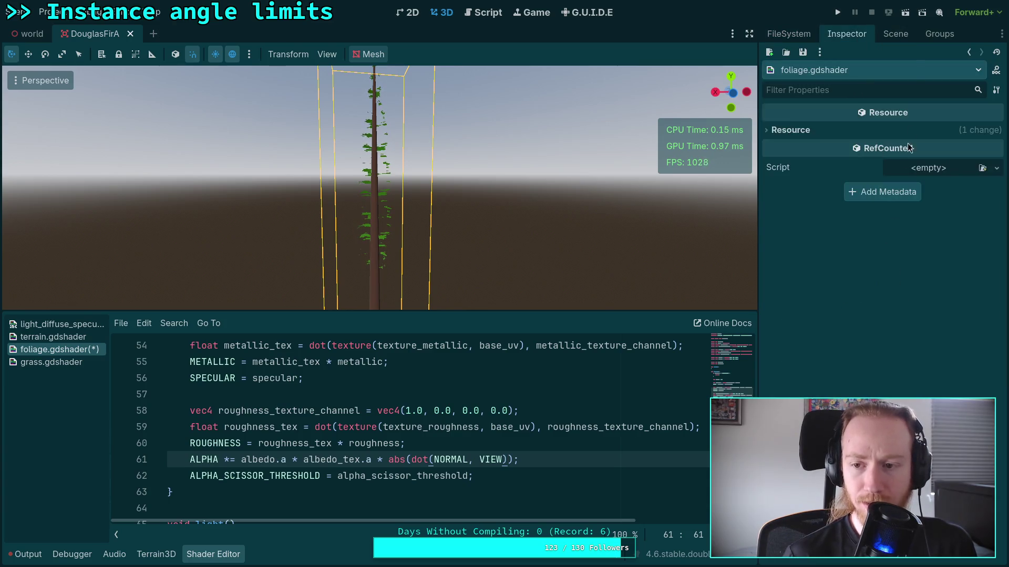
Step: Select LOD0, test lower Alpha Scissor Thresh values (keeping 0.511), then delete abs on line 61
{"action": "left_click", "coordinate": [895, 34]}
{"action": "left_click", "coordinate": [815, 101]}
{"action": "left_click", "coordinate": [820, 89]}
{"action": "left_click", "coordinate": [843, 39]}
{"action": "scroll", "coordinate": [830, 368], "scroll_direction": "down", "scroll_amount": 3}
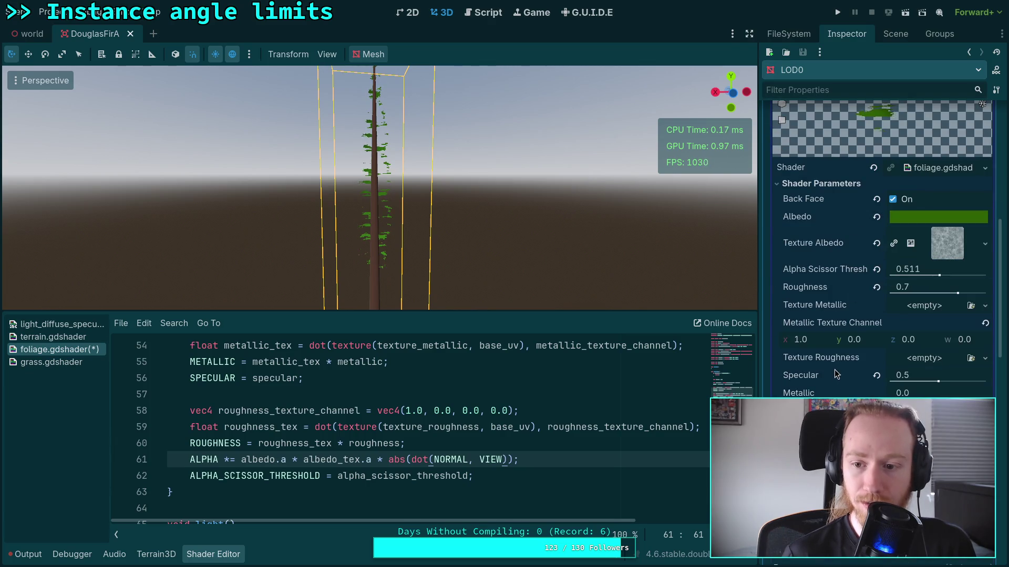
{"action": "mouse_move", "coordinate": [939, 275]}
{"action": "left_mouse_down"}
{"action": "mouse_move", "coordinate": [927, 275]}
{"action": "mouse_move", "coordinate": [939, 275]}
{"action": "left_mouse_up"}
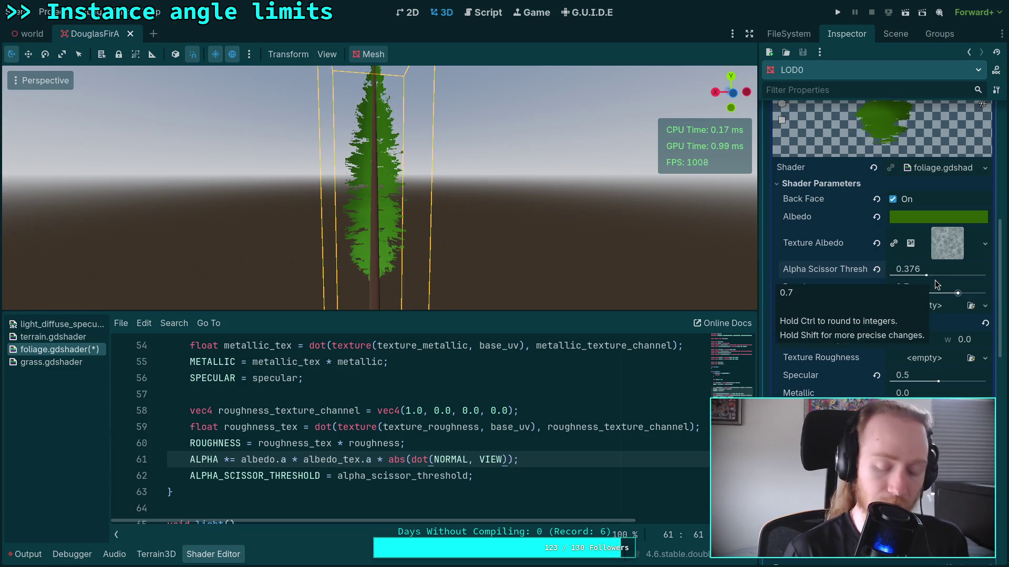
{"action": "left_click", "coordinate": [388, 459]}
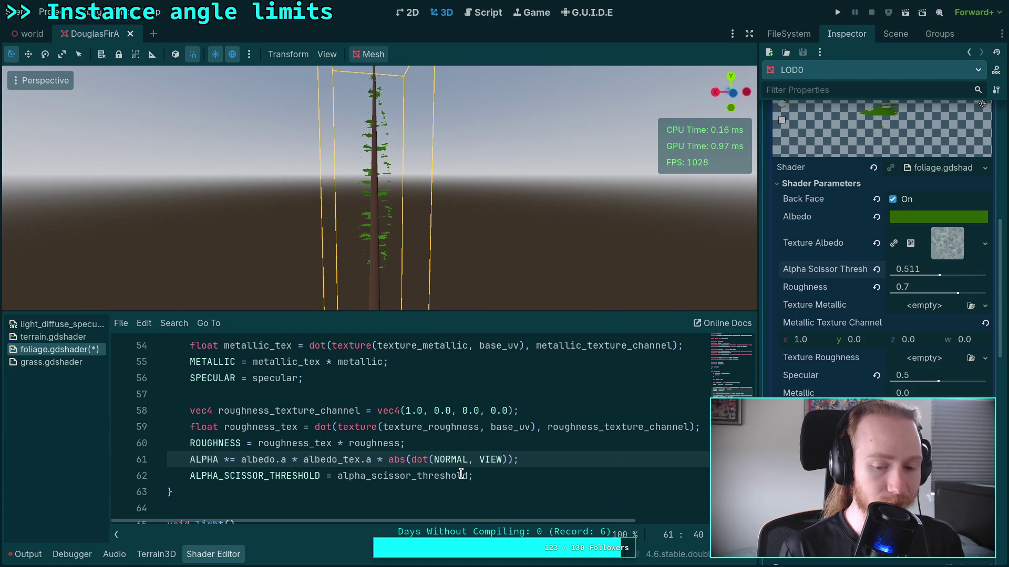
{"action": "key", "text": "Delete"}
{"action": "key", "text": "Delete"}
{"action": "key", "text": "Delete"}
Step: Rewrite line 61 as clamp(dot(NORMAL, VIEW) + 0.1, 0.0, 1.0), then start adjusting the offset
{"action": "type", "text": "clamp"}
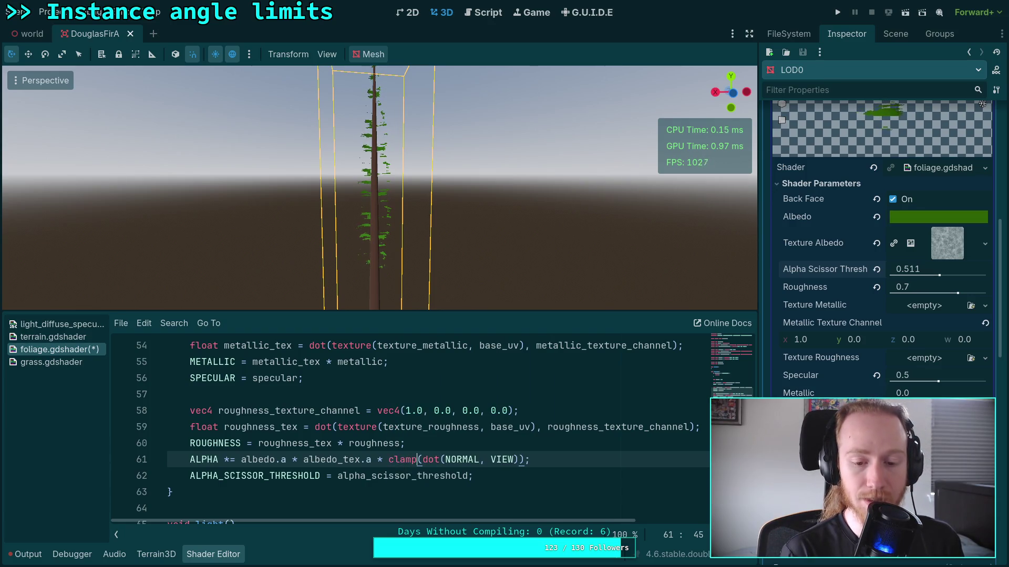
{"action": "left_click", "coordinate": [514, 459]}
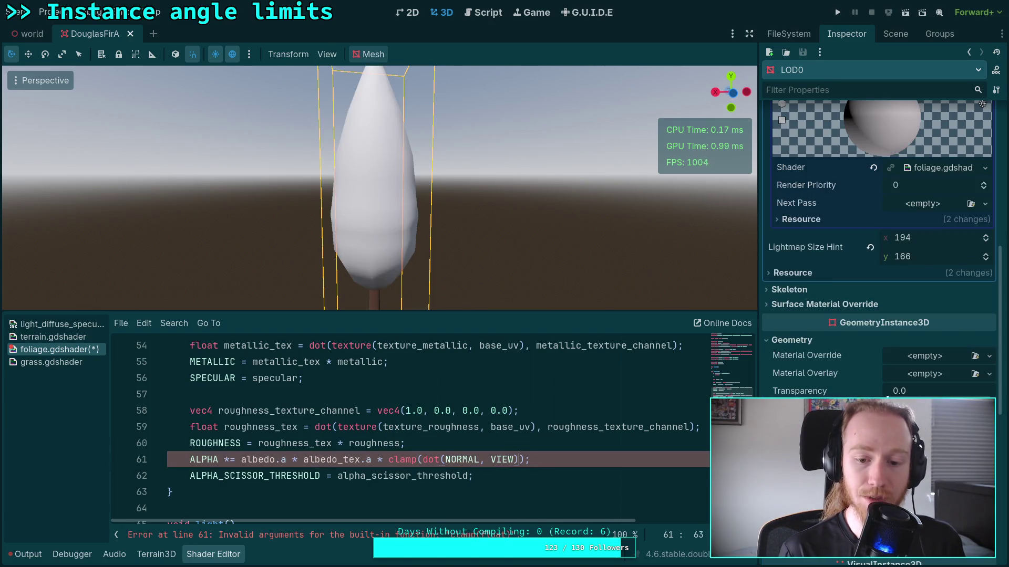
{"action": "type", "text": "+ "}
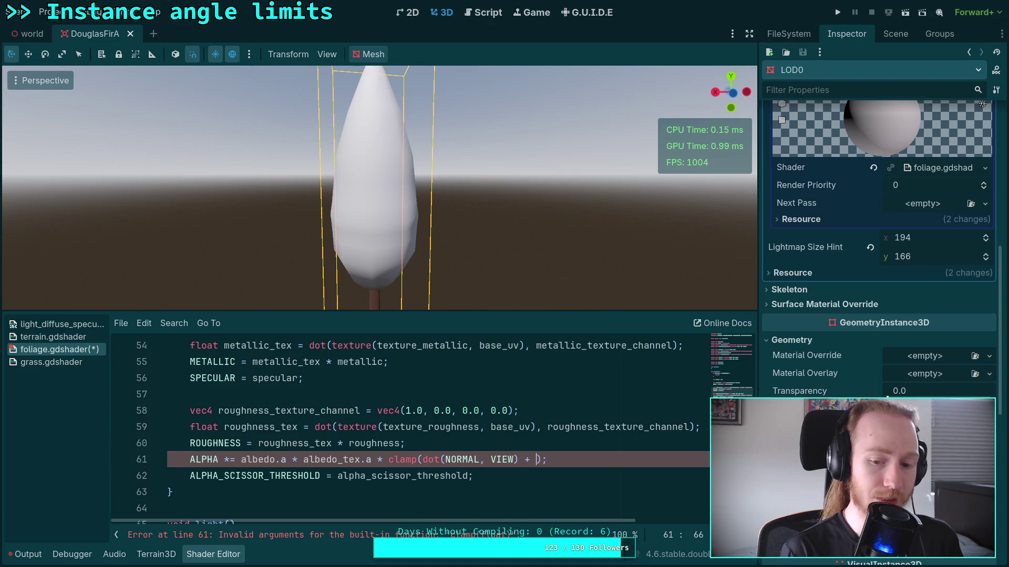
{"action": "type", "text": "0.1,"}
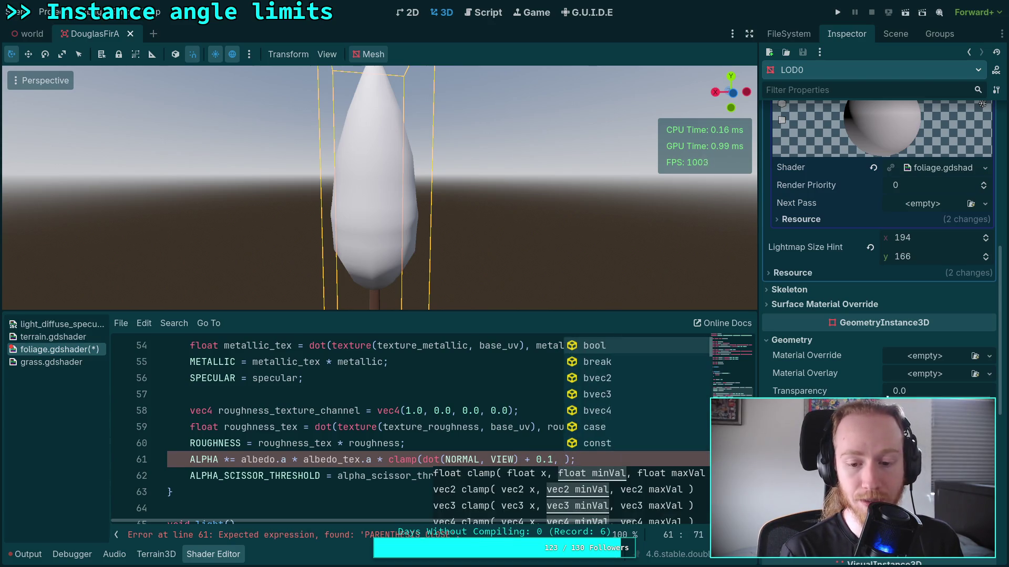
{"action": "double_click", "coordinate": [397, 459]}
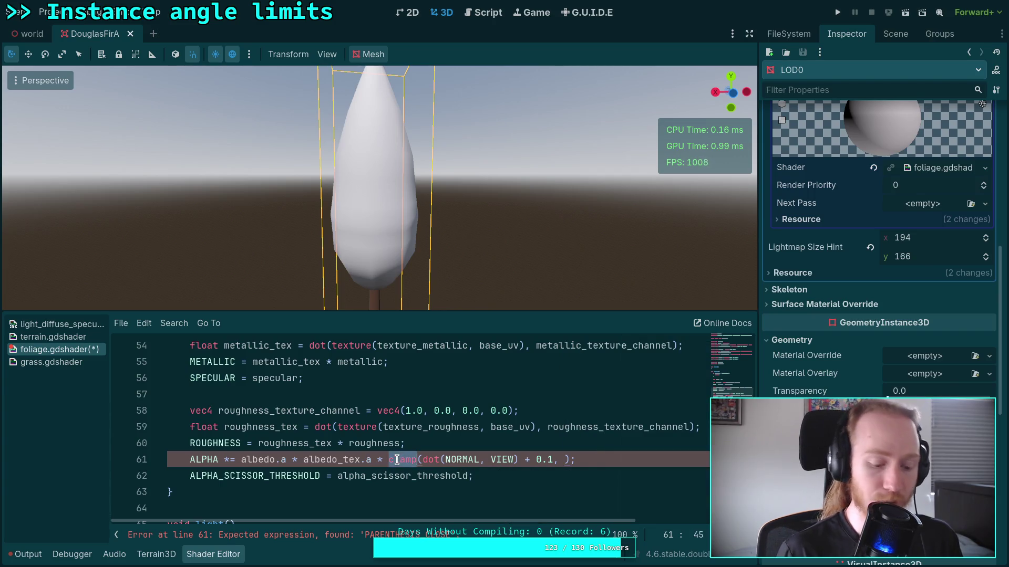
{"action": "type", "text": "cl"}
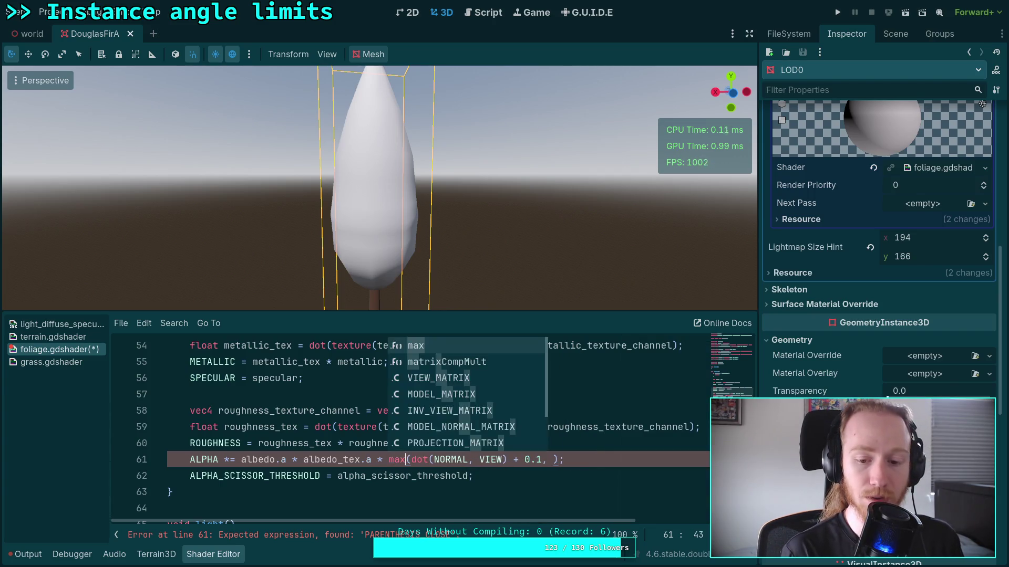
{"action": "type", "text": "amp"}
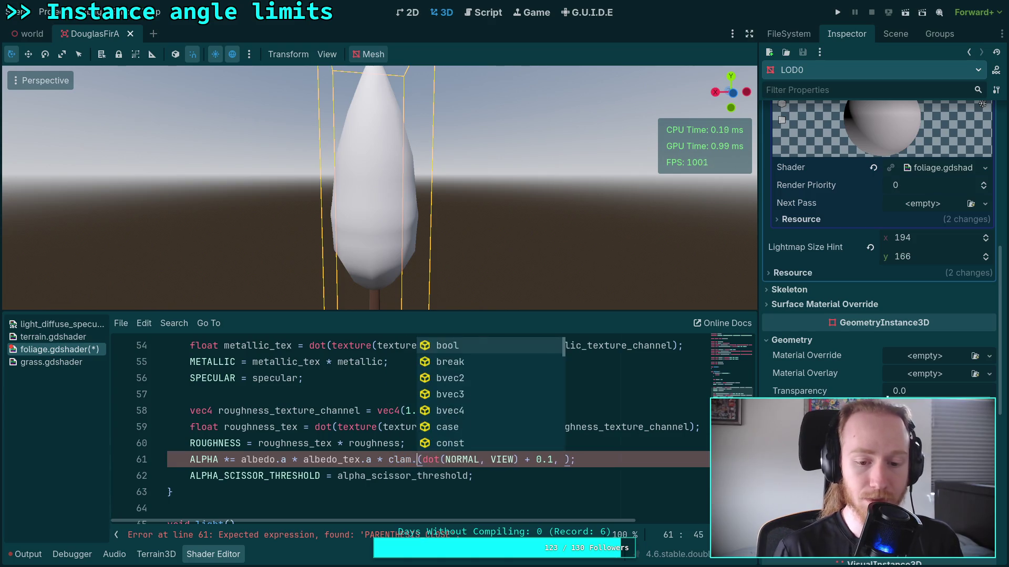
{"action": "left_click", "coordinate": [565, 458]}
{"action": "type", "text": "0.0, 1.0"}
{"action": "key", "text": "Right"}
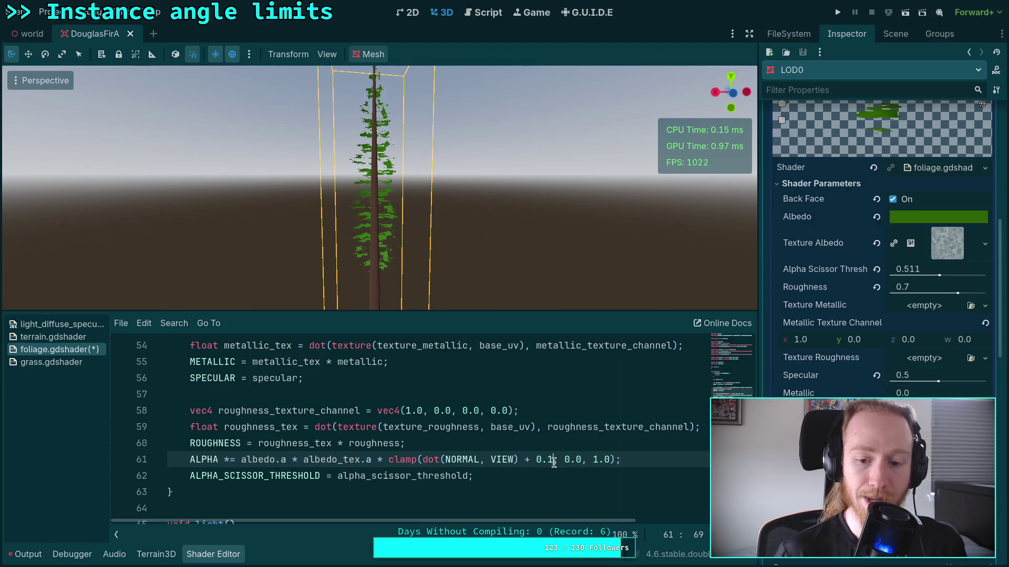
{"action": "key", "text": "BackSpace"}
{"action": "type", "text": "2"}
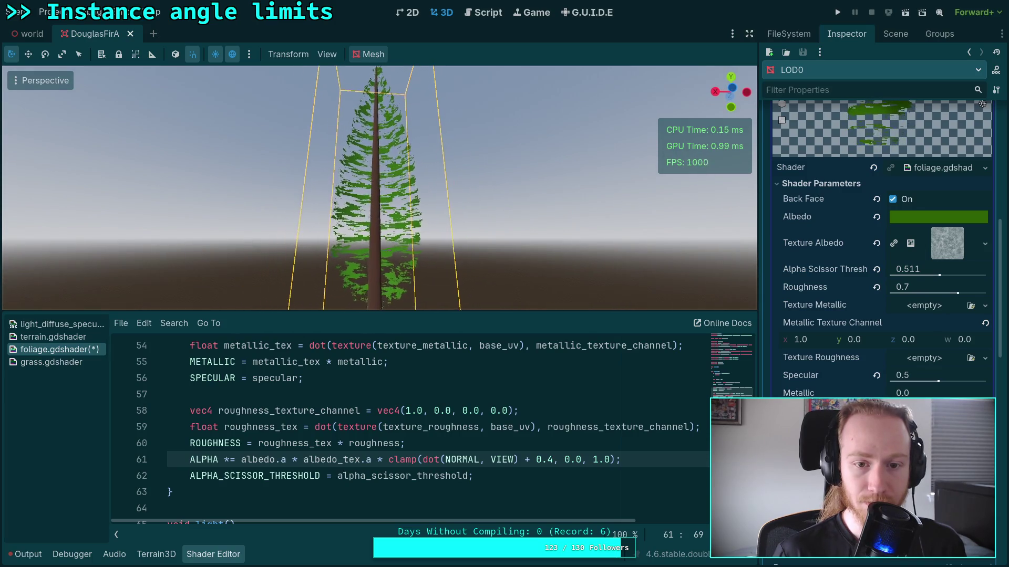
Step: Try an offset of 0.5 on line 61, then settle on 0.3
{"action": "key", "text": "BackSpace"}
{"action": "type", "text": "5"}
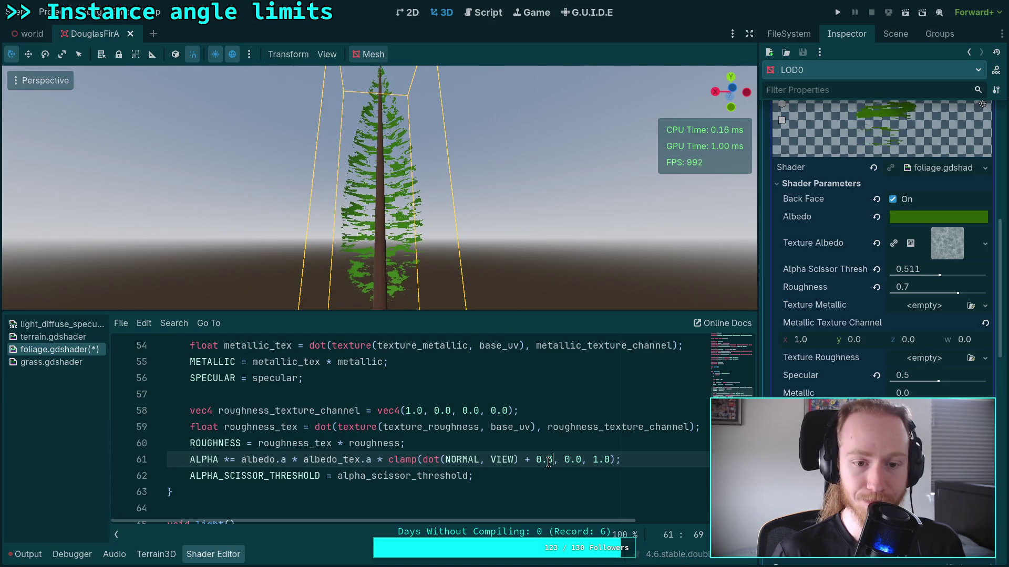
{"action": "key", "text": "BackSpace"}
{"action": "type", "text": "3"}
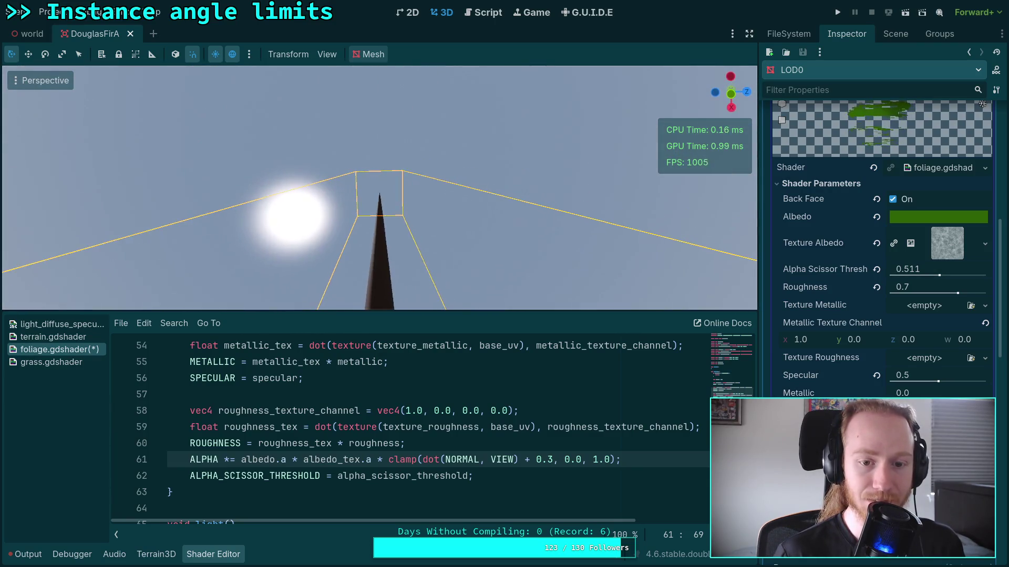
{"action": "scroll", "coordinate": [378, 187], "scroll_direction": "down", "scroll_amount": 3}
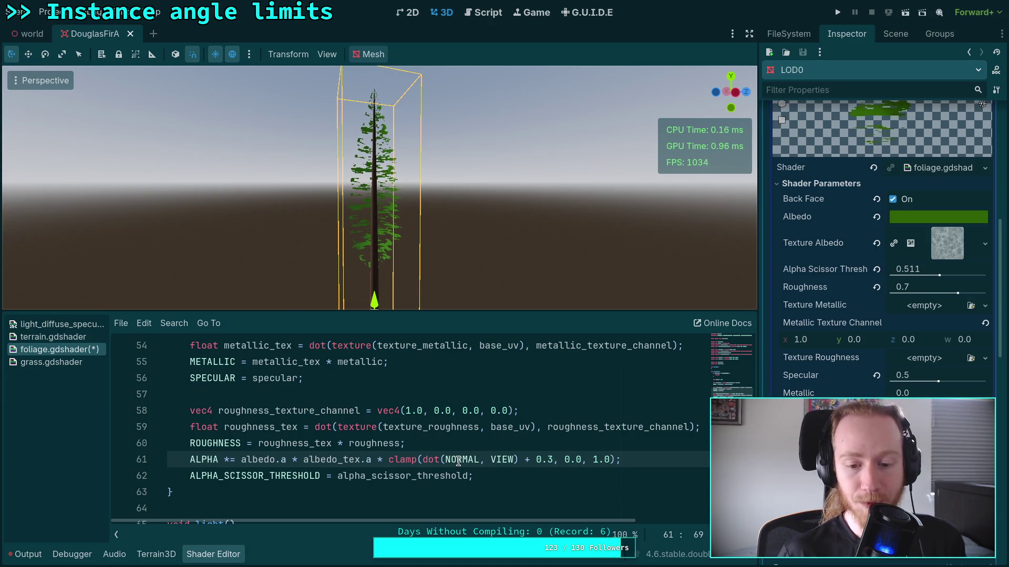
Step: Switch the viewport to Rear Orthogonal to see the fir side-on
{"action": "left_click", "coordinate": [477, 459]}
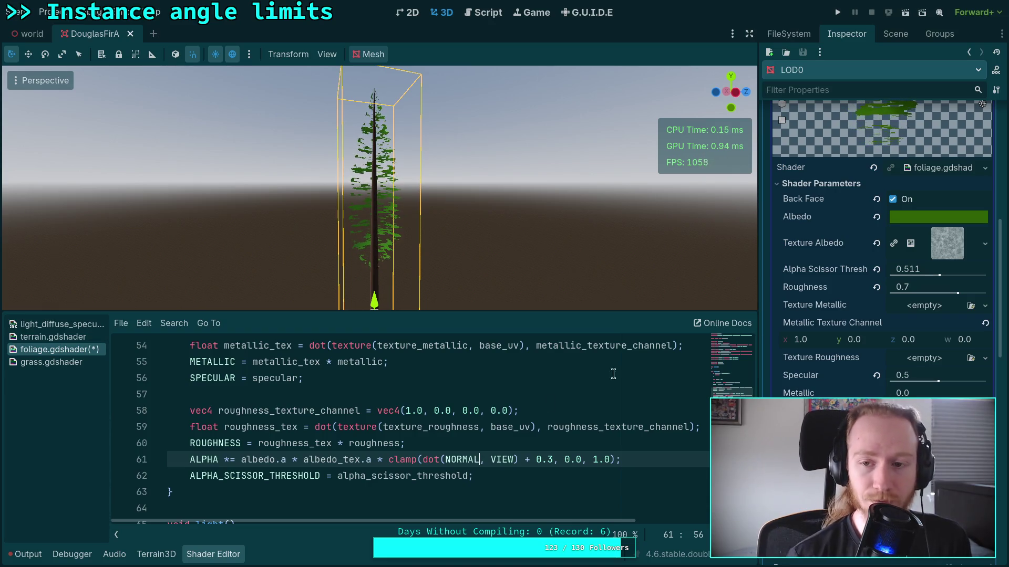
{"action": "left_click", "coordinate": [721, 98]}
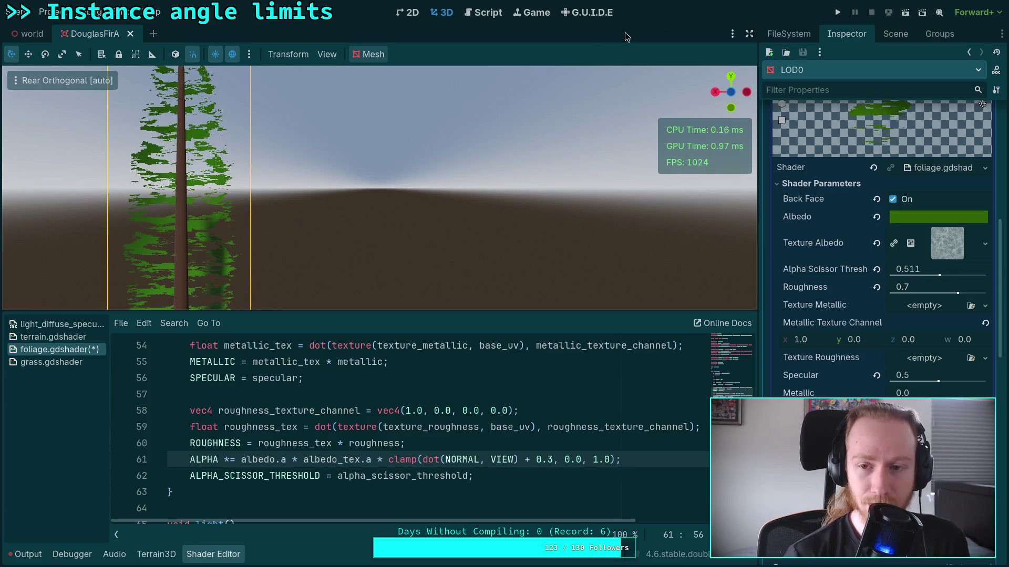
Step: Snap the viewport to Front Orthogonal so the tree appears beside the sun glow
{"action": "left_click", "coordinate": [731, 92]}
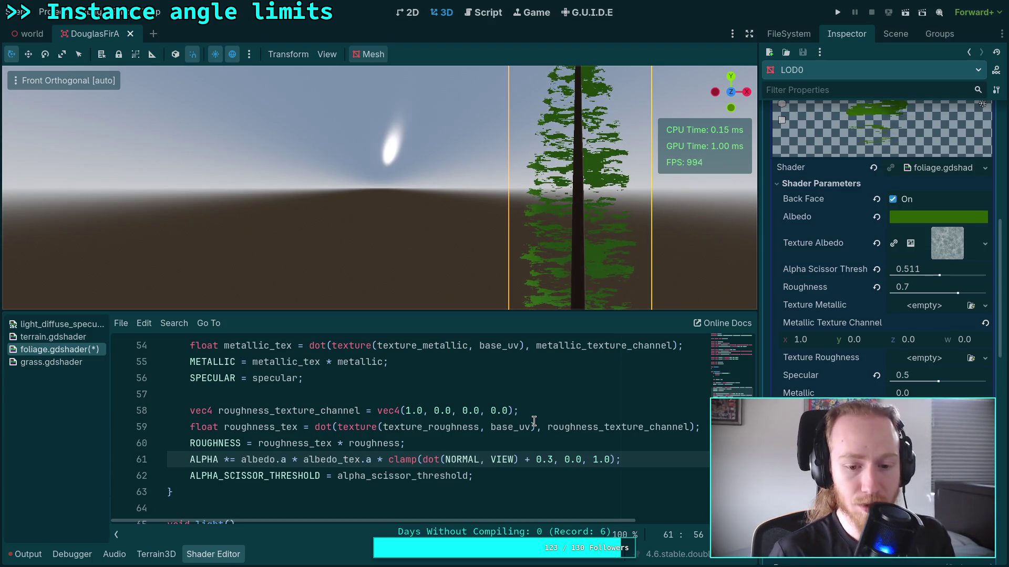
Step: Insert a blank line after the ROUGHNESS line
{"action": "left_click", "coordinate": [498, 439]}
{"action": "key", "text": "Return"}
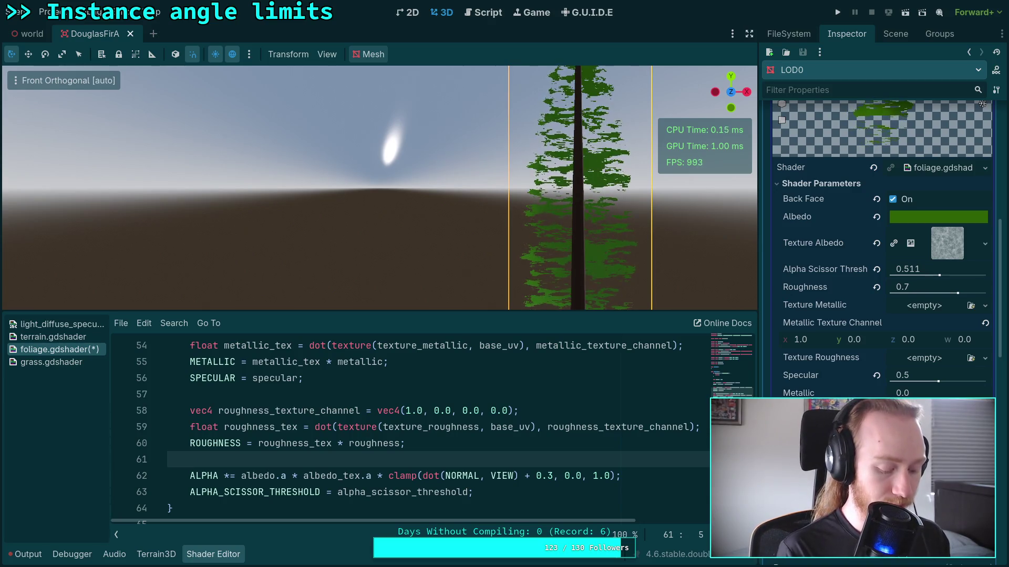
{"action": "key", "text": "ctrl+space"}
{"action": "key", "text": "Escape"}
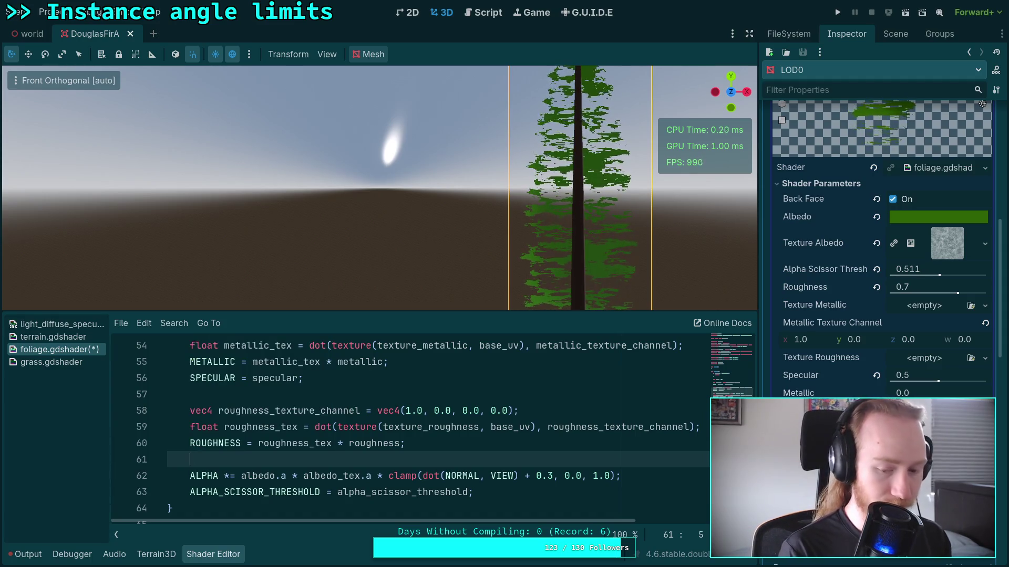
Step: Change the ALPHA line's dot product to use NORMAL.xz and VIEW.xz
{"action": "left_click", "coordinate": [480, 474]}
{"action": "type", "text": "."}
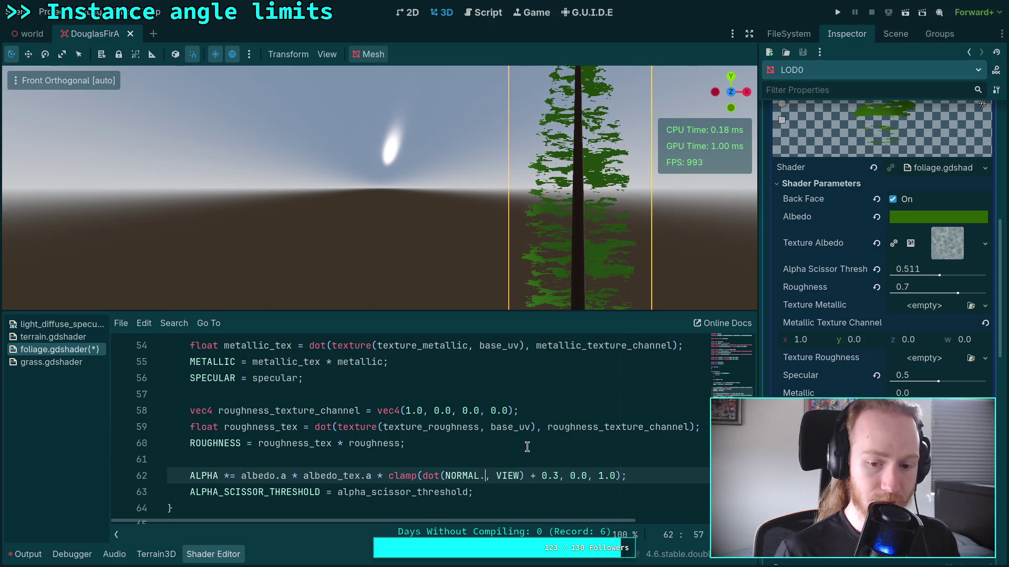
{"action": "type", "text": "xz"}
{"action": "left_click", "coordinate": [527, 476]}
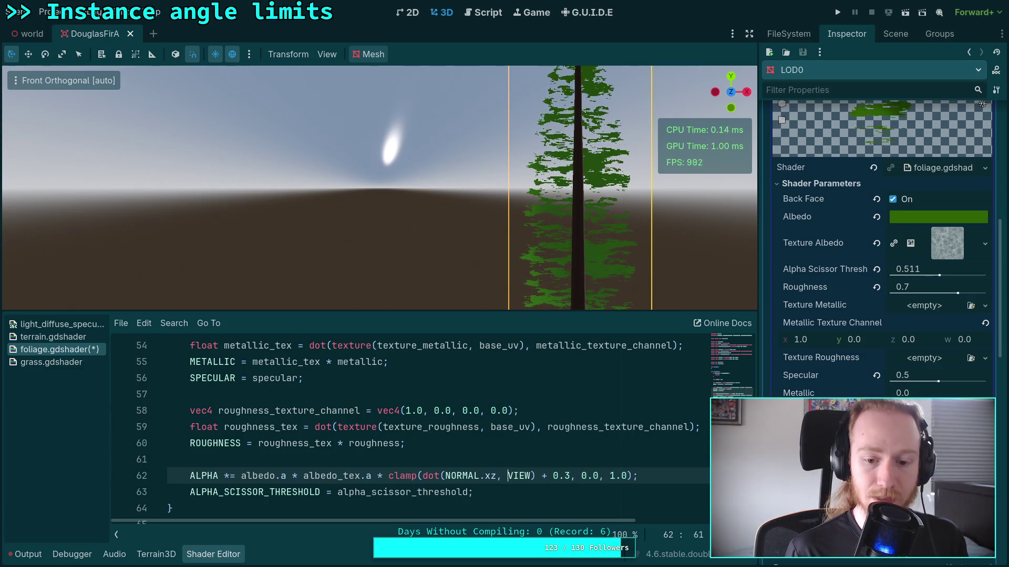
{"action": "key", "text": "Right"}
{"action": "type", "text": ".xz"}
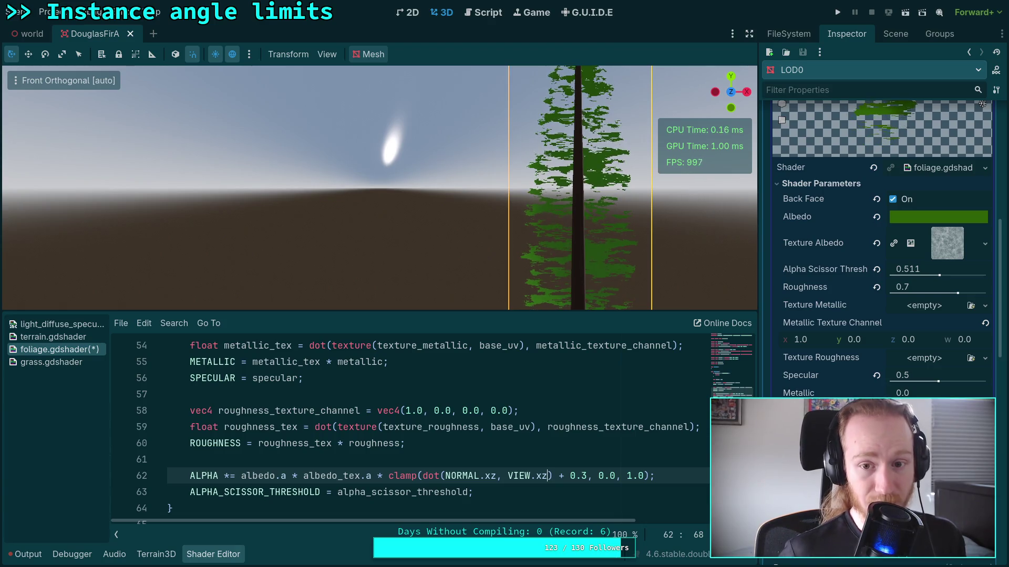
{"action": "mouse_move", "coordinate": [504, 254]}
{"action": "left_mouse_down"}
{"action": "mouse_move", "coordinate": [496, 240]}
{"action": "mouse_move", "coordinate": [570, 196]}
{"action": "left_mouse_up"}
Step: Frame the whole fir and orbit around it to inspect the xz-based foliage alpha
{"action": "key", "text": "f"}
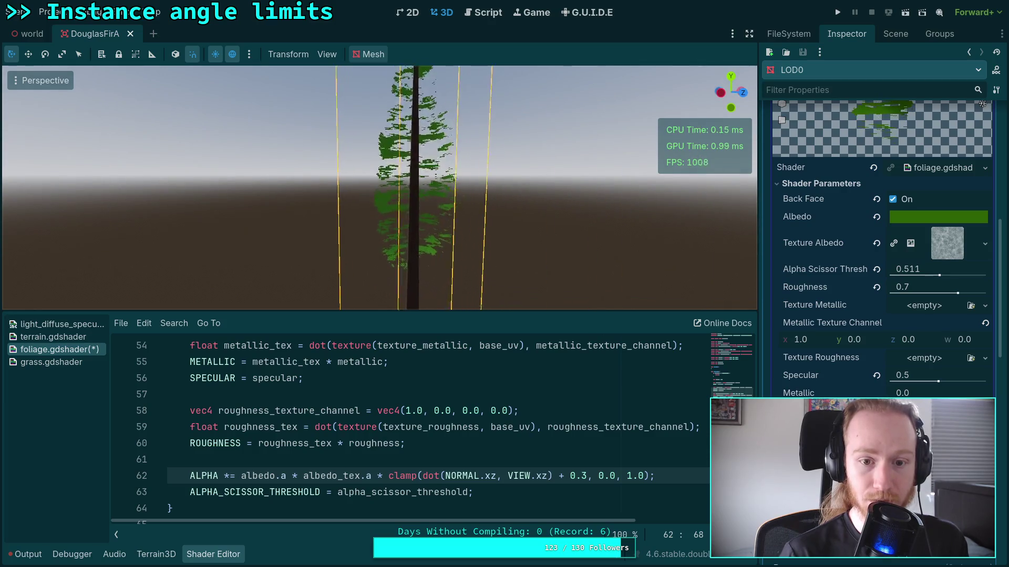
{"action": "key", "text": "KP_2"}
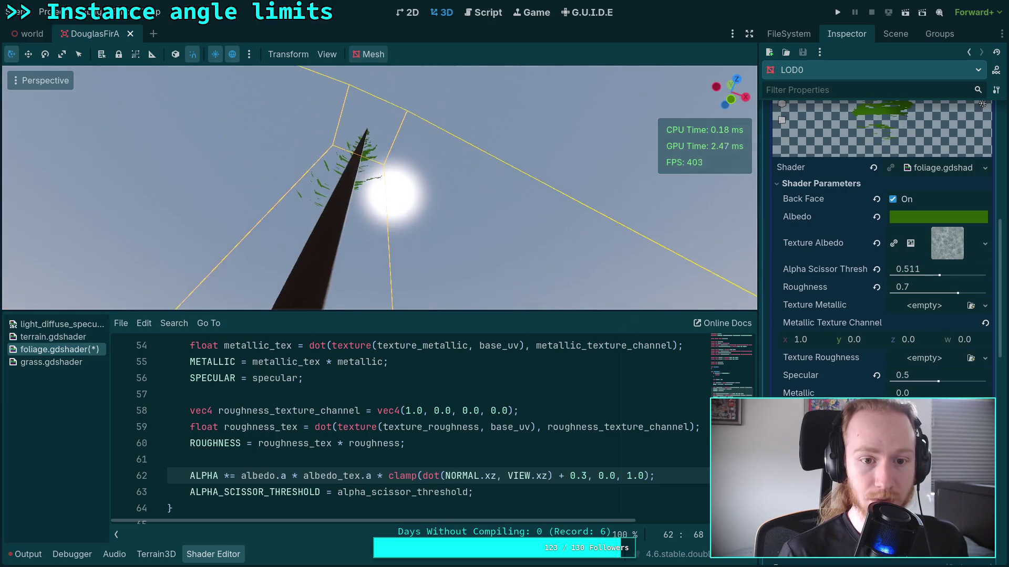
{"action": "key", "text": "KP_2"}
{"action": "key", "text": "KP_2"}
{"action": "key", "text": "KP_2"}
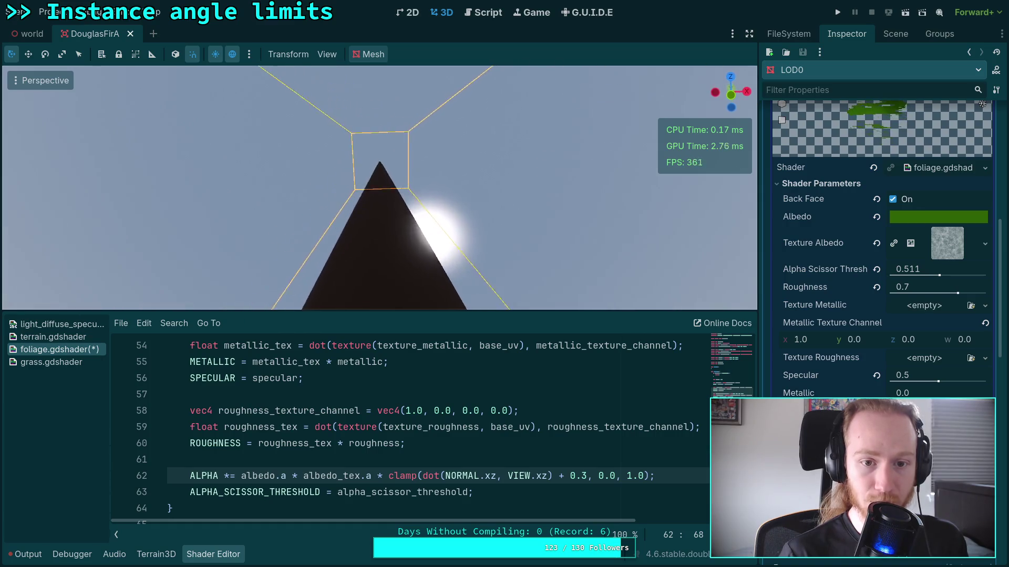
{"action": "key", "text": "KP_2"}
{"action": "key", "text": "KP_2"}
{"action": "key", "text": "KP_2"}
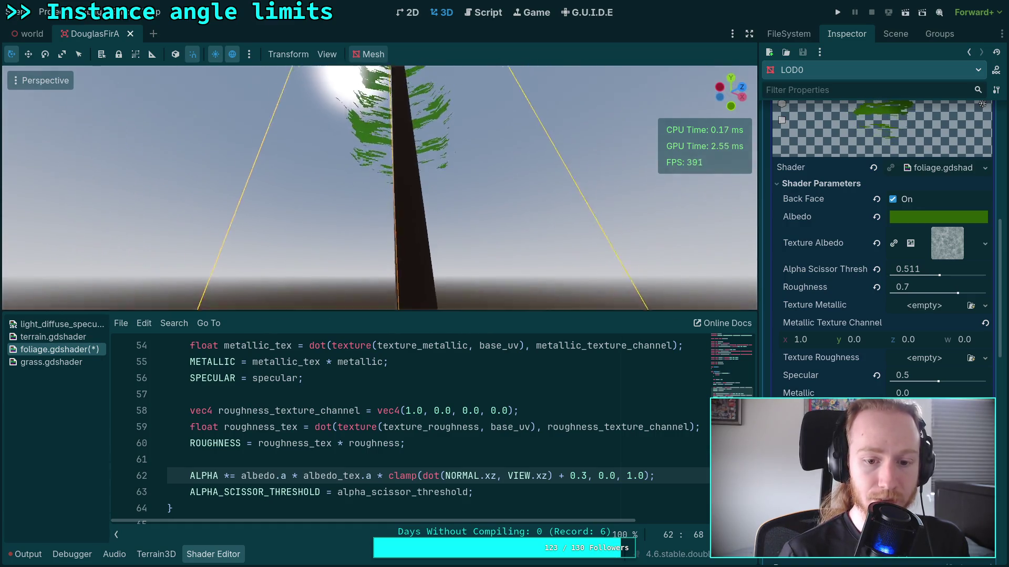
{"action": "key", "text": "KP_2"}
{"action": "key", "text": "KP_2"}
{"action": "key", "text": "KP_2"}
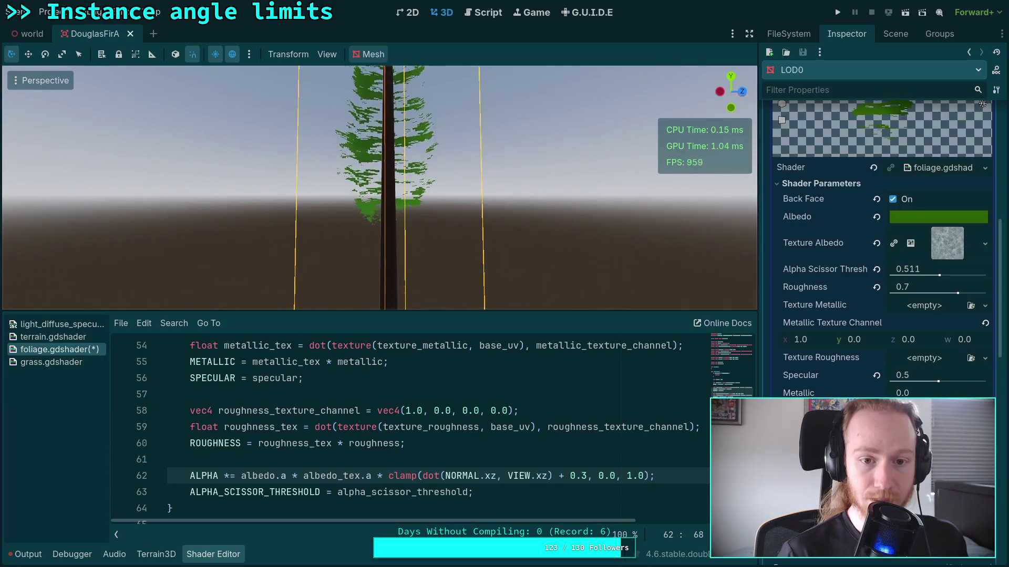
{"action": "key", "text": "KP_2"}
{"action": "key", "text": "KP_2"}
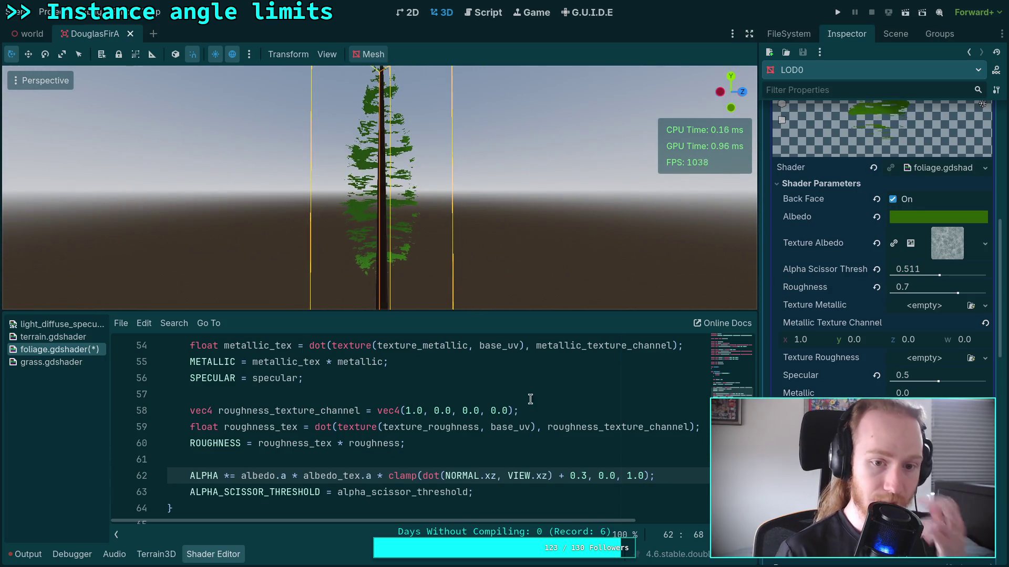
{"action": "left_click", "coordinate": [519, 456]}
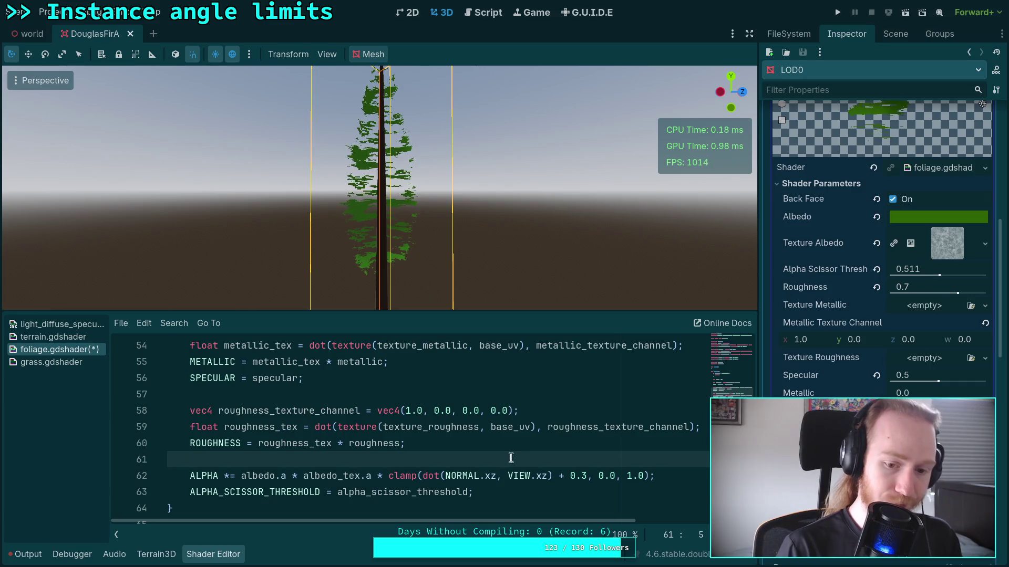
{"action": "left_click", "coordinate": [445, 476]}
Step: Wrap NORMAL.xz and VIEW.xz each in normalize() inside line 62's dot product
{"action": "type", "text": "normalize("}
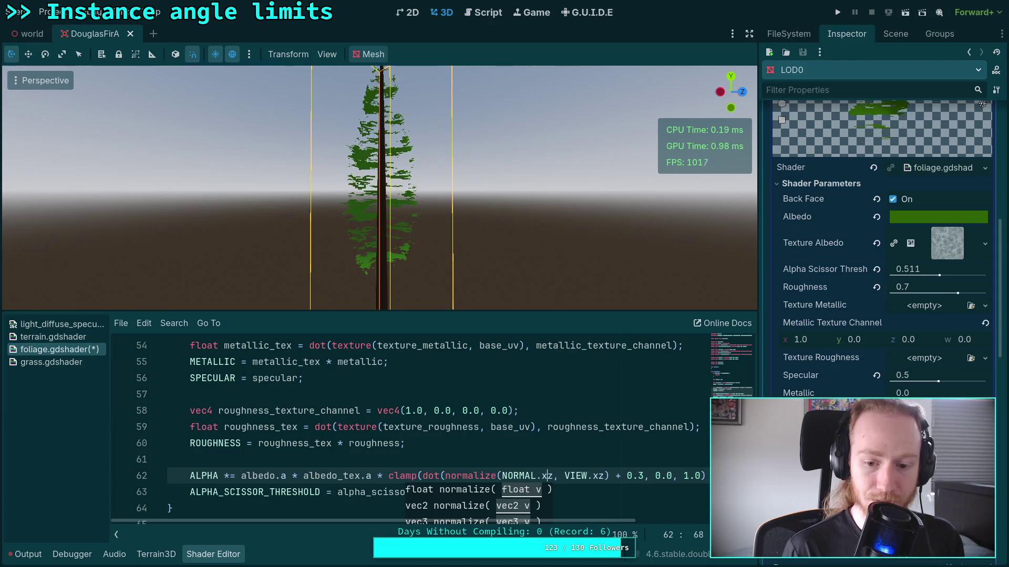
{"action": "key", "text": "Right"}
{"action": "type", "text": "), "}
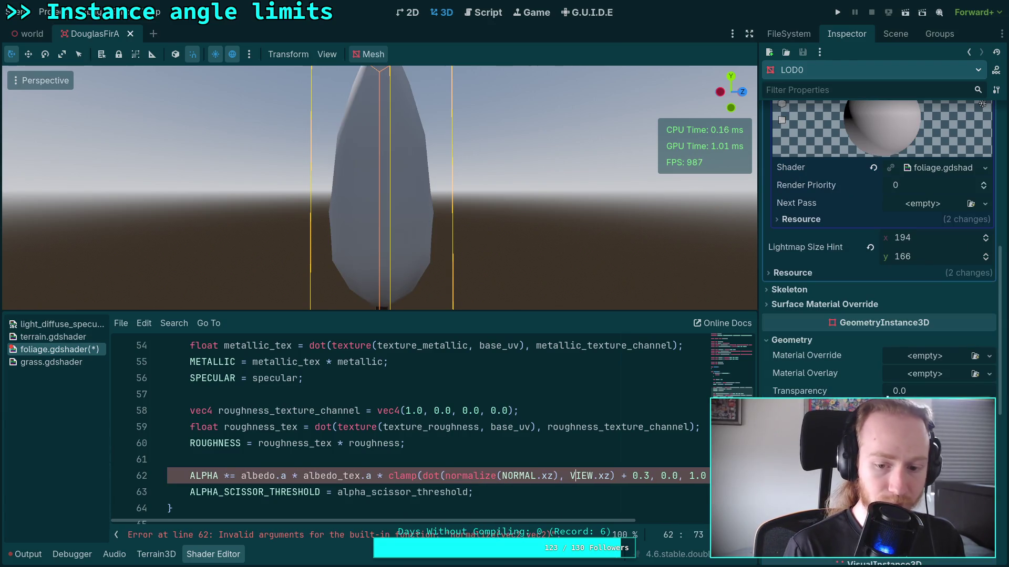
{"action": "type", "text": "normalize("}
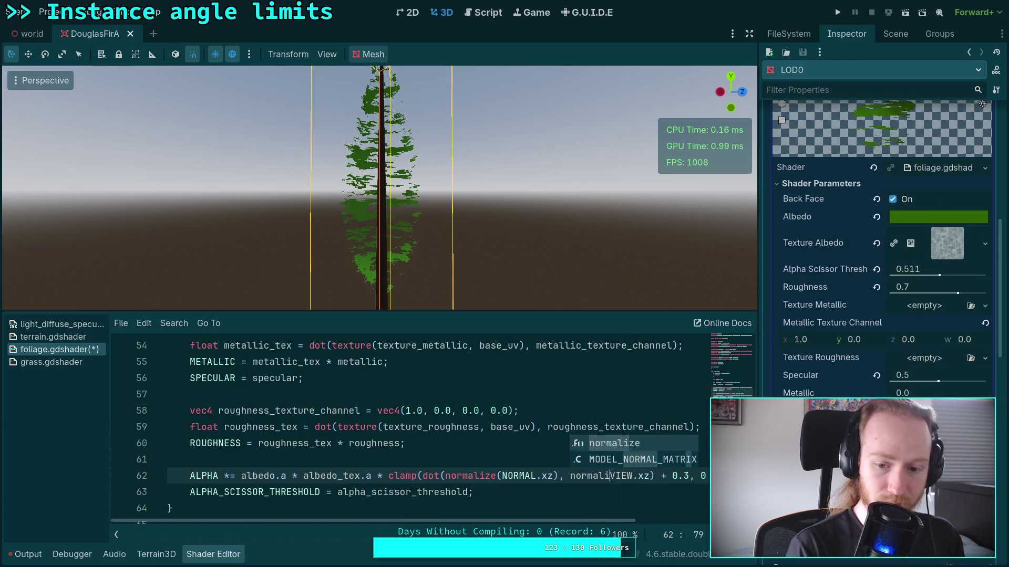
{"action": "key", "text": "Right"}
{"action": "type", "text": ")"}
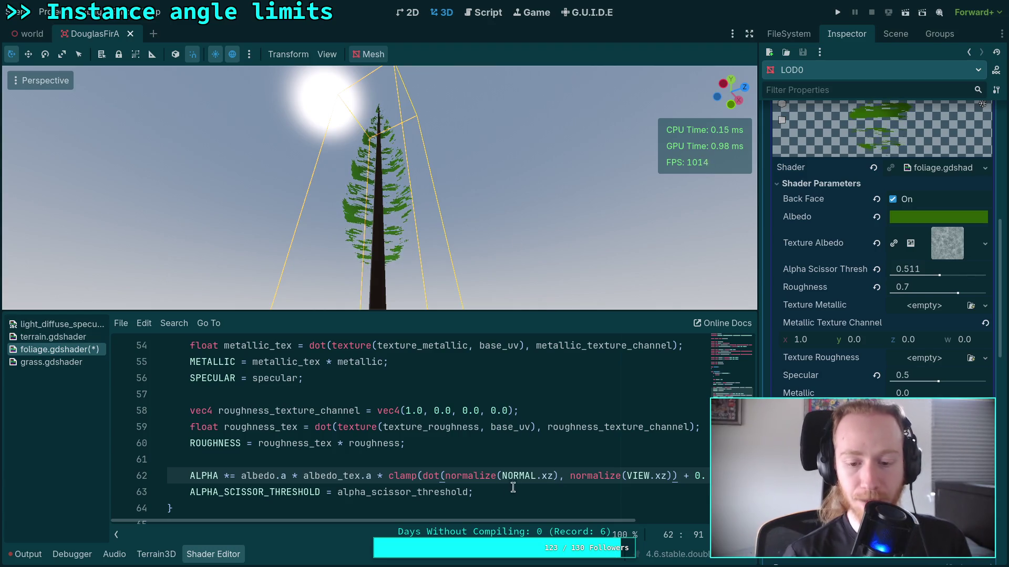
Step: Hide the shader code to enlarge the 3D view, check the output log's errors, then restore the code
{"action": "left_click_drag", "start_coordinate": [505, 520], "coordinate": [613, 522]}
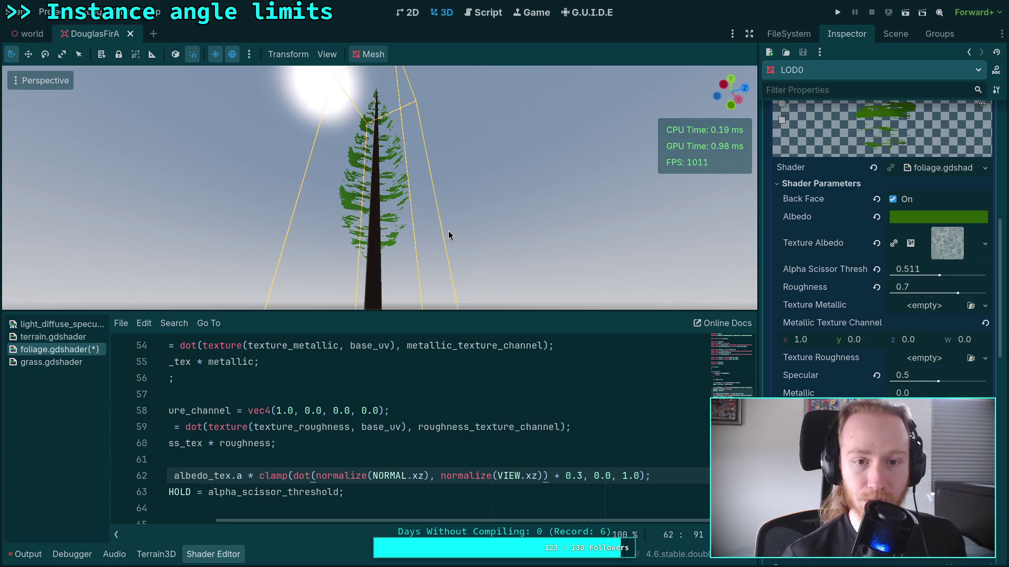
{"action": "key", "text": "ctrl+j"}
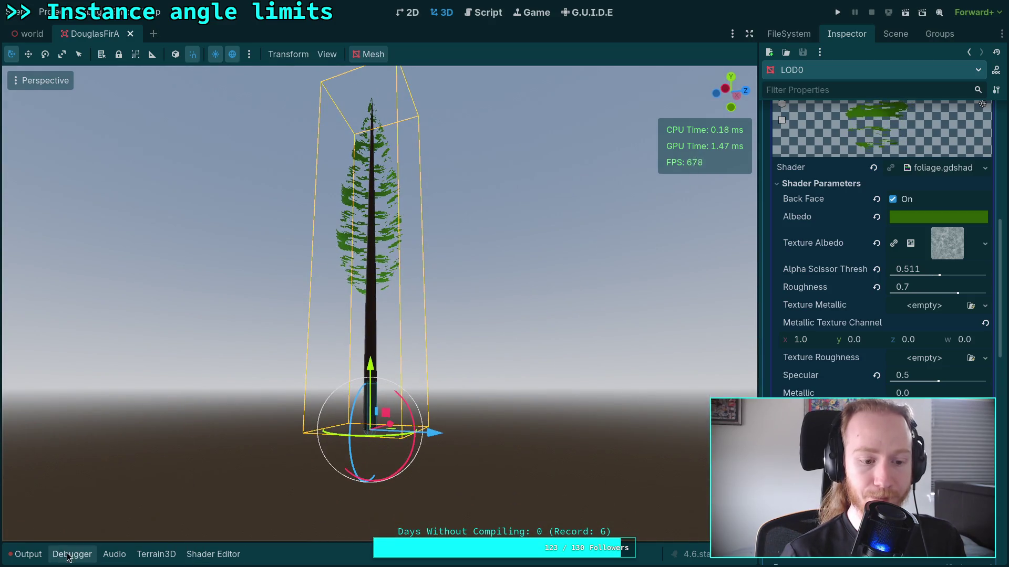
{"action": "left_click", "coordinate": [23, 555]}
{"action": "left_click", "coordinate": [31, 556]}
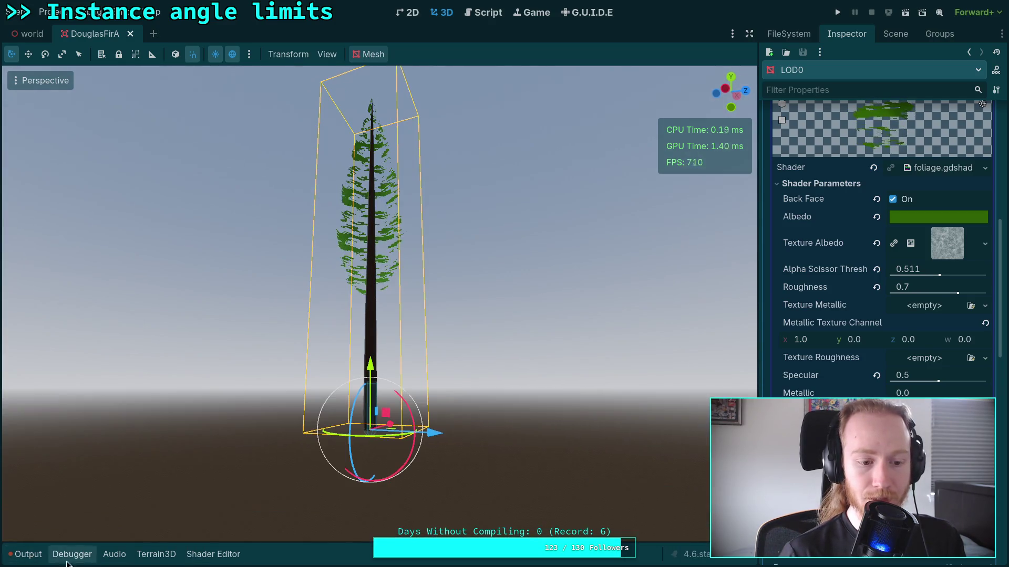
{"action": "left_click", "coordinate": [239, 551]}
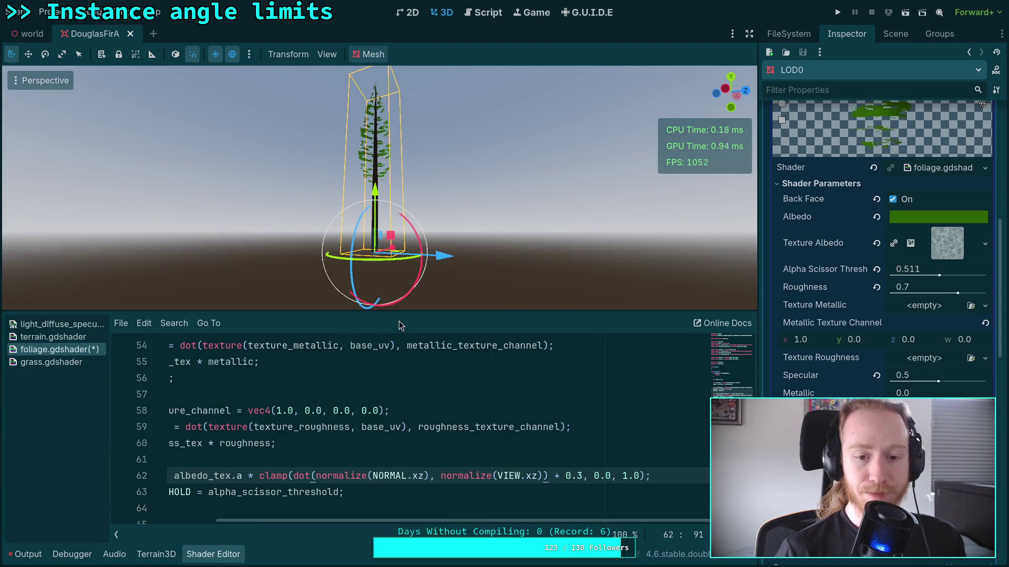
{"action": "left_click_drag", "start_coordinate": [490, 310], "coordinate": [490, 381]}
{"action": "scroll", "coordinate": [410, 473], "scroll_direction": "down", "scroll_amount": 3}
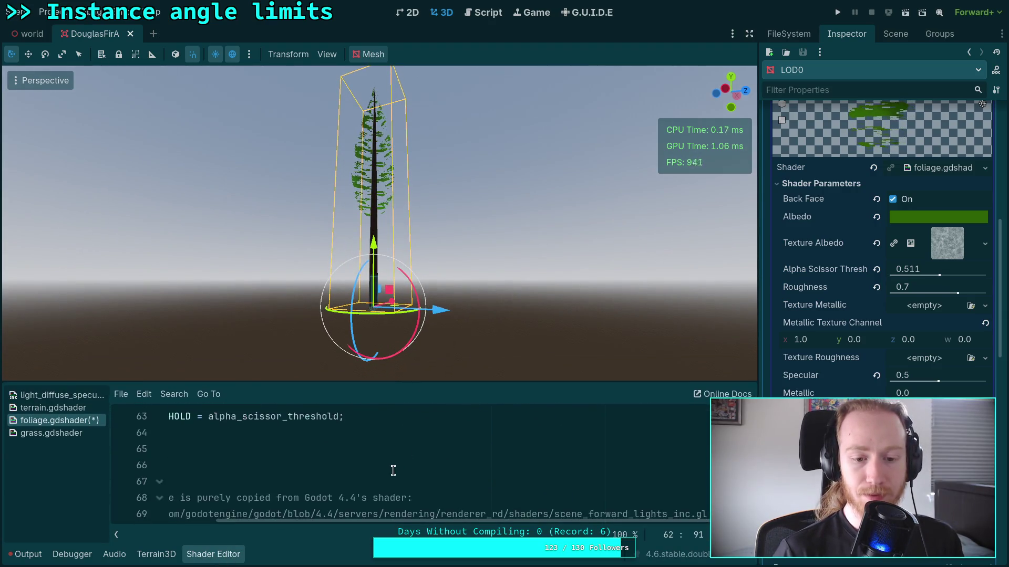
{"action": "scroll", "coordinate": [415, 499], "scroll_direction": "up", "scroll_amount": 1}
{"action": "scroll", "coordinate": [452, 519], "scroll_direction": "right", "scroll_amount": 1}
{"action": "scroll", "coordinate": [537, 487], "scroll_direction": "up", "scroll_amount": 1}
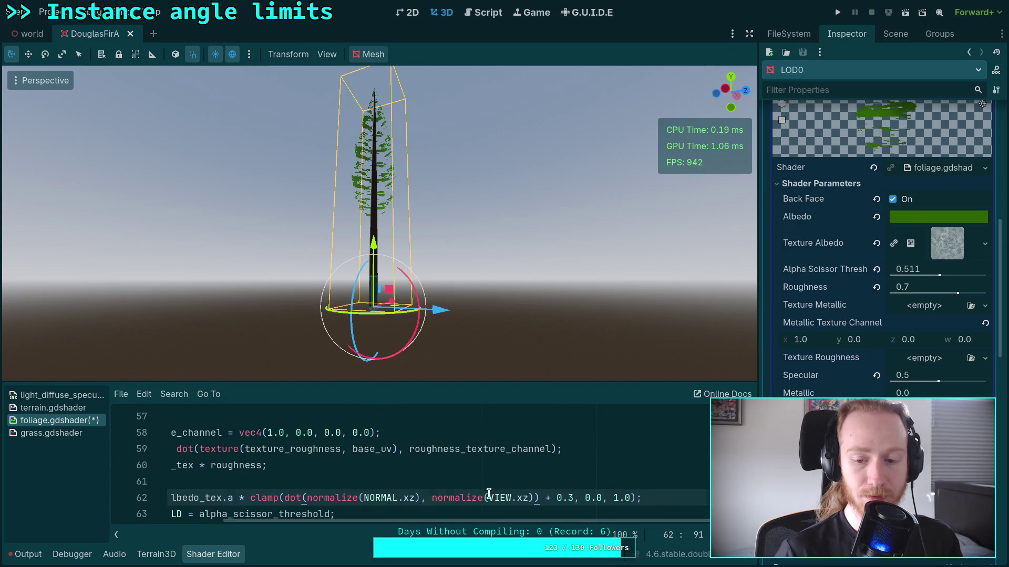
{"action": "scroll", "coordinate": [537, 487], "scroll_direction": "down", "scroll_amount": 1}
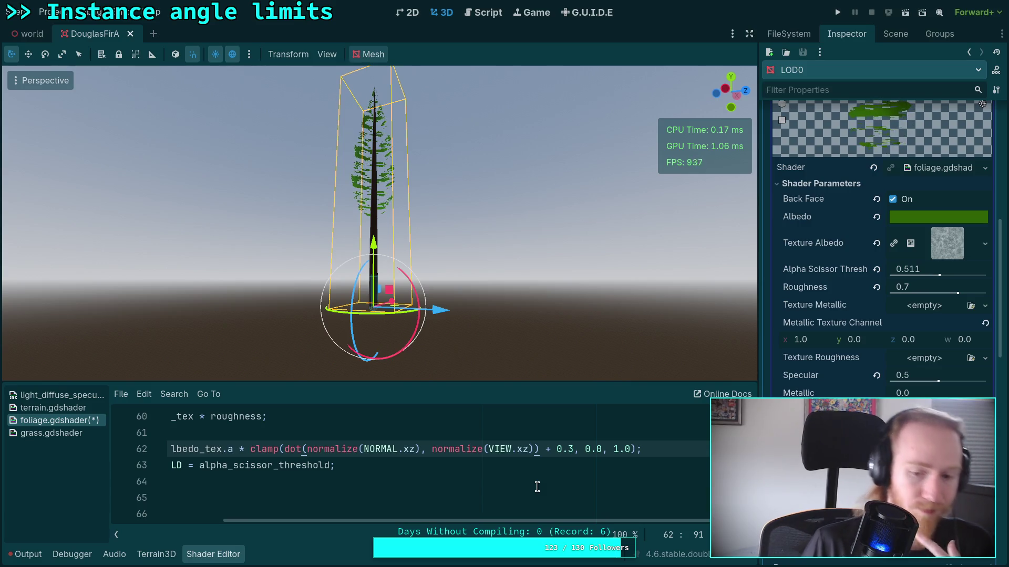
Step: Delete VIEW from the second normalize call and switch to the web browser
{"action": "double_click", "coordinate": [495, 449]}
{"action": "type", "text": "E"}
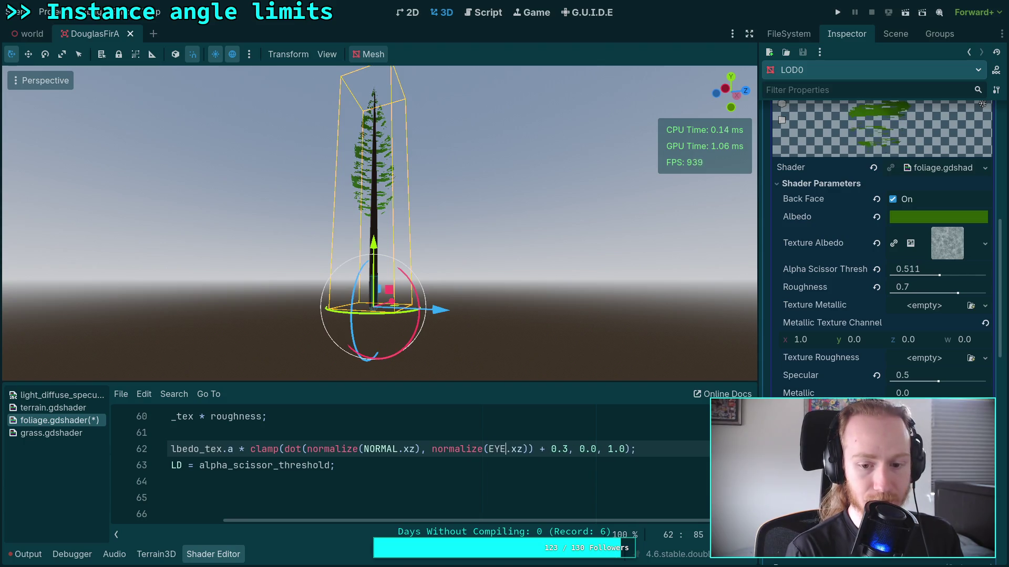
{"action": "key", "text": "BackSpace"}
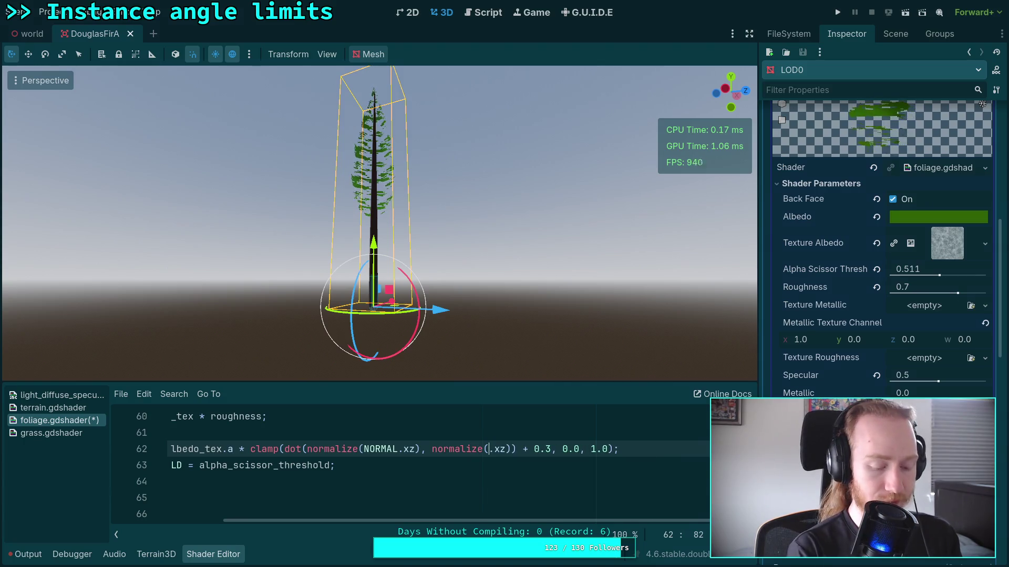
{"action": "key", "text": "super+3"}
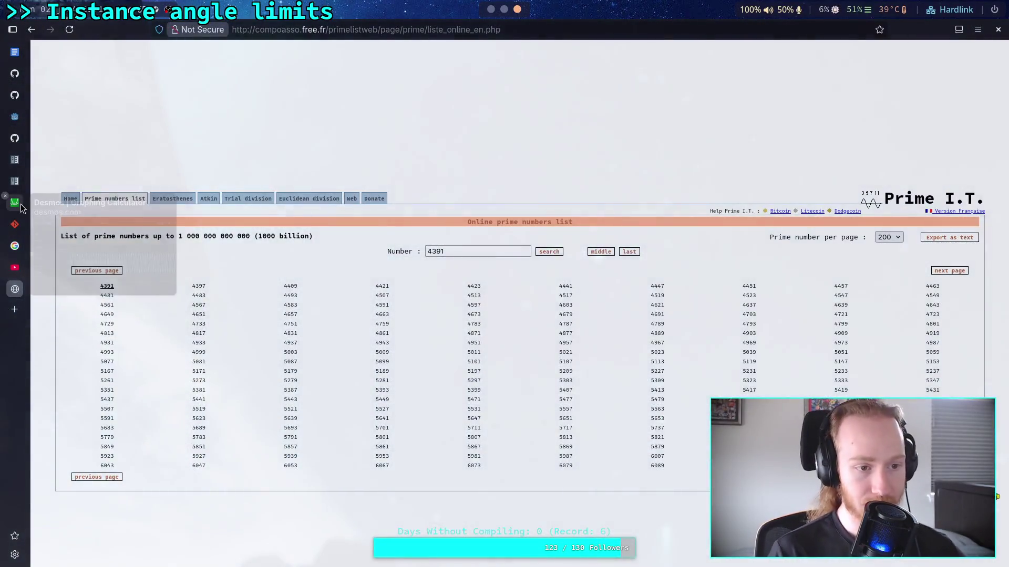
Step: Go to the Godot shader documentation page and jump to the Fragment built-ins section
{"action": "left_click", "coordinate": [21, 204]}
{"action": "left_click", "coordinate": [23, 183]}
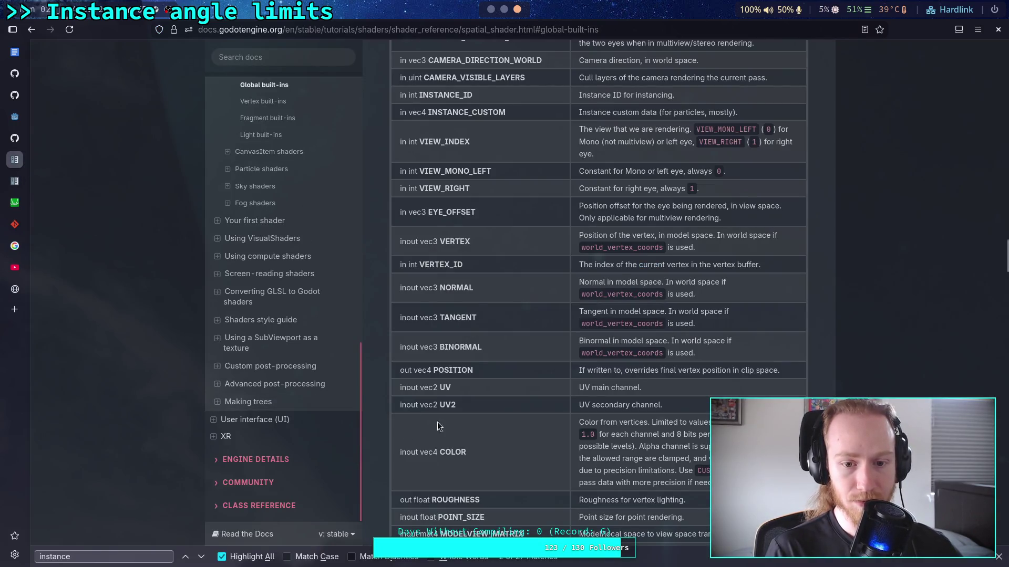
{"action": "scroll", "coordinate": [529, 404], "scroll_direction": "up", "scroll_amount": 5}
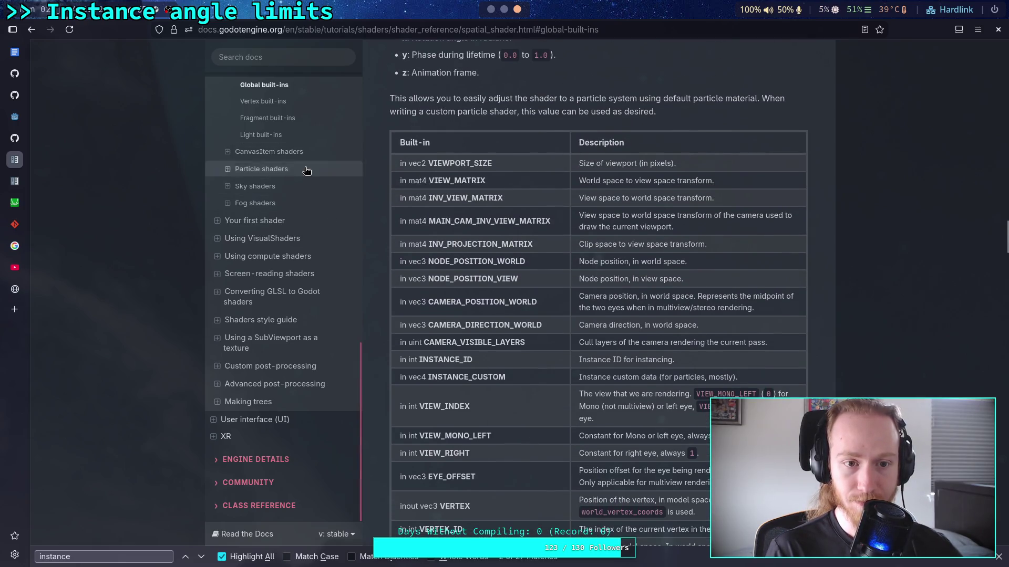
{"action": "left_click", "coordinate": [294, 117]}
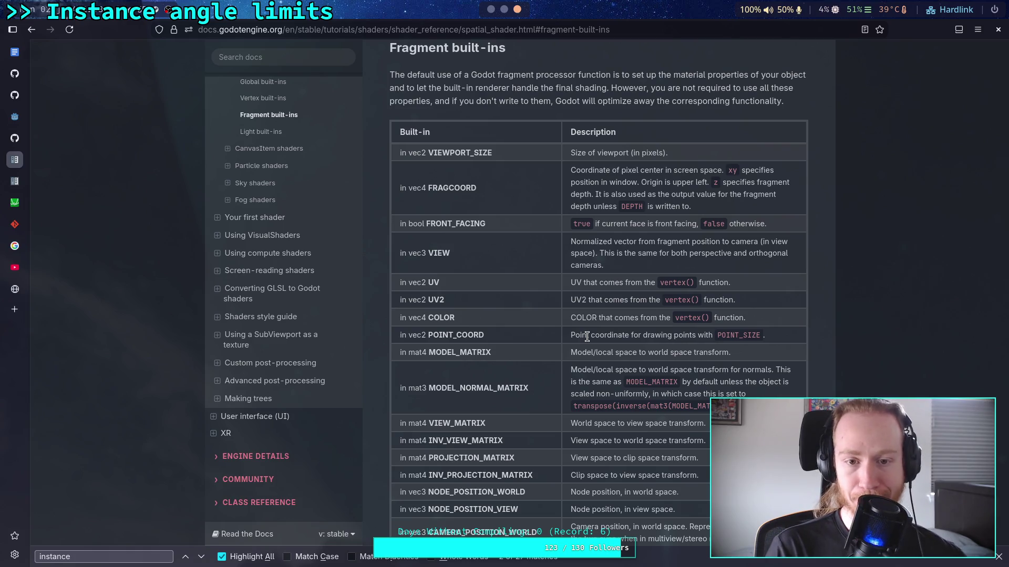
Step: Scroll the Fragment built-ins table down to the ALPHA entries, then return to Godot
{"action": "scroll", "coordinate": [587, 336], "scroll_direction": "down", "scroll_amount": 2}
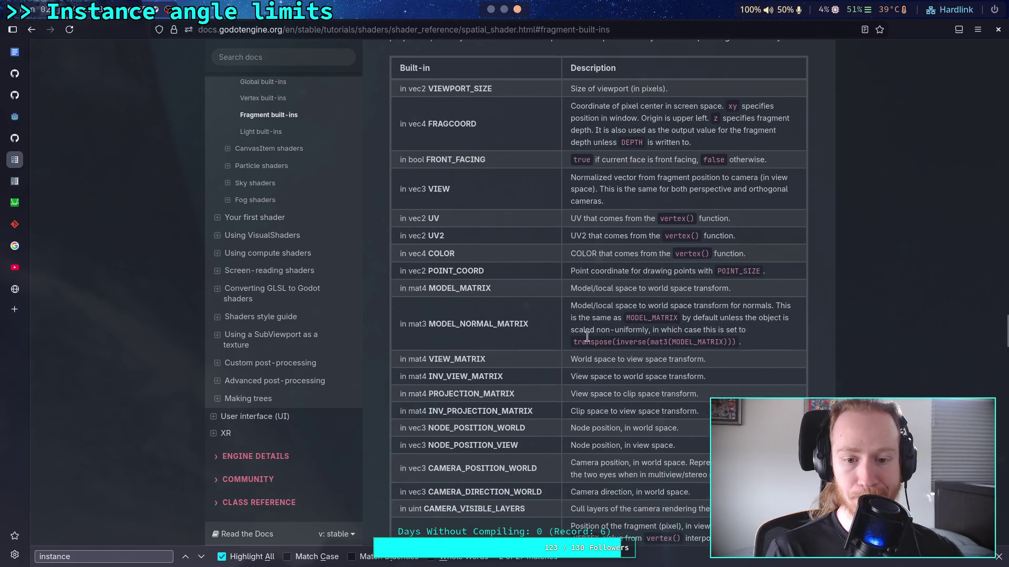
{"action": "scroll", "coordinate": [565, 363], "scroll_direction": "down", "scroll_amount": 2}
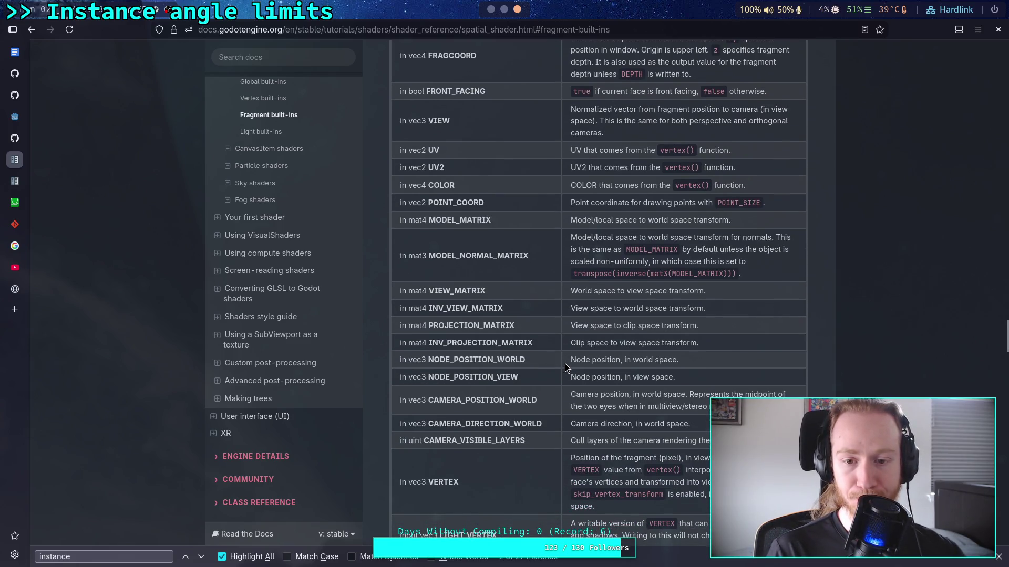
{"action": "scroll", "coordinate": [566, 367], "scroll_direction": "down", "scroll_amount": 6}
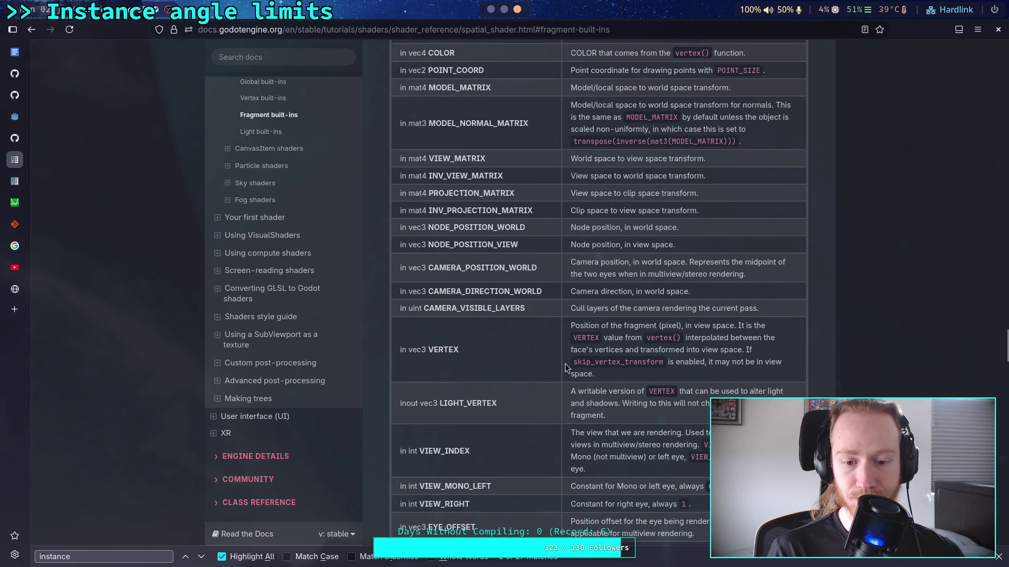
{"action": "scroll", "coordinate": [565, 368], "scroll_direction": "down", "scroll_amount": 4}
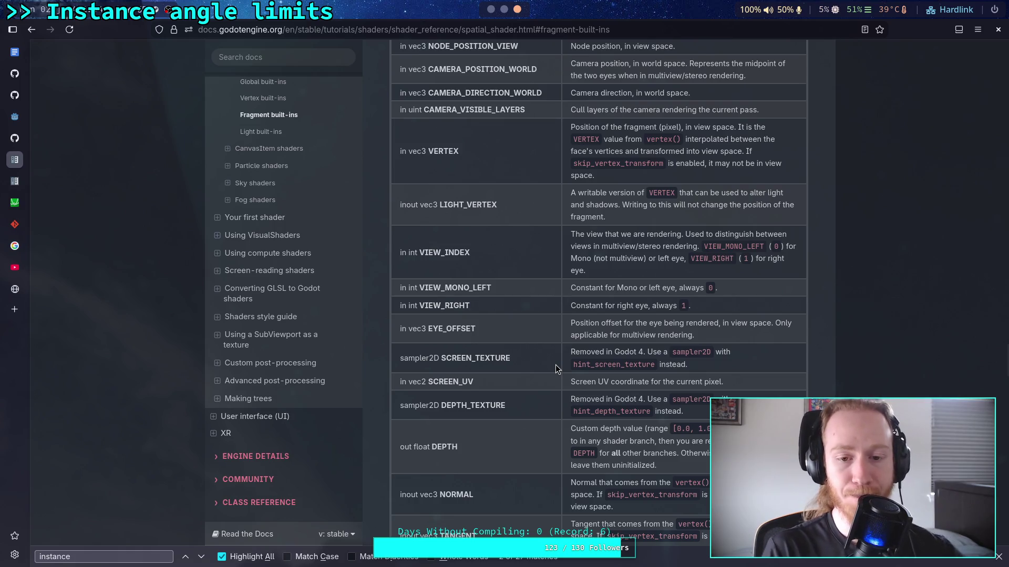
{"action": "scroll", "coordinate": [568, 370], "scroll_direction": "down", "scroll_amount": 2}
{"action": "scroll", "coordinate": [567, 370], "scroll_direction": "down", "scroll_amount": 2}
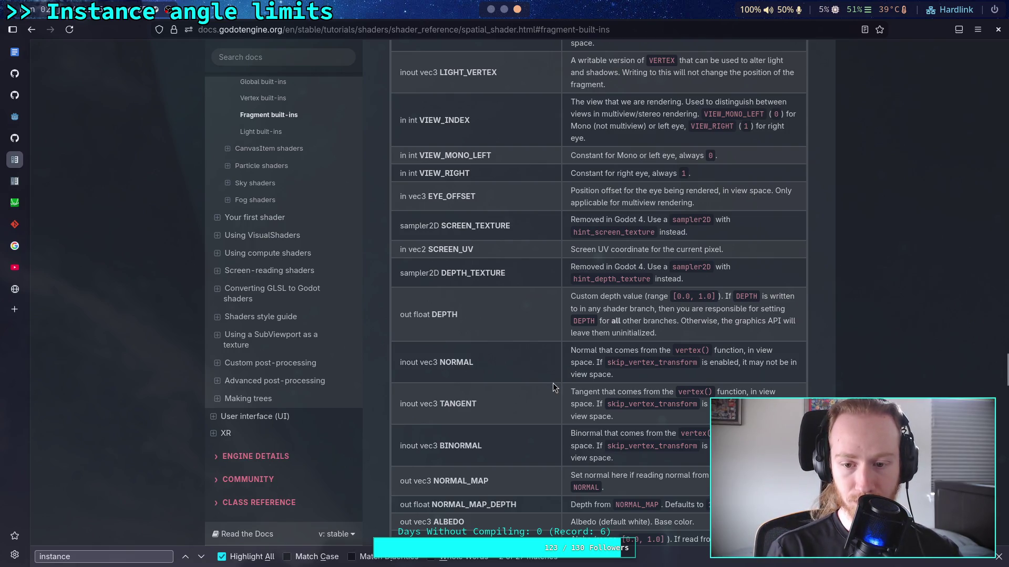
{"action": "scroll", "coordinate": [553, 388], "scroll_direction": "down", "scroll_amount": 2}
{"action": "scroll", "coordinate": [552, 388], "scroll_direction": "down", "scroll_amount": 2}
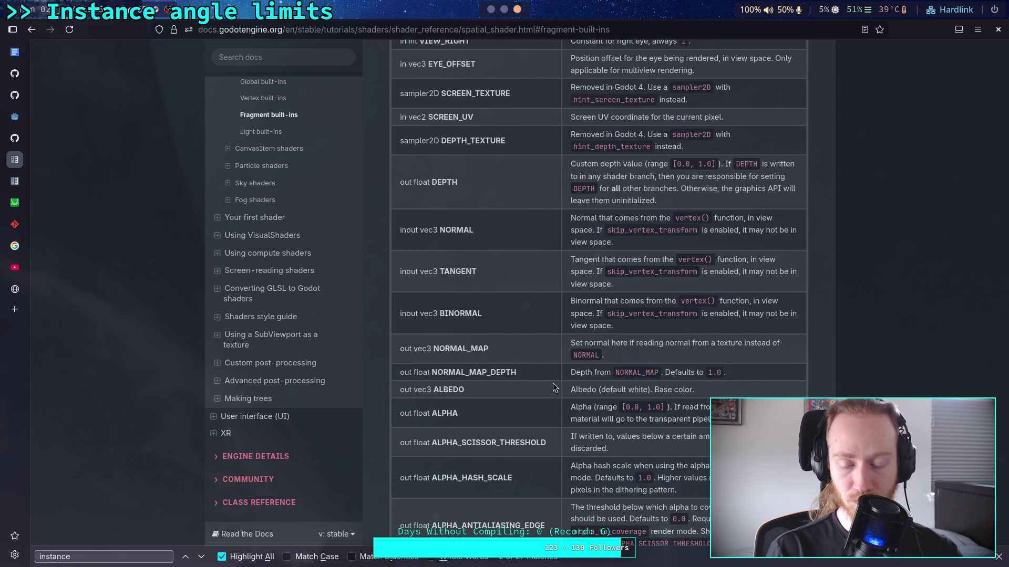
{"action": "scroll", "coordinate": [553, 388], "scroll_direction": "down", "scroll_amount": 2}
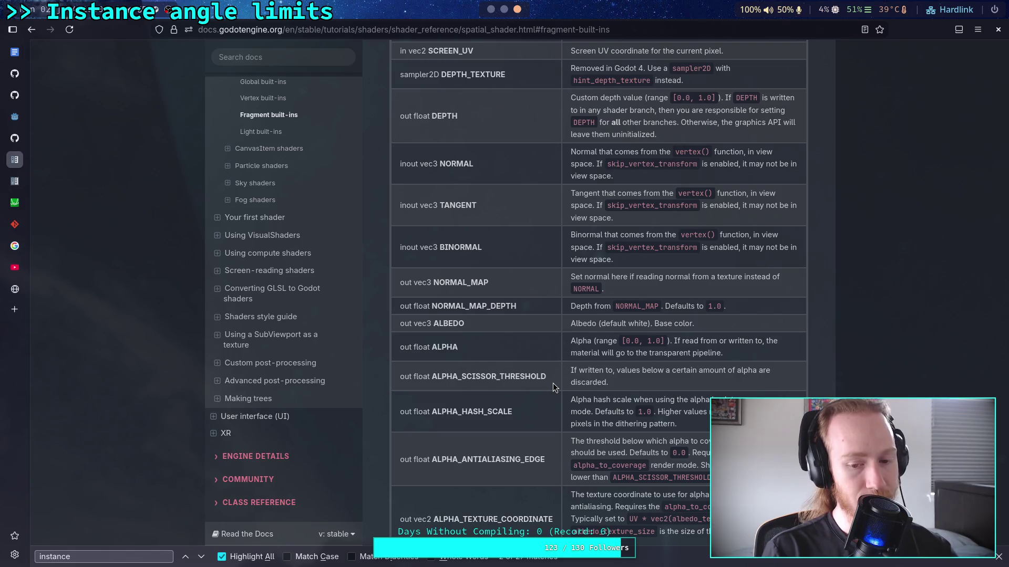
{"action": "scroll", "coordinate": [553, 385], "scroll_direction": "down", "scroll_amount": 4}
{"action": "scroll", "coordinate": [553, 387], "scroll_direction": "down", "scroll_amount": 2}
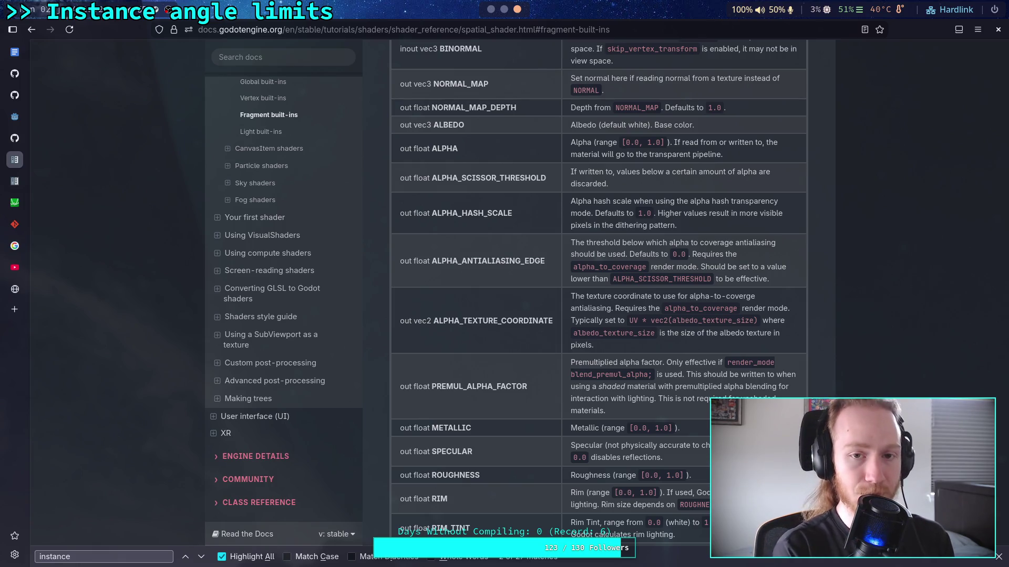
{"action": "key", "text": "alt+Tab"}
Step: On line 62, wrap the VIEW dot product in abs(), change clamp to min, and drop the 0.0 argument
{"action": "type", "text": "VIEW"}
{"action": "left_click", "coordinate": [293, 453]}
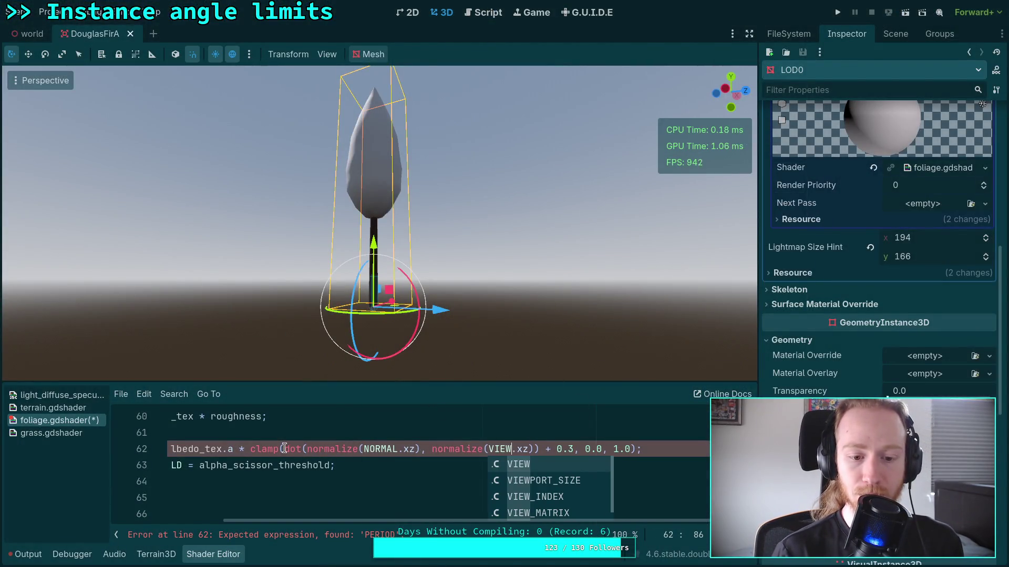
{"action": "type", "text": "abs("}
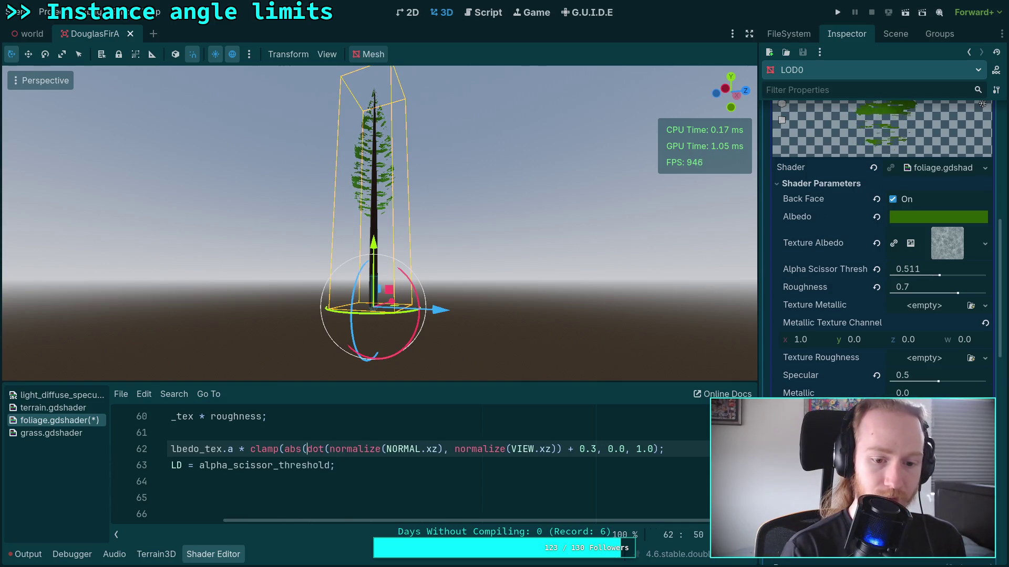
{"action": "left_click", "coordinate": [261, 451]}
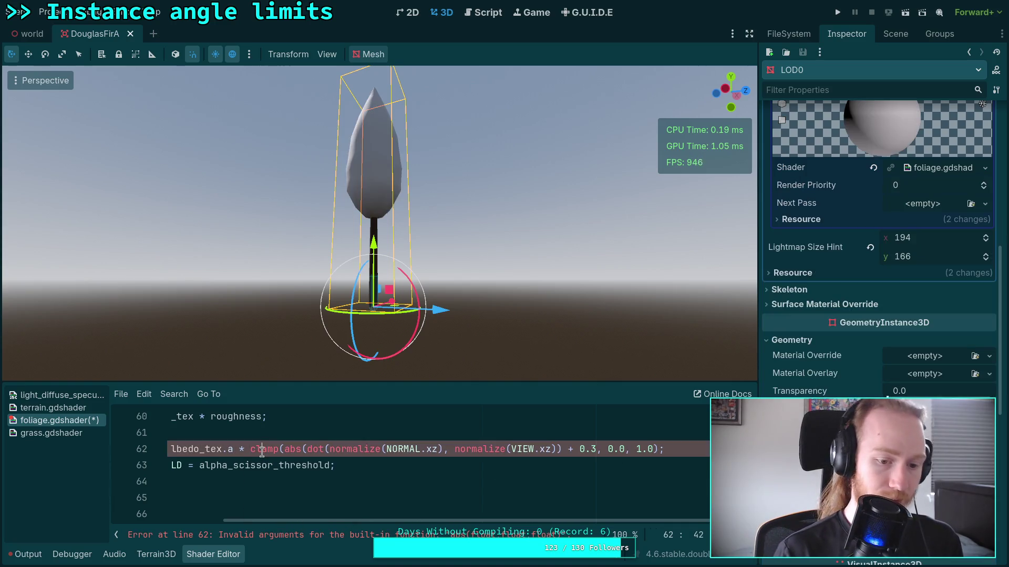
{"action": "double_click", "coordinate": [262, 451]}
{"action": "type", "text": "min"}
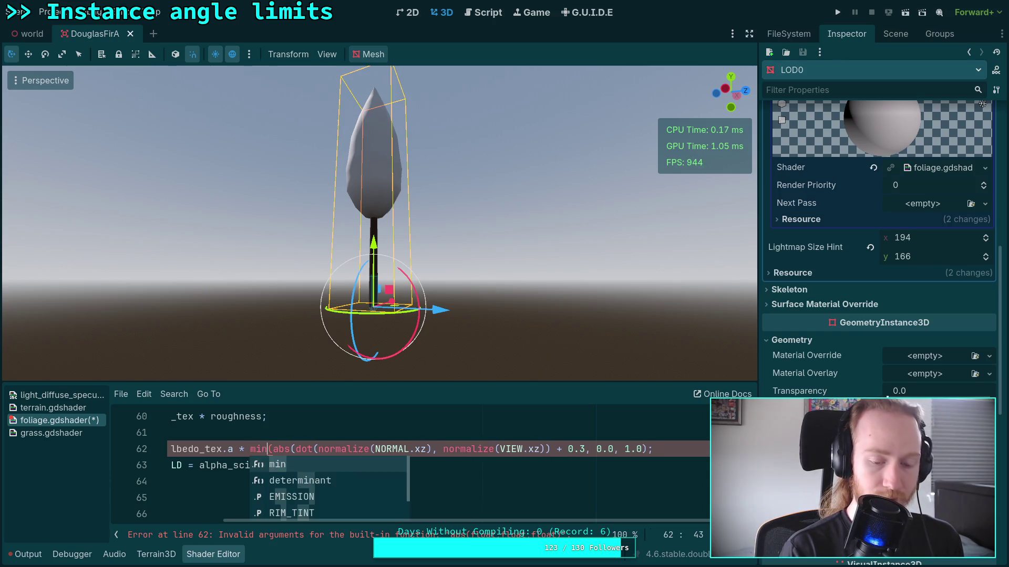
{"action": "left_click", "coordinate": [551, 448]}
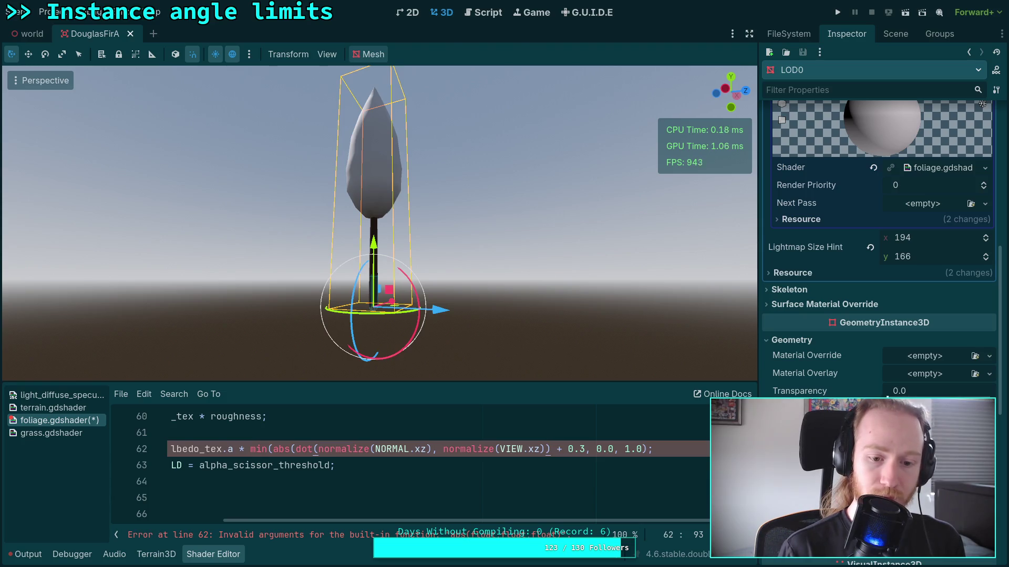
{"action": "type", "text": ")"}
{"action": "left_click_drag", "start_coordinate": [599, 453], "coordinate": [629, 453]}
{"action": "key", "text": "BackSpace"}
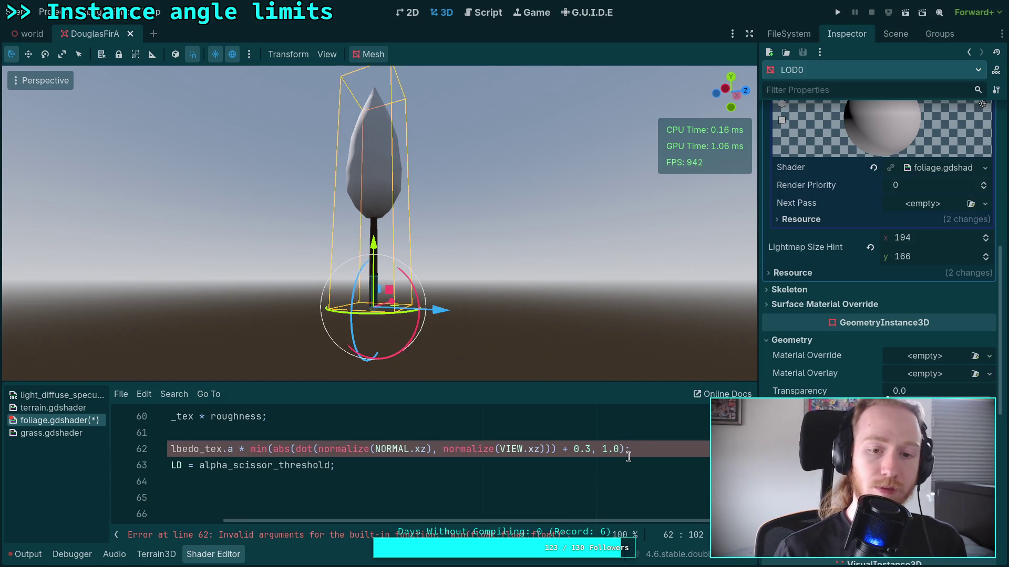
{"action": "mouse_move", "coordinate": [378, 236]}
{"action": "left_mouse_down"}
{"action": "mouse_move", "coordinate": [378, 294]}
{"action": "mouse_move", "coordinate": [379, 200]}
{"action": "left_mouse_up"}
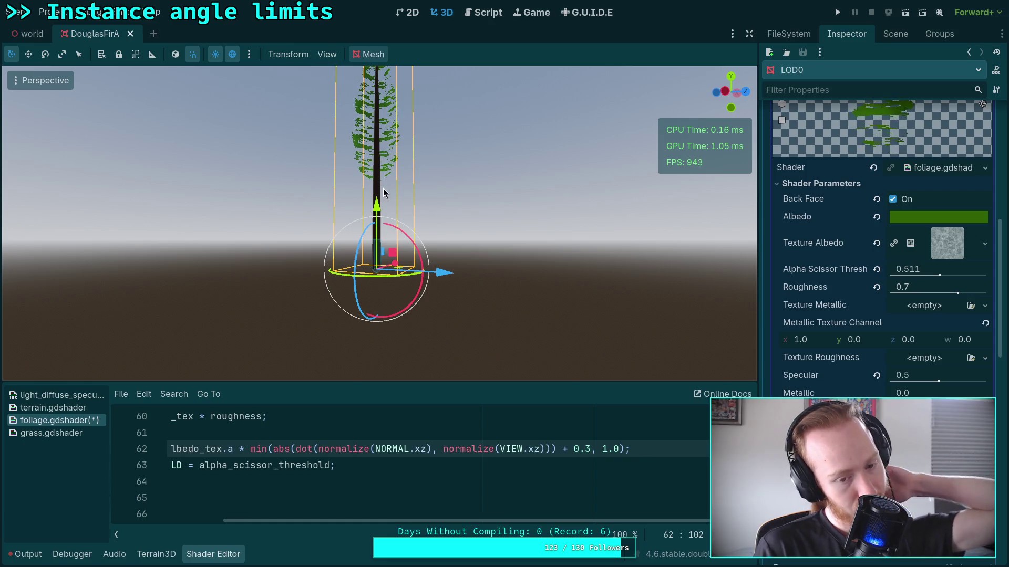
Step: Change the line 62 edge offset from 0.3 to 0.5 and view the tree from below
{"action": "left_click_drag", "start_coordinate": [535, 521], "coordinate": [528, 524]}
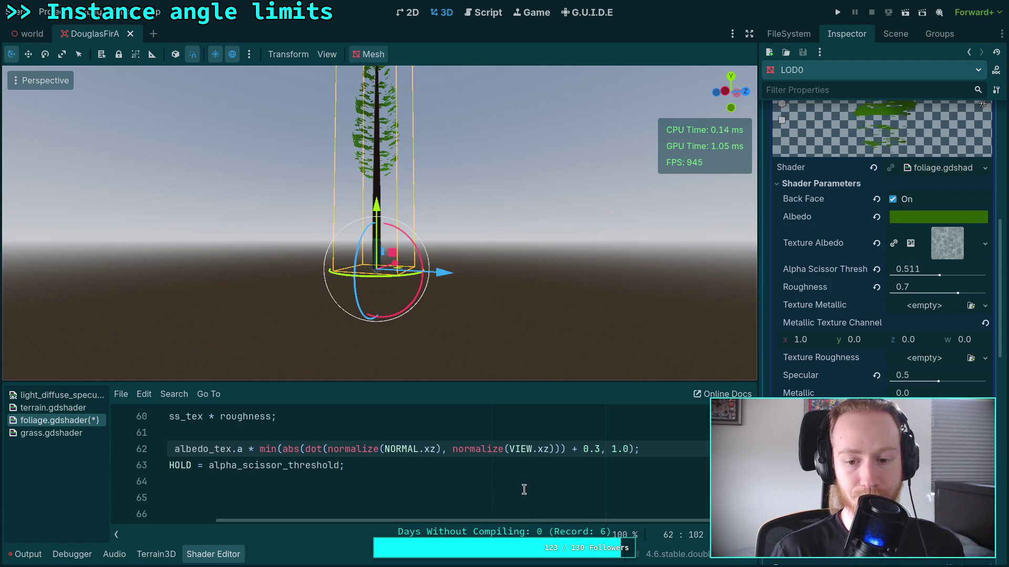
{"action": "left_click", "coordinate": [596, 448]}
{"action": "key", "text": "Delete"}
{"action": "type", "text": "5"}
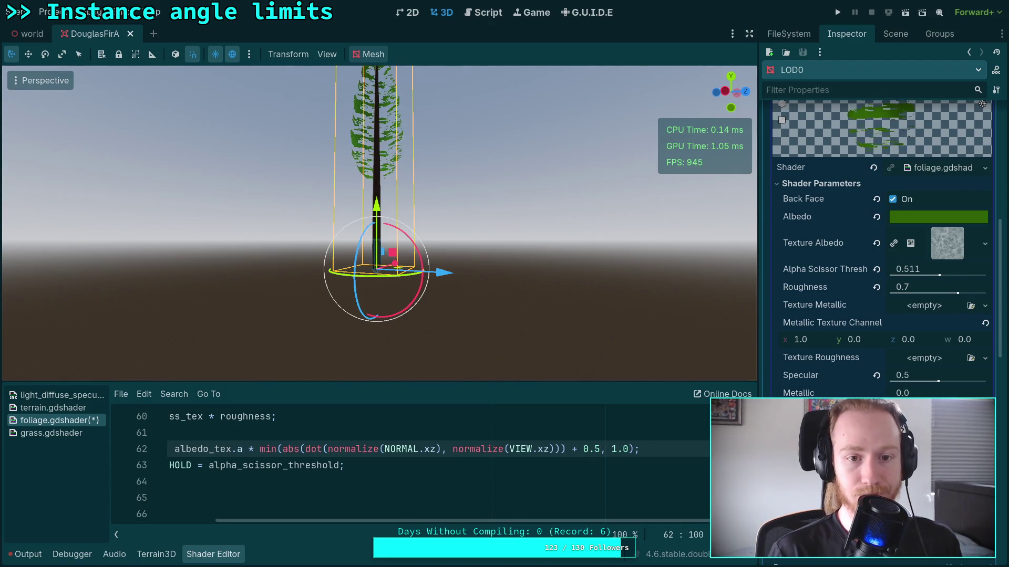
{"action": "scroll", "coordinate": [524, 328], "scroll_direction": "up", "scroll_amount": 3}
{"action": "mouse_move", "coordinate": [378, 236]}
{"action": "left_mouse_down"}
{"action": "mouse_move", "coordinate": [378, 126]}
{"action": "mouse_move", "coordinate": [381, 155]}
{"action": "mouse_move", "coordinate": [410, 120]}
{"action": "mouse_move", "coordinate": [436, 128]}
{"action": "left_mouse_up"}
Step: Raise the edge offset further to 0.6 and check the foliage from underneath
{"action": "double_click", "coordinate": [595, 449]}
{"action": "type", "text": "6"}
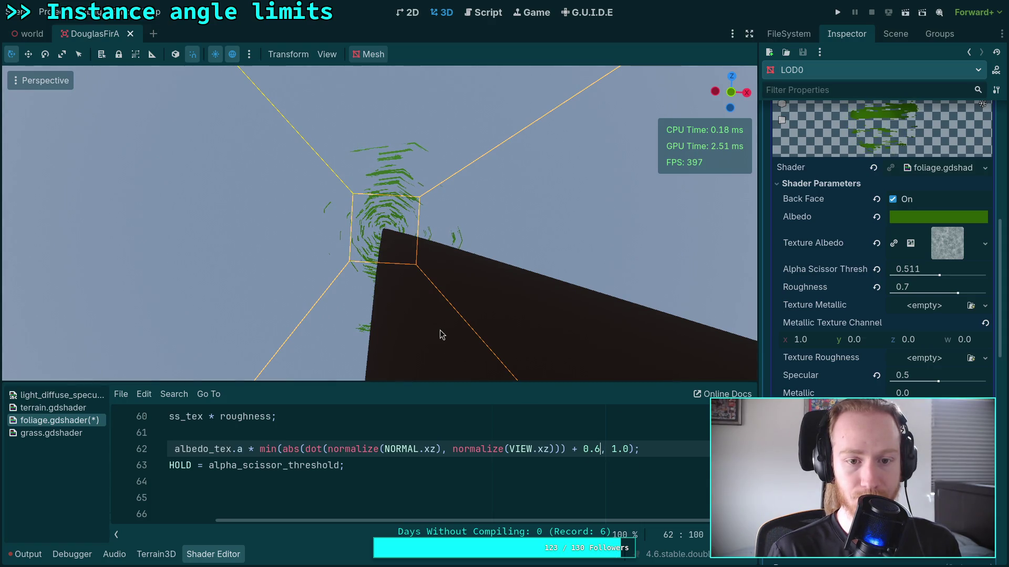
{"action": "mouse_move", "coordinate": [441, 334]}
{"action": "left_mouse_down"}
{"action": "mouse_move", "coordinate": [436, 294]}
{"action": "mouse_move", "coordinate": [436, 351]}
{"action": "mouse_move", "coordinate": [488, 347]}
{"action": "mouse_move", "coordinate": [442, 347]}
{"action": "left_mouse_up"}
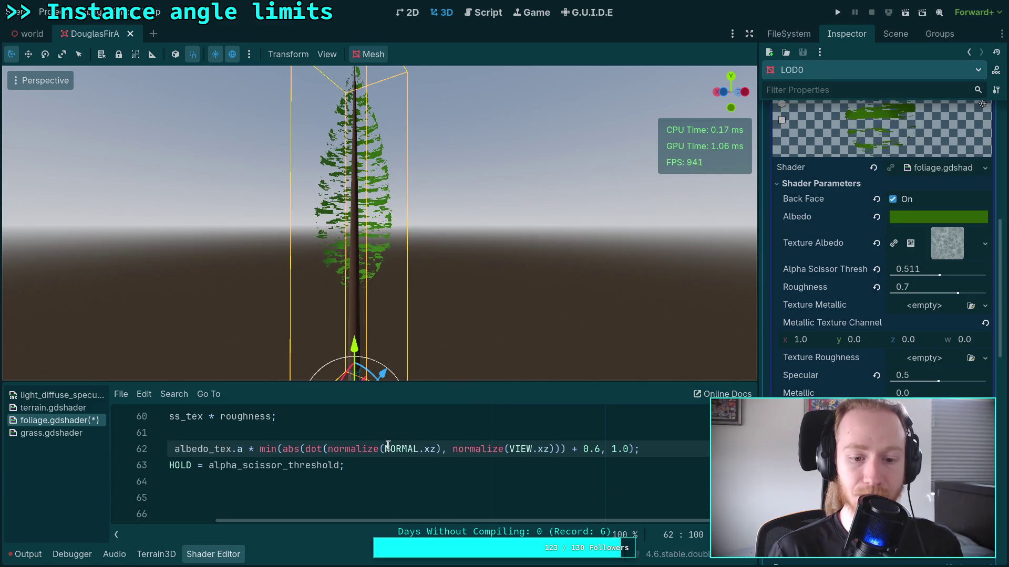
{"action": "left_click", "coordinate": [280, 449]}
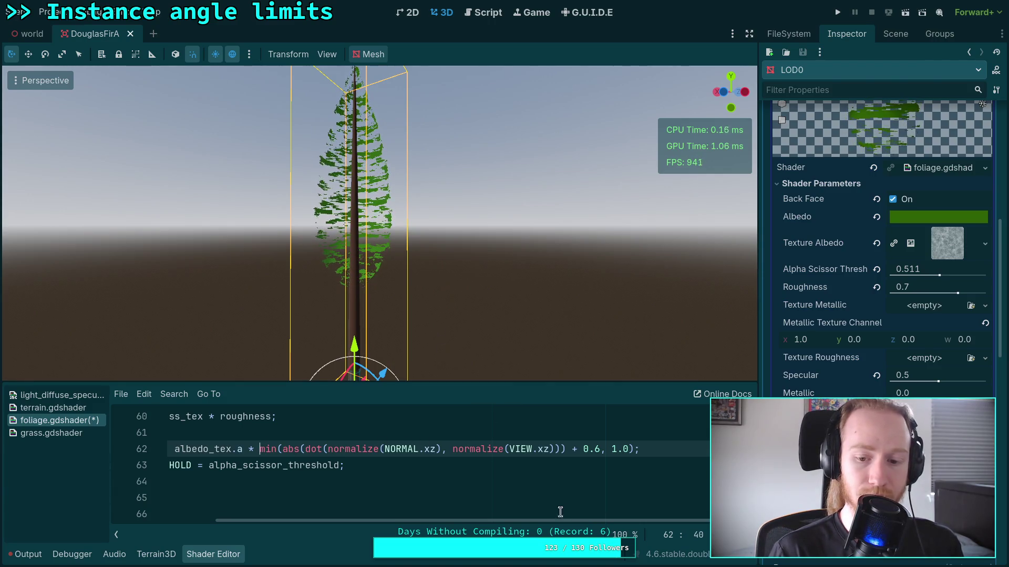
Step: Try max in place of min in the alpha factor, then revert to min
{"action": "double_click", "coordinate": [268, 446]}
{"action": "type", "text": "max"}
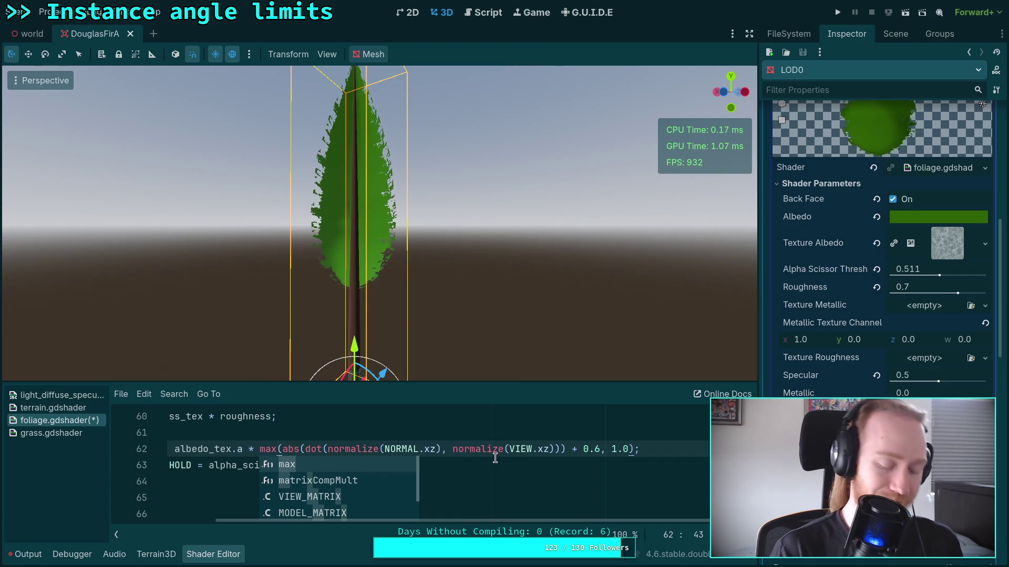
{"action": "double_click", "coordinate": [269, 450]}
{"action": "type", "text": "min"}
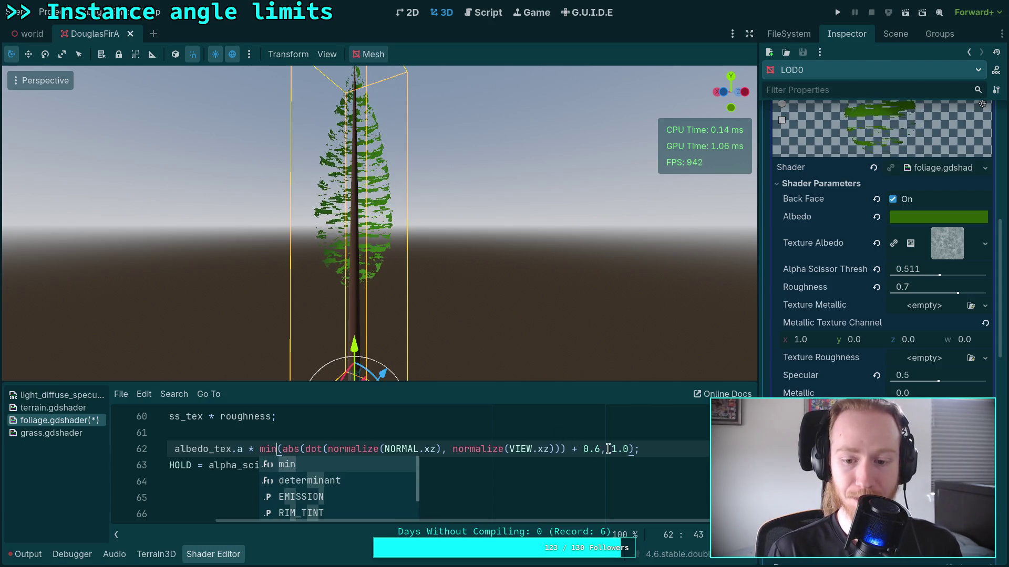
{"action": "left_click", "coordinate": [218, 494]}
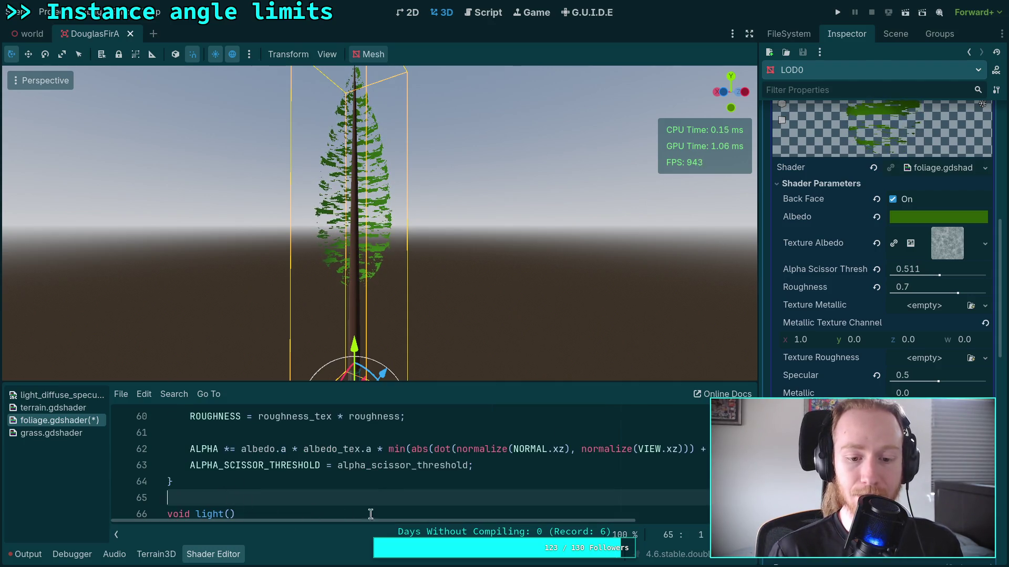
Step: Split the ALPHA expression over several lines and append a * 1.0 factor
{"action": "left_click", "coordinate": [372, 450]}
{"action": "left_click", "coordinate": [388, 449]}
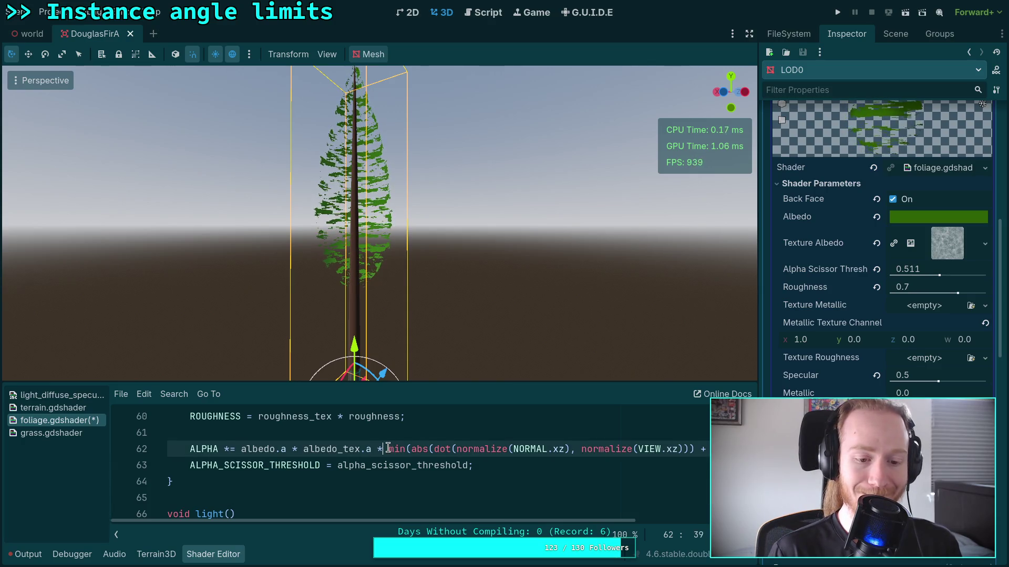
{"action": "key", "text": "Right"}
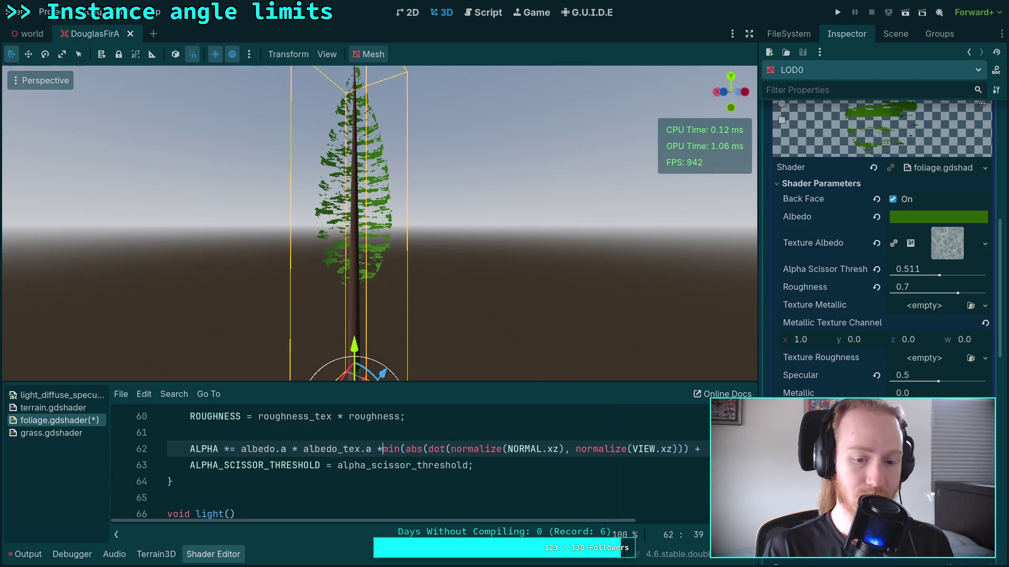
{"action": "key", "text": "Return"}
{"action": "key", "text": "Tab"}
{"action": "left_click", "coordinate": [586, 465]}
{"action": "key", "text": "Return"}
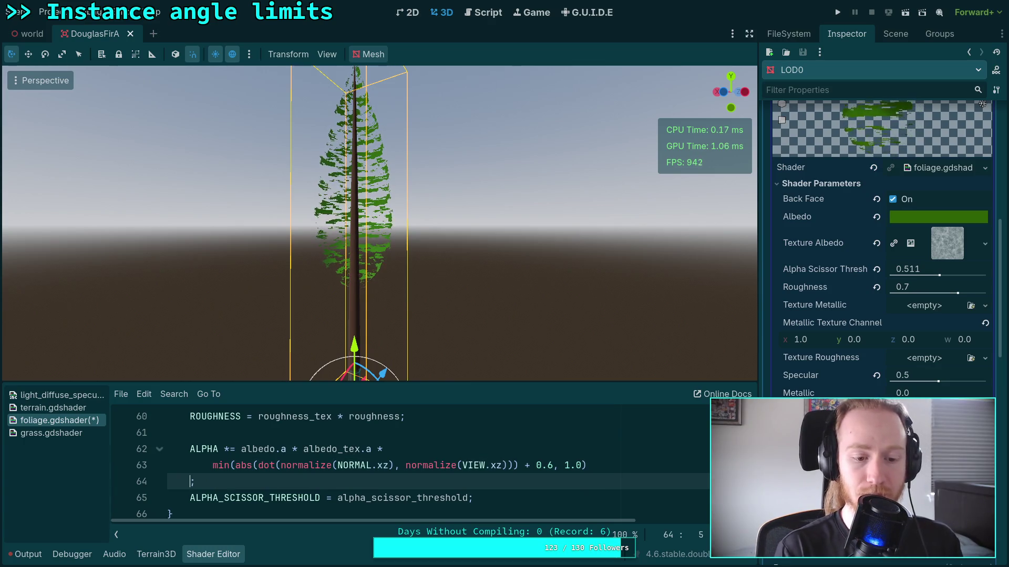
{"action": "left_click", "coordinate": [653, 467]}
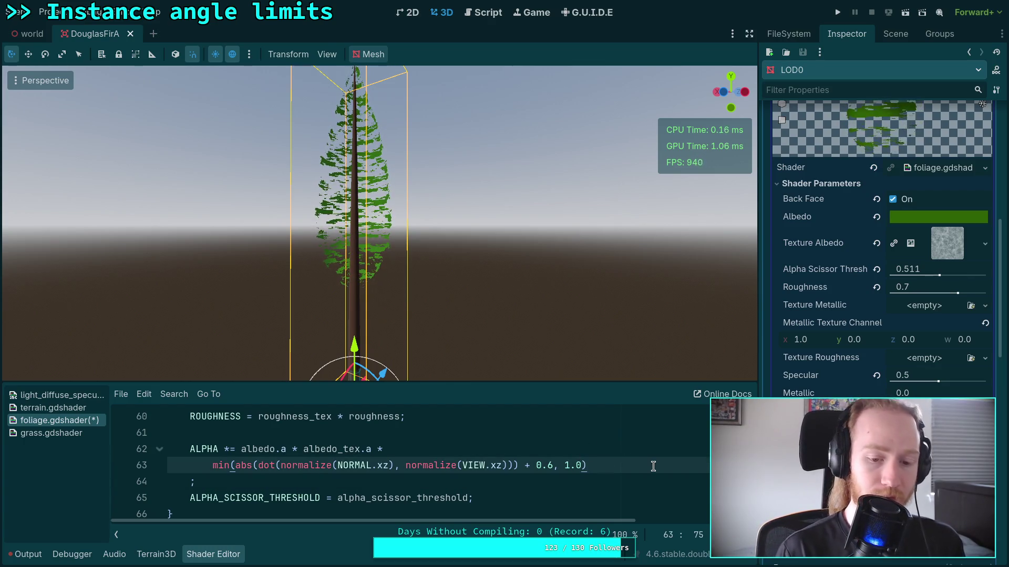
{"action": "type", "text": "*"}
{"action": "key", "text": "Return"}
{"action": "type", "text": "1.0"}
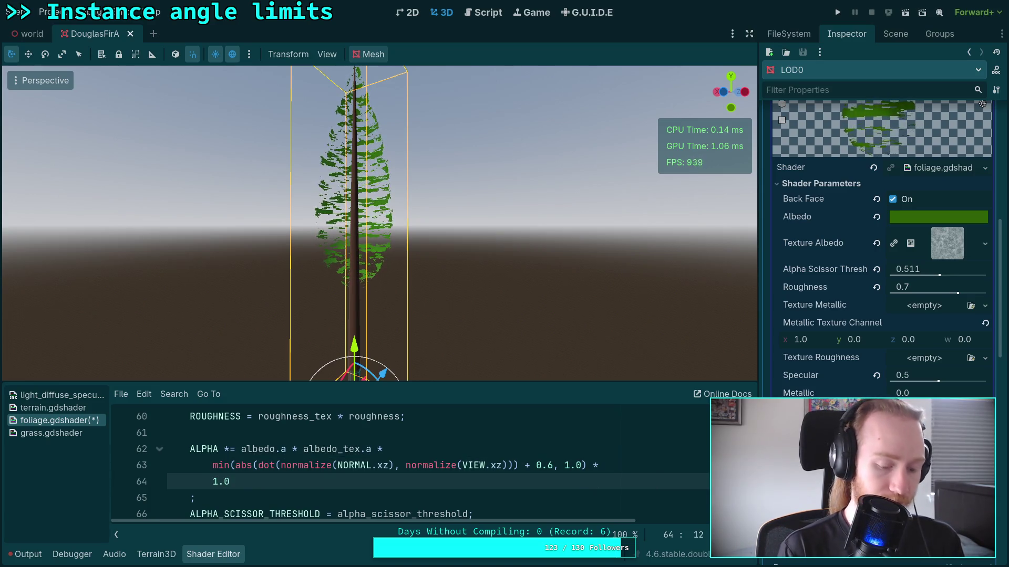
Step: Raise the edge offset from 0.6 to 0.7, commenting the fade term out and back in to compare
{"action": "left_click", "coordinate": [210, 465]}
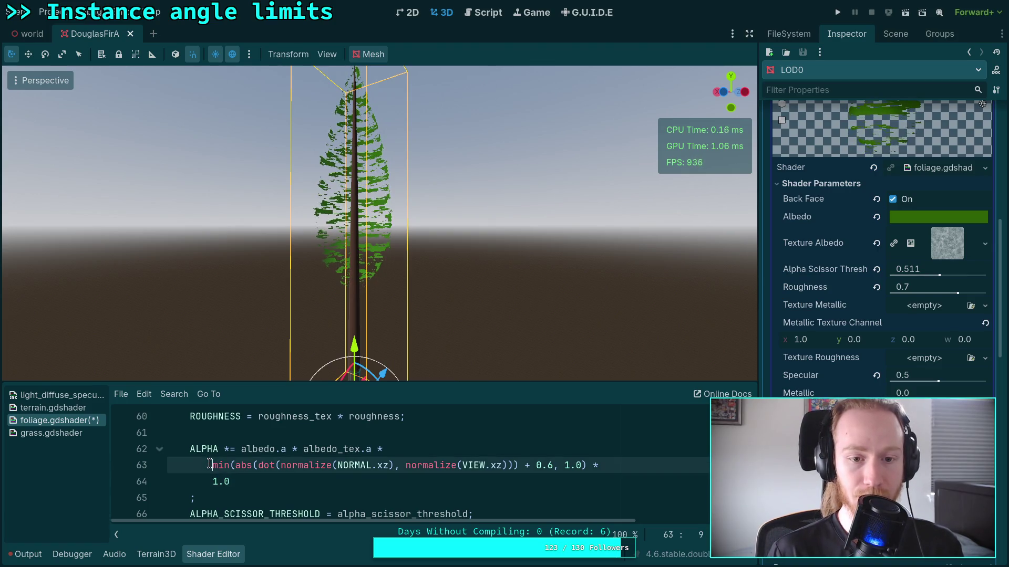
{"action": "type", "text": "//"}
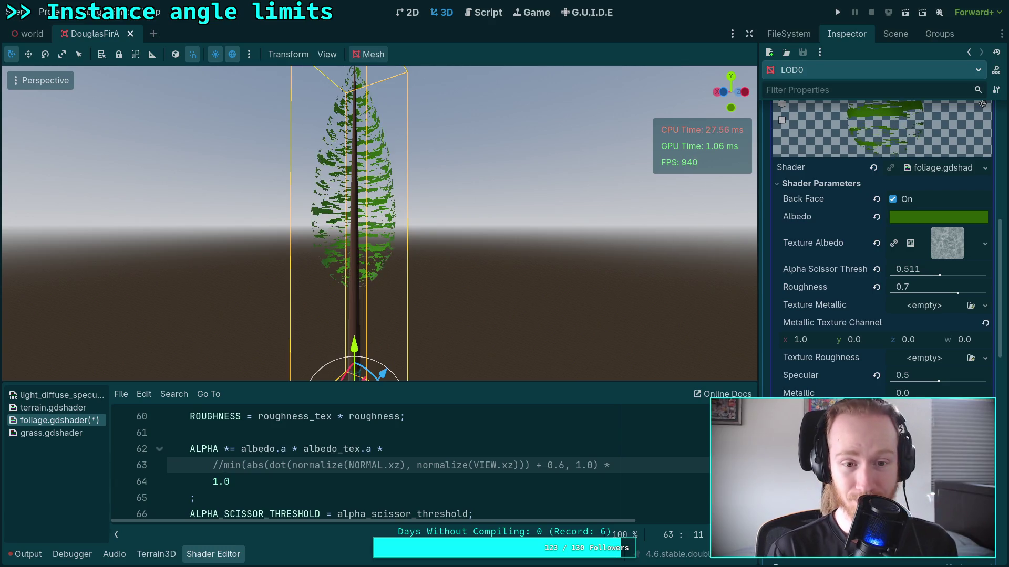
{"action": "key", "text": "BackSpace"}
{"action": "key", "text": "BackSpace"}
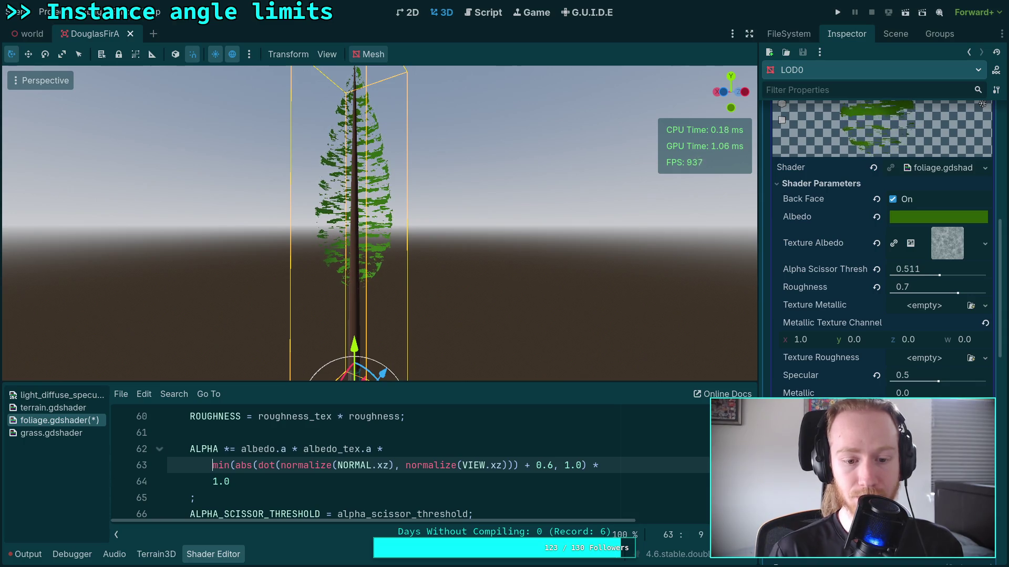
{"action": "left_click", "coordinate": [554, 466]}
{"action": "key", "text": "BackSpace"}
{"action": "type", "text": "7"}
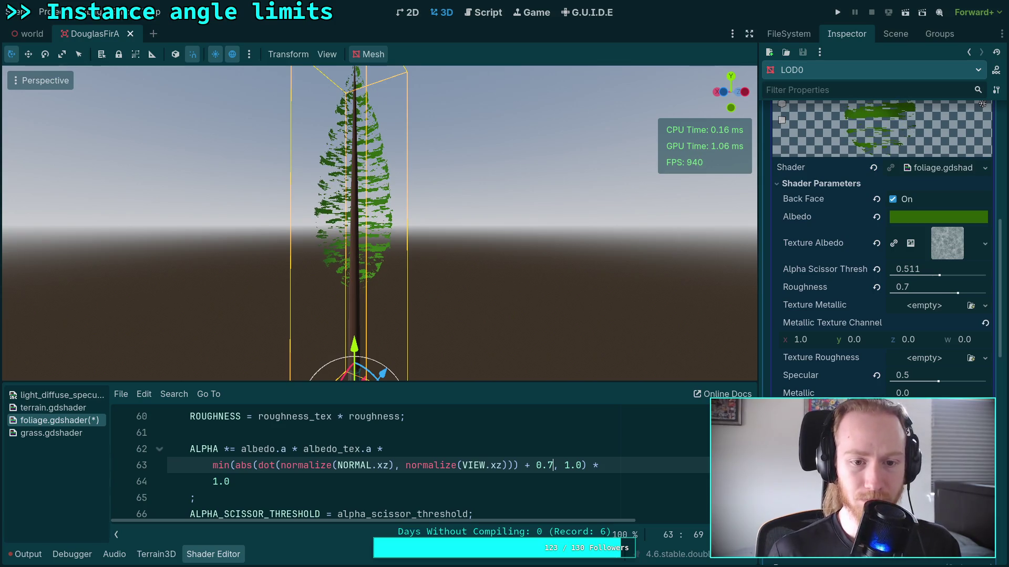
{"action": "left_click", "coordinate": [212, 466]}
{"action": "type", "text": "//"}
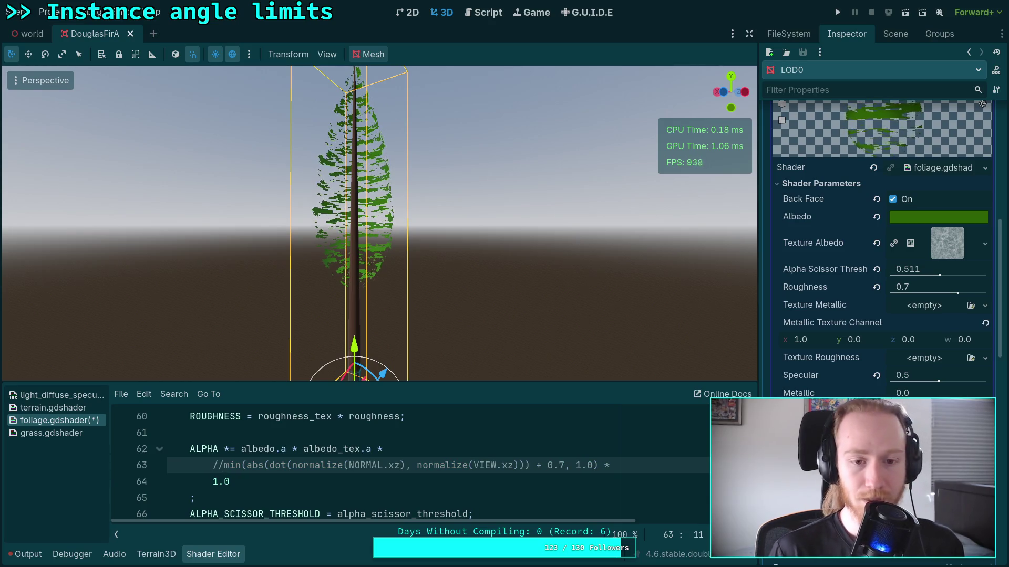
{"action": "key", "text": "BackSpace"}
{"action": "key", "text": "BackSpace"}
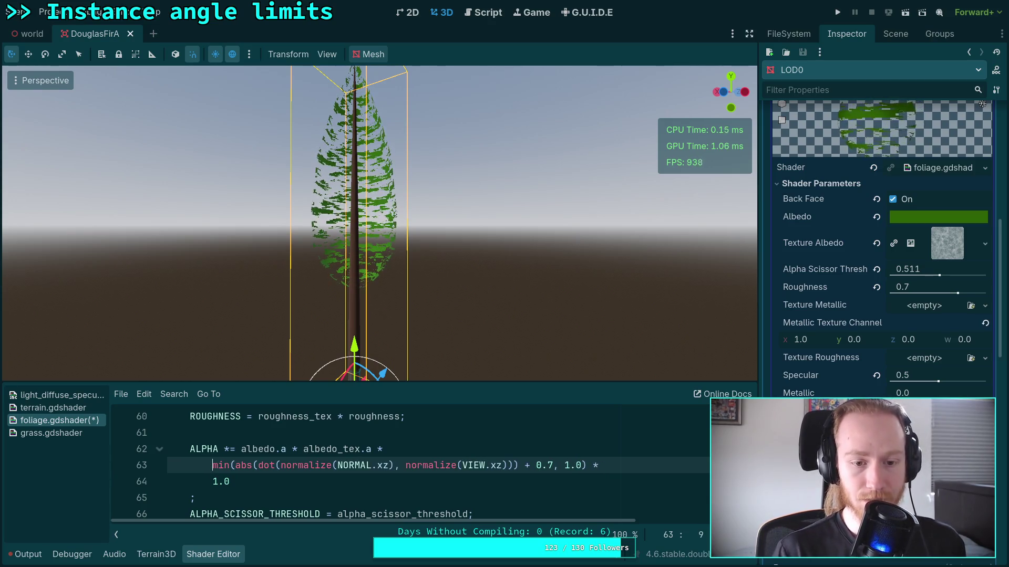
Step: Compare the foliage with the fade term commented and uncommented, then set the offset to 0.8
{"action": "mouse_move", "coordinate": [304, 223]}
{"action": "left_mouse_down"}
{"action": "mouse_move", "coordinate": [303, 315]}
{"action": "mouse_move", "coordinate": [320, 331]}
{"action": "left_mouse_up"}
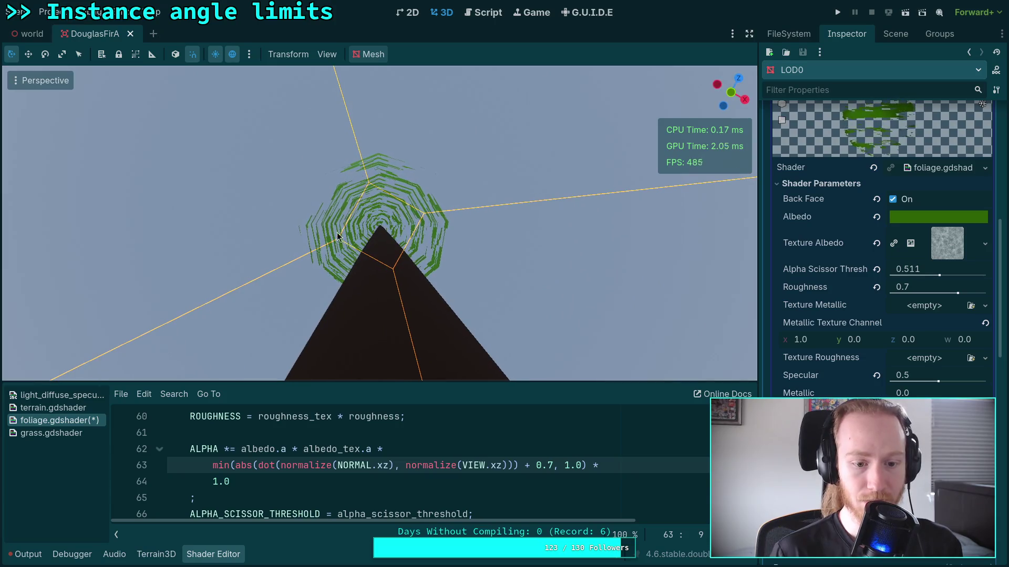
{"action": "type", "text": "//"}
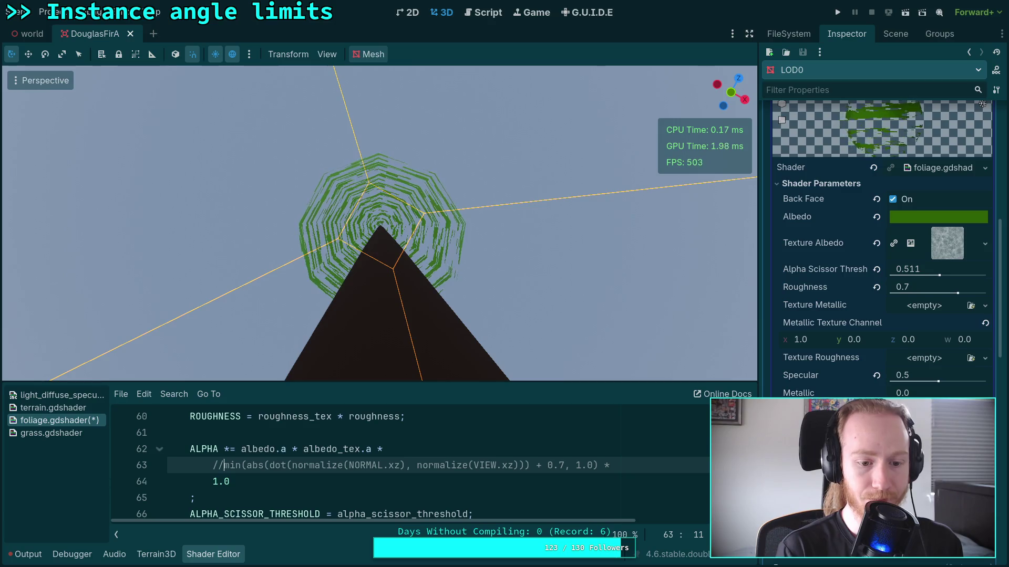
{"action": "key", "text": "BackSpace"}
{"action": "key", "text": "BackSpace"}
{"action": "mouse_move", "coordinate": [331, 293]}
{"action": "left_mouse_down"}
{"action": "mouse_move", "coordinate": [336, 310]}
{"action": "mouse_move", "coordinate": [289, 374]}
{"action": "mouse_move", "coordinate": [286, 326]}
{"action": "mouse_move", "coordinate": [342, 320]}
{"action": "left_mouse_up"}
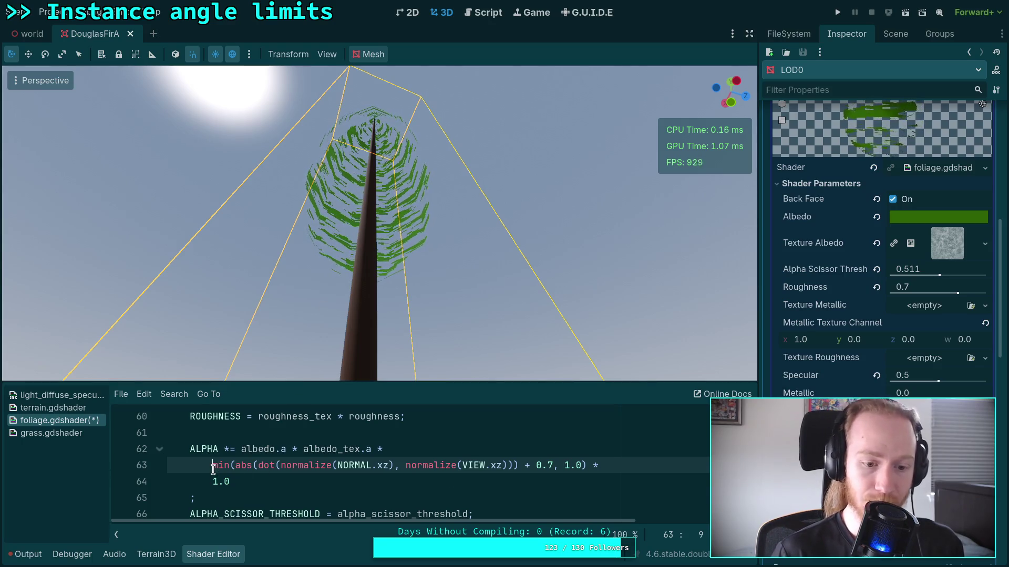
{"action": "type", "text": "//"}
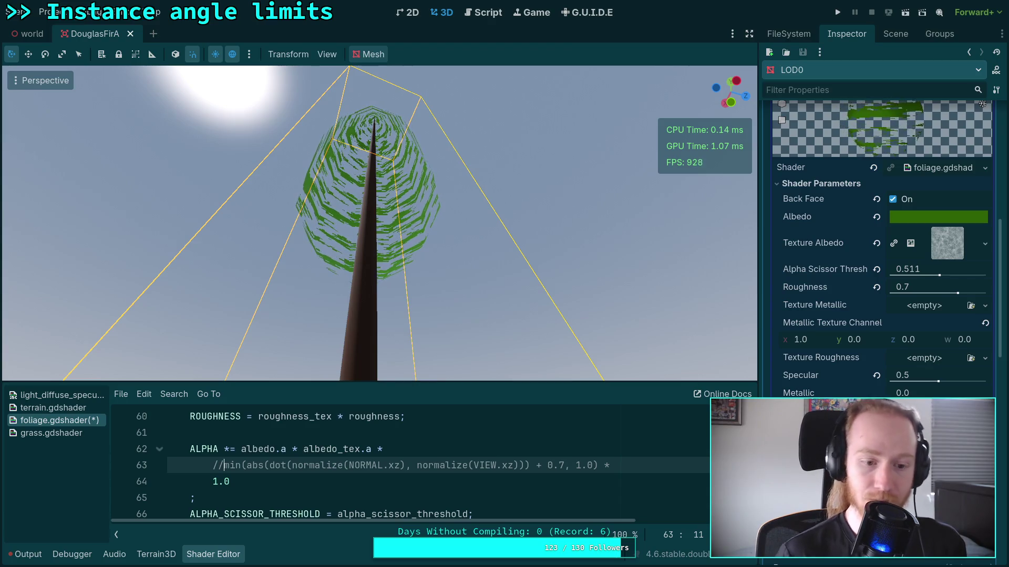
{"action": "key", "text": "BackSpace"}
{"action": "key", "text": "BackSpace"}
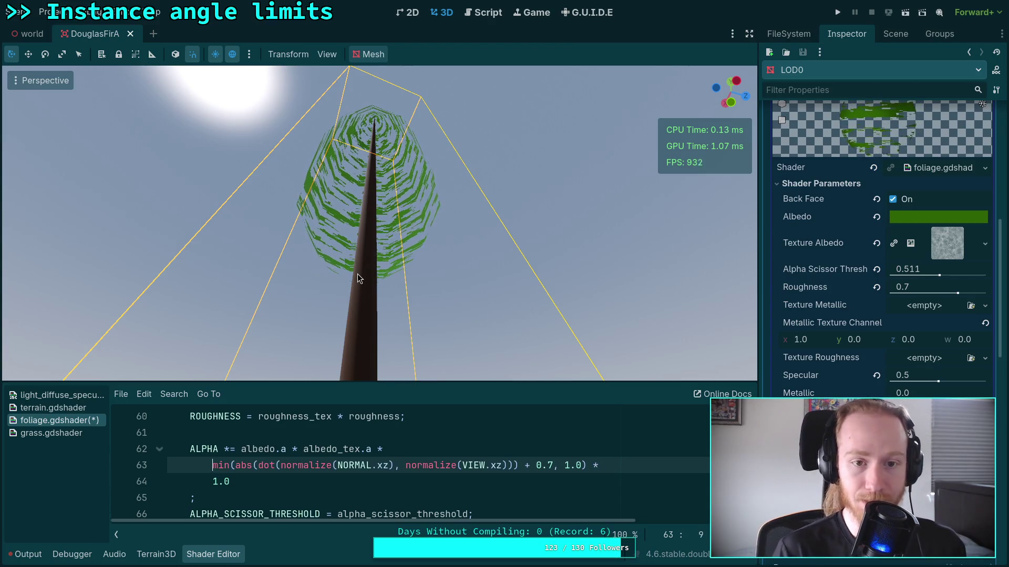
{"action": "left_click", "coordinate": [558, 467]}
{"action": "key", "text": "BackSpace"}
{"action": "type", "text": "8"}
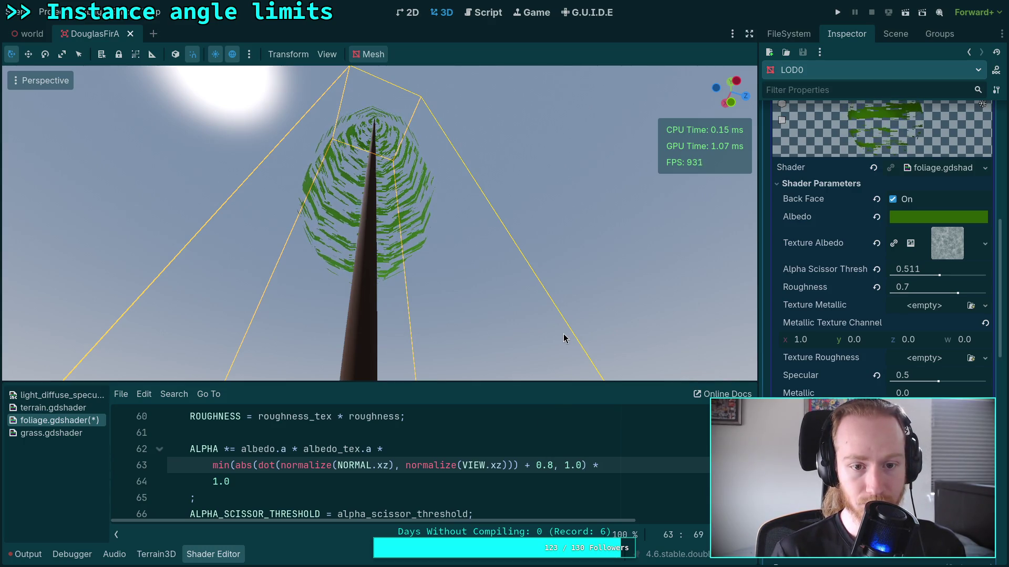
Step: Compare the tree with the fade term commented and uncommented, then select fade-factor lines 62–65
{"action": "left_click_drag", "start_coordinate": [478, 315], "coordinate": [479, 310]}
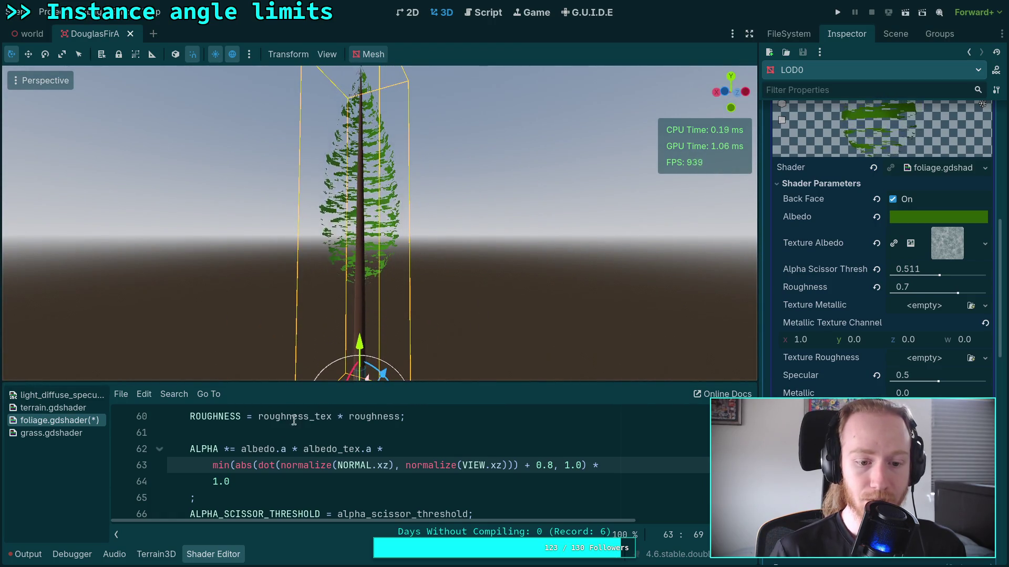
{"action": "left_click", "coordinate": [213, 482]}
{"action": "key", "text": "Up"}
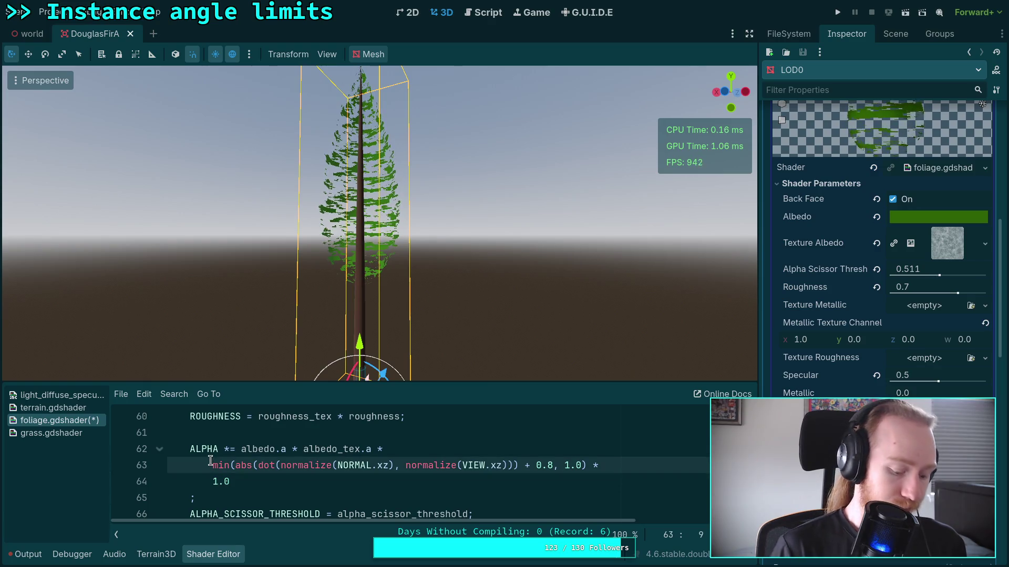
{"action": "type", "text": "//"}
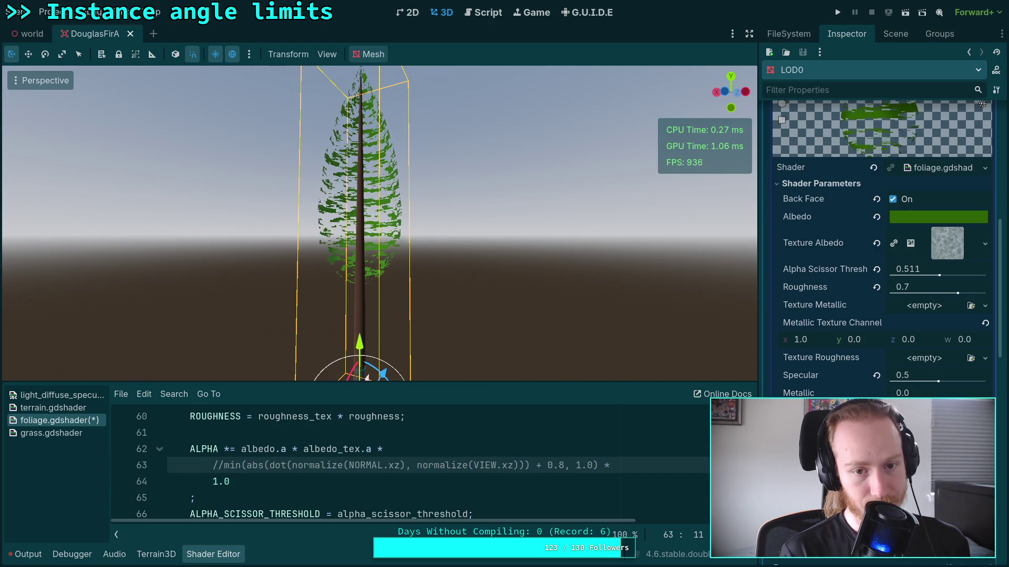
{"action": "key", "text": "BackSpace"}
{"action": "key", "text": "BackSpace"}
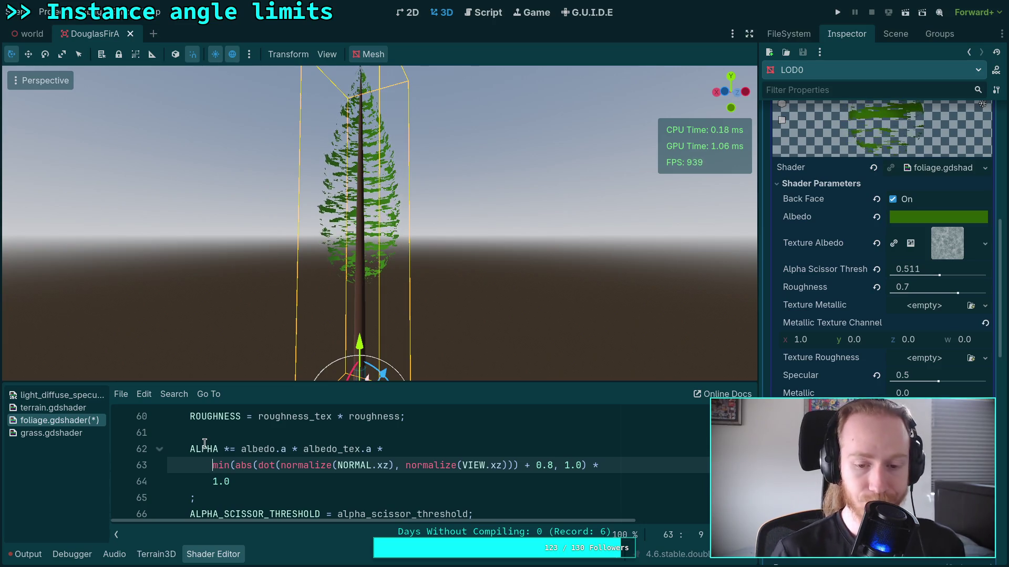
{"action": "left_click", "coordinate": [464, 479]}
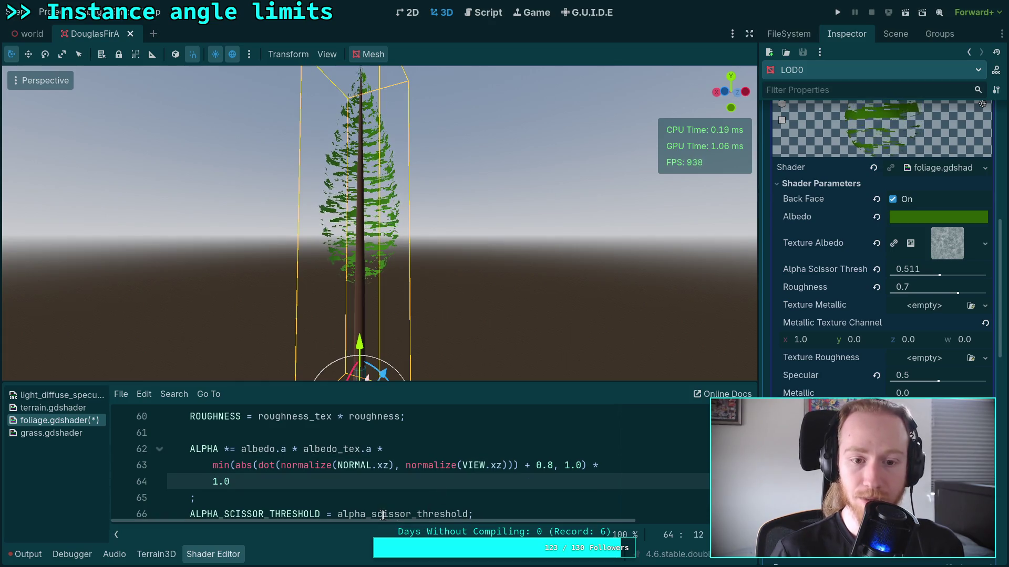
{"action": "mouse_move", "coordinate": [380, 223]}
{"action": "left_mouse_down"}
{"action": "mouse_move", "coordinate": [379, 173]}
{"action": "mouse_move", "coordinate": [462, 173]}
{"action": "mouse_move", "coordinate": [378, 326]}
{"action": "left_mouse_up"}
{"action": "left_click_drag", "start_coordinate": [191, 498], "coordinate": [385, 448]}
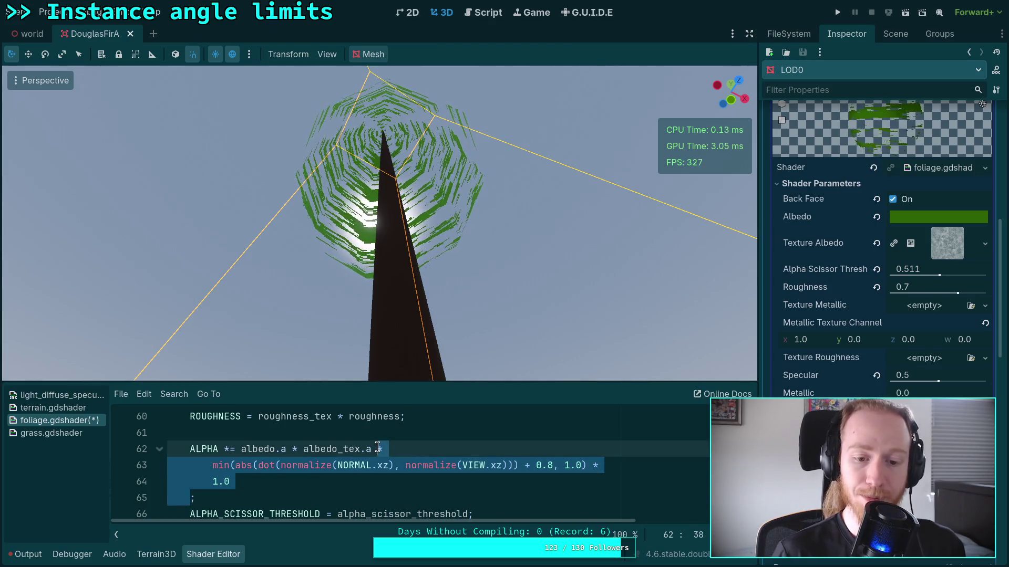
Step: Delete the fade factor so ALPHA is scaled only by albedo.a * albedo_tex.a, and enlarge the code editor
{"action": "key", "text": "BackSpace"}
{"action": "key", "text": "BackSpace"}
{"action": "key", "text": "BackSpace"}
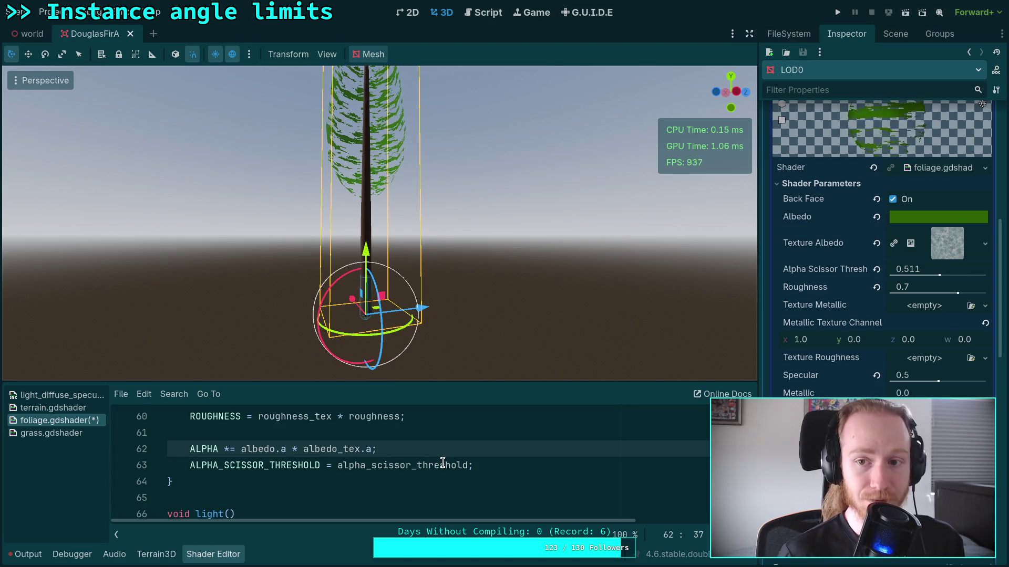
{"action": "scroll", "coordinate": [435, 446], "scroll_direction": "up", "scroll_amount": 1}
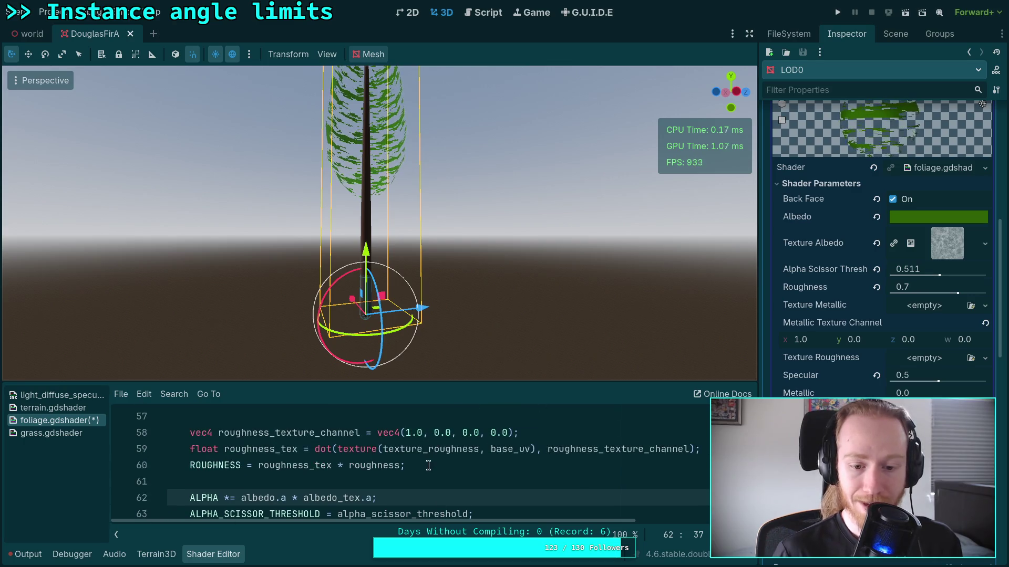
{"action": "scroll", "coordinate": [449, 486], "scroll_direction": "down", "scroll_amount": 1}
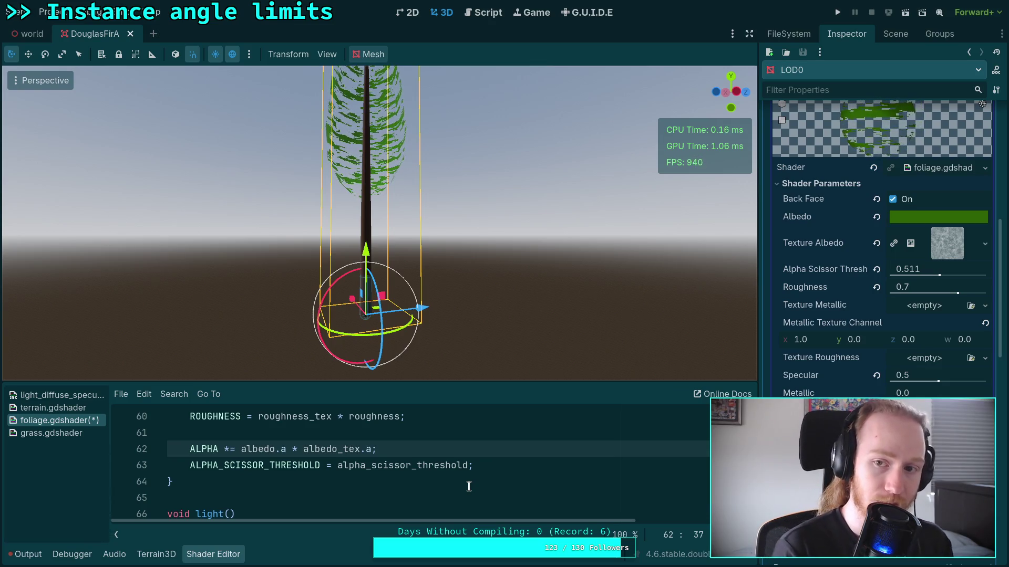
{"action": "scroll", "coordinate": [469, 486], "scroll_direction": "up", "scroll_amount": 1}
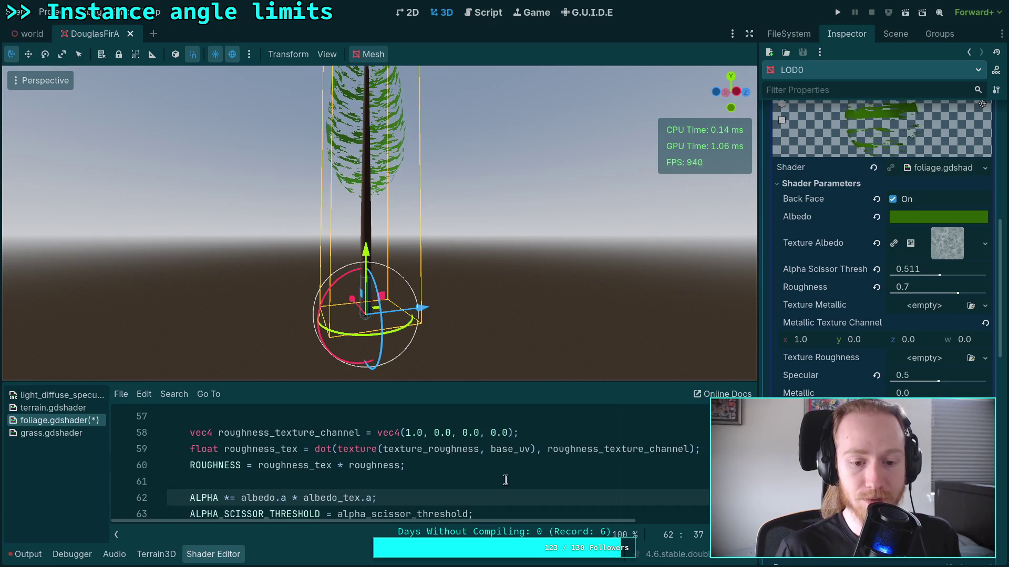
{"action": "left_click_drag", "start_coordinate": [505, 382], "coordinate": [507, 355]}
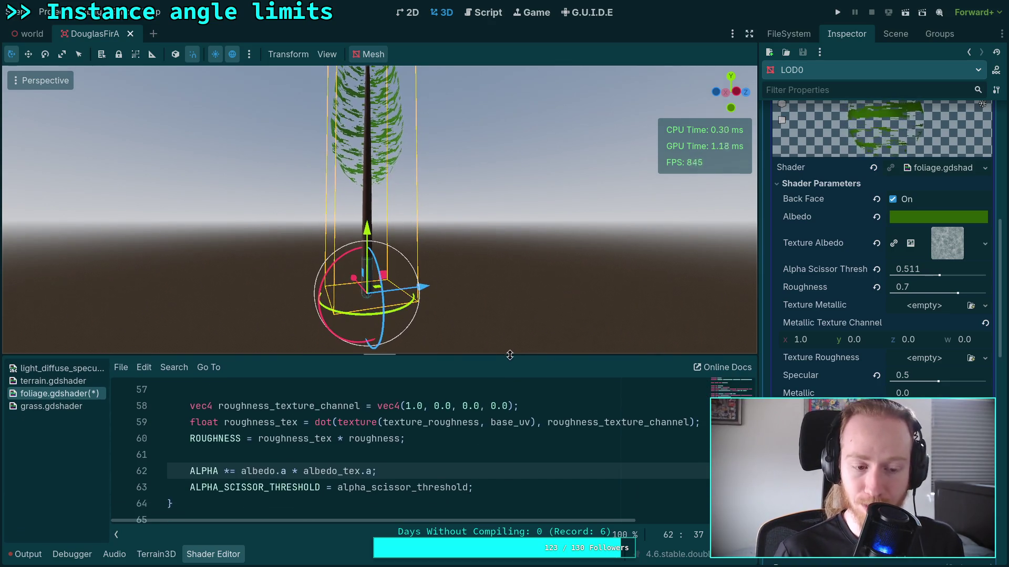
{"action": "left_click", "coordinate": [541, 455]}
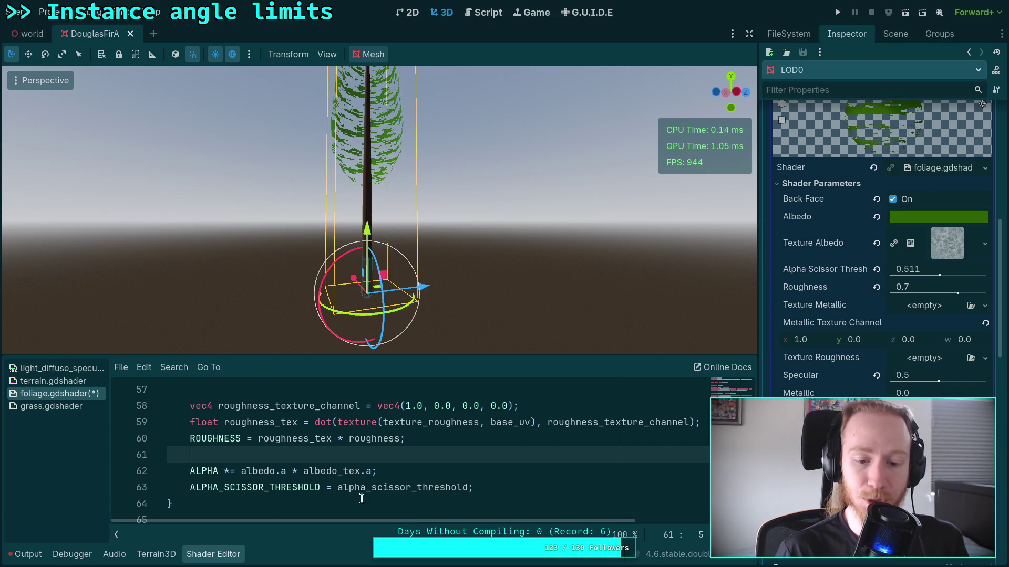
{"action": "left_click", "coordinate": [371, 471]}
Step: Append ' * clamp(edge + 0.5, 0.0, 1.0)' to the ALPHA assignment on line 62
{"action": "type", "text": "* ("}
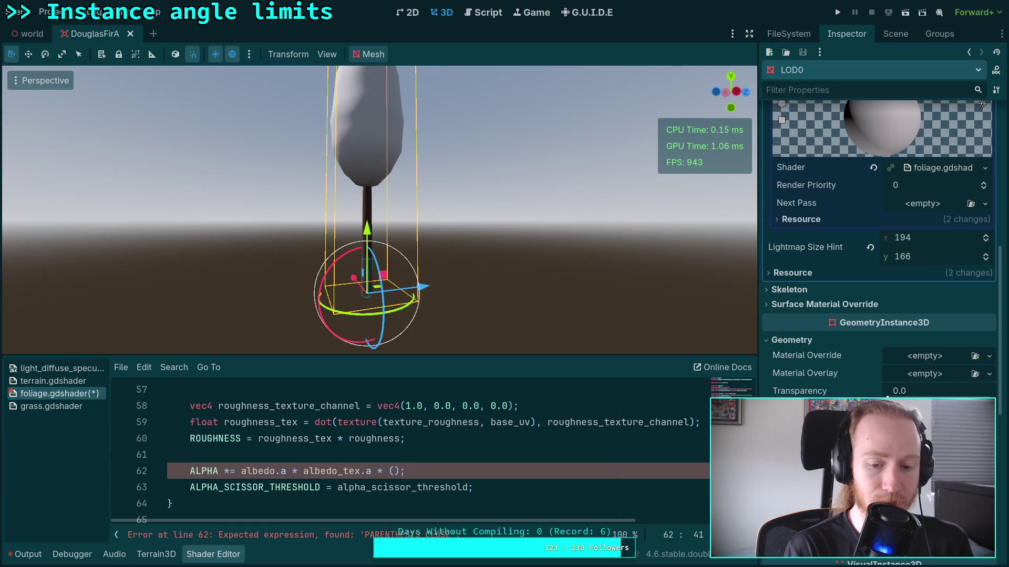
{"action": "key", "text": "BackSpace"}
{"action": "key", "text": "BackSpace"}
{"action": "key", "text": "BackSpace"}
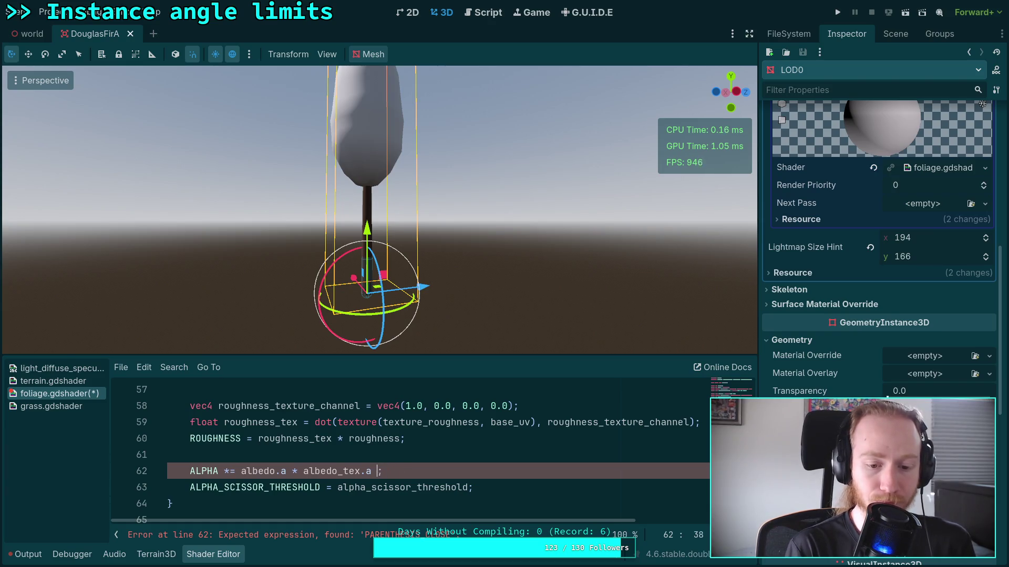
{"action": "type", "text": "* clam"}
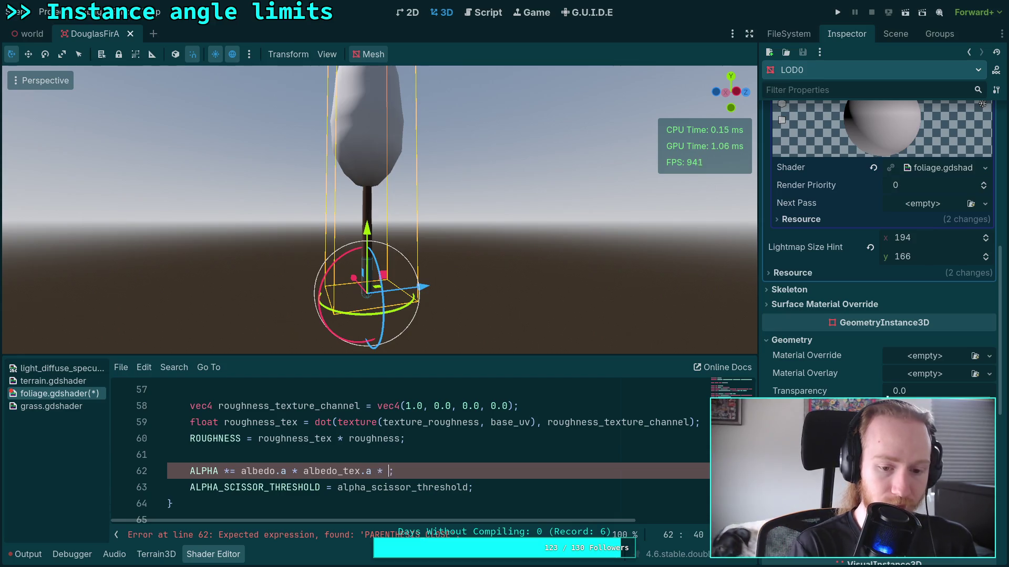
{"action": "type", "text": "p(ed"}
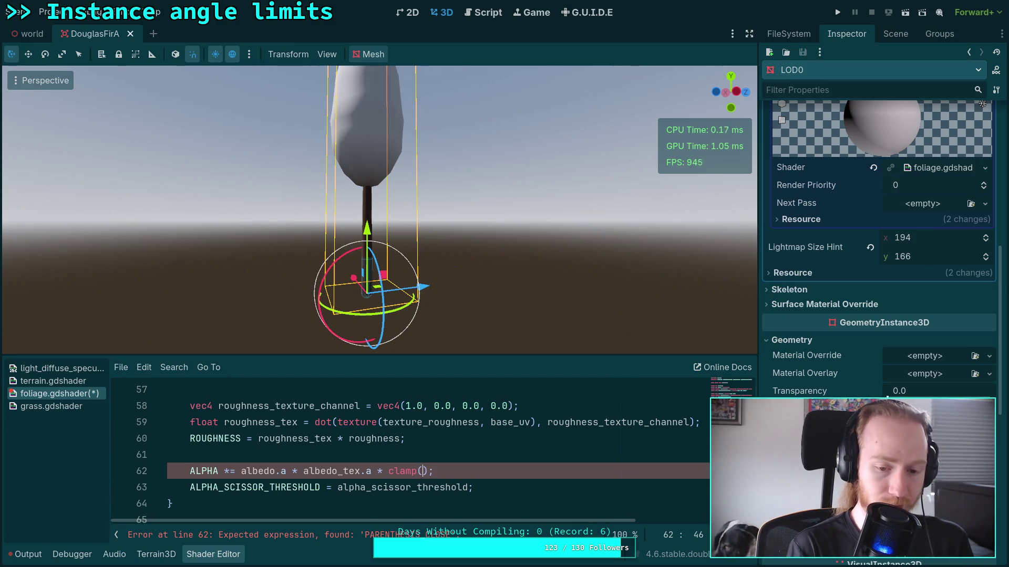
{"action": "type", "text": "ge"}
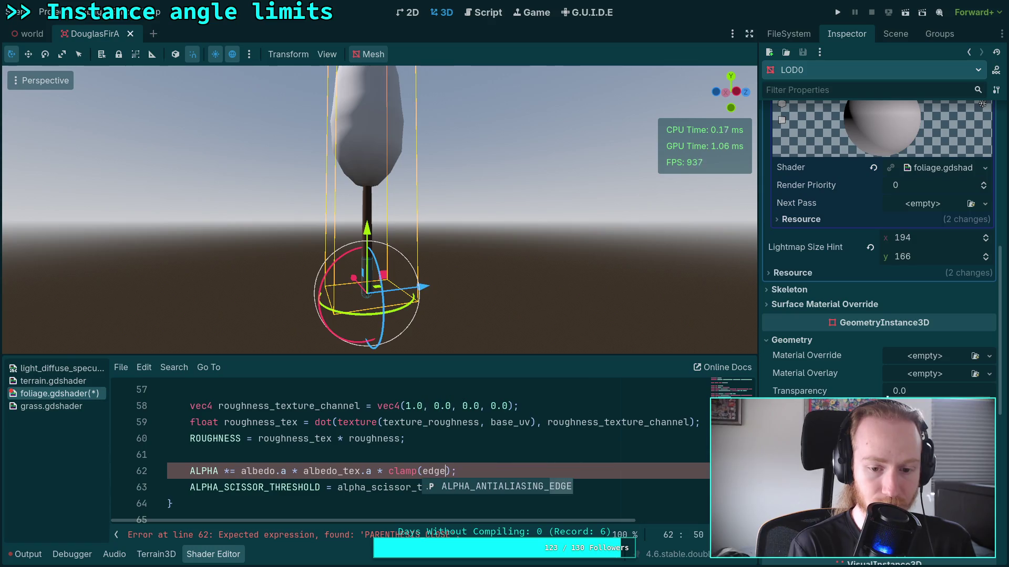
{"action": "key", "text": "BackSpace"}
{"action": "key", "text": "BackSpace"}
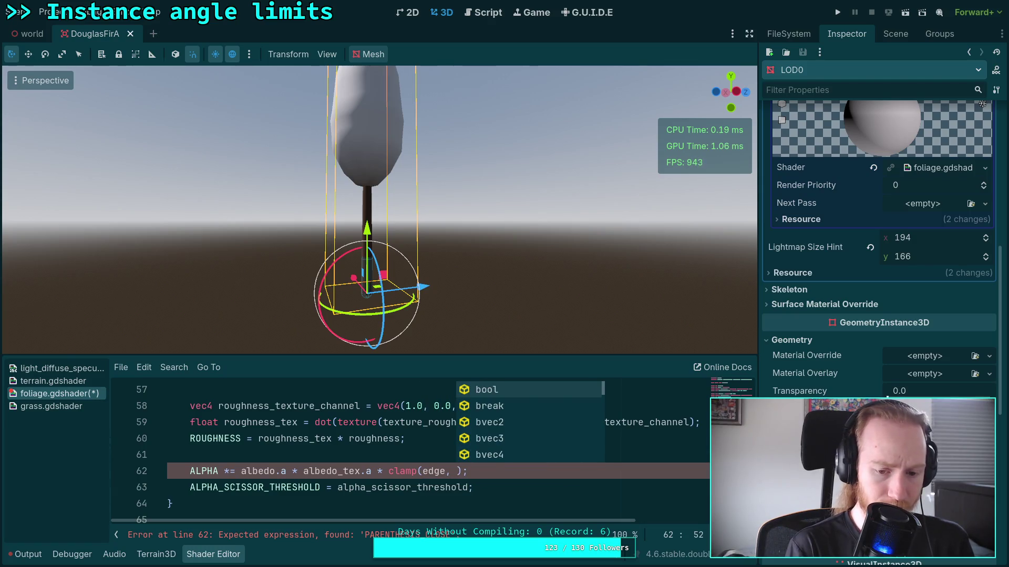
{"action": "type", "text": ".5, 0"}
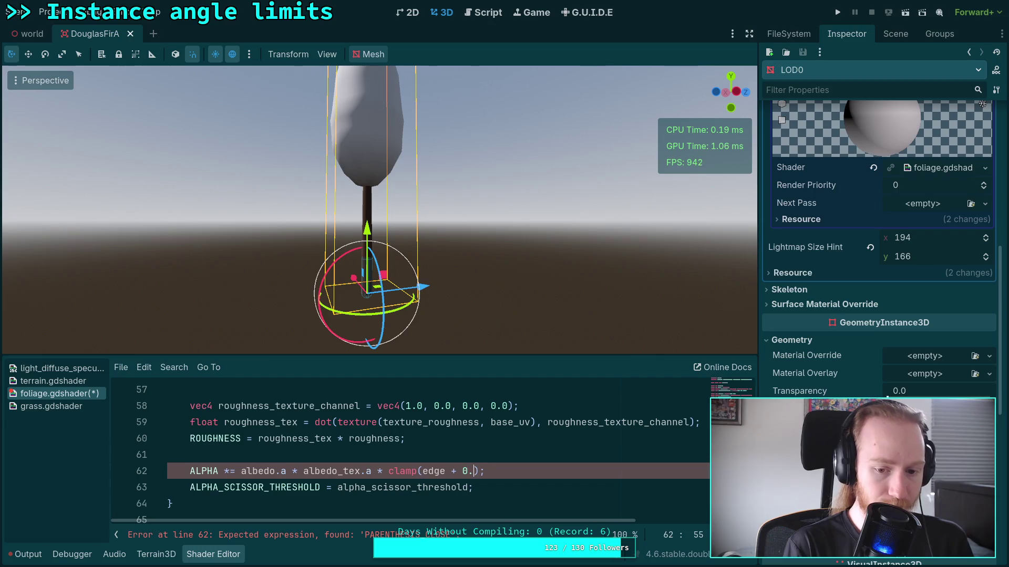
{"action": "type", "text": ".0, 1.0"}
{"action": "left_click", "coordinate": [191, 455]}
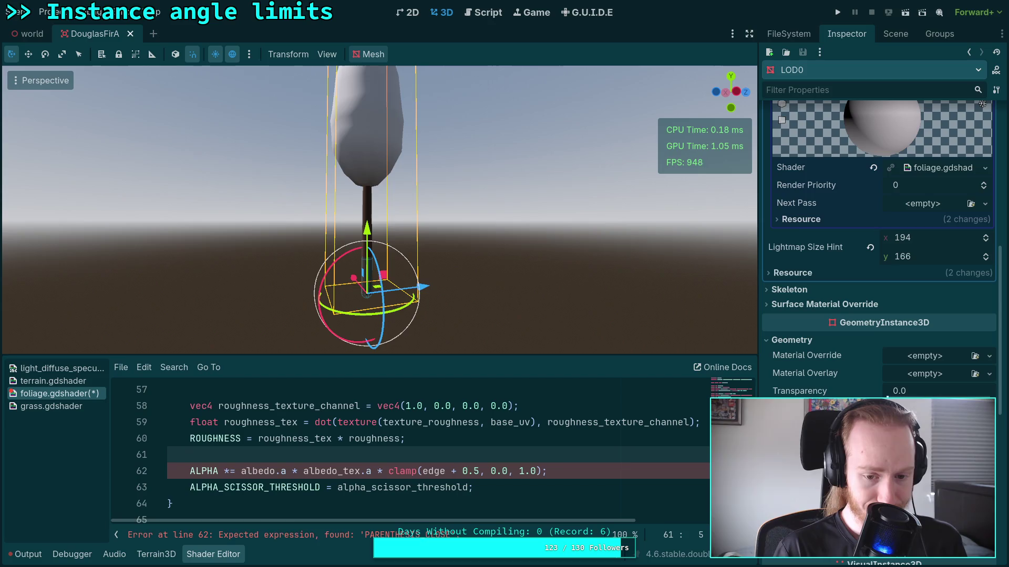
Step: On line 61, write float edge = (abs(NORMAL.z) - abs(VIEW.z)) + (abs(NORMAL.x) - abs(VIEW.x))
{"action": "type", "text": "float edge = "}
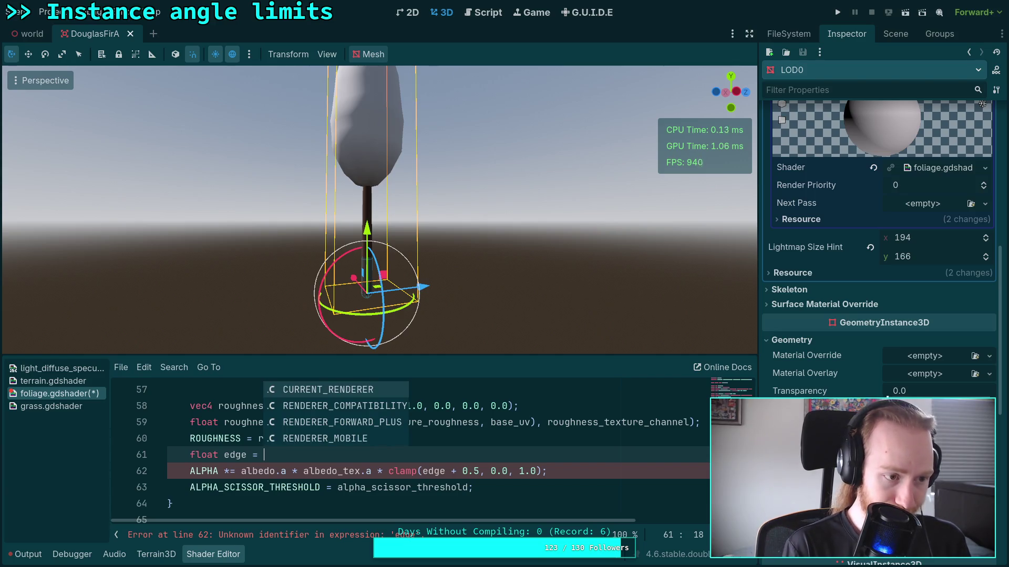
{"action": "type", "text": "abs(N"}
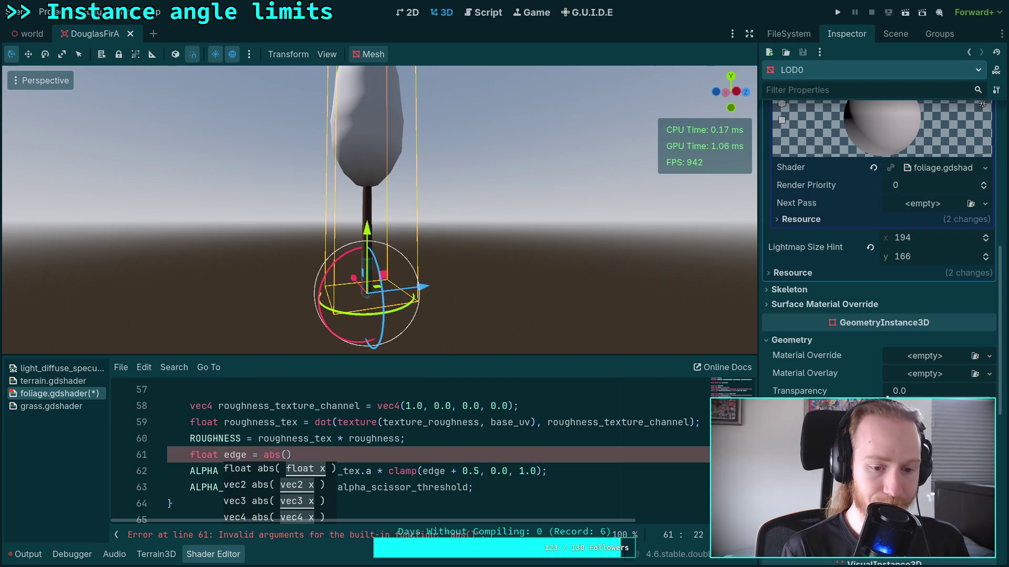
{"action": "type", "text": "ORMAL.z"}
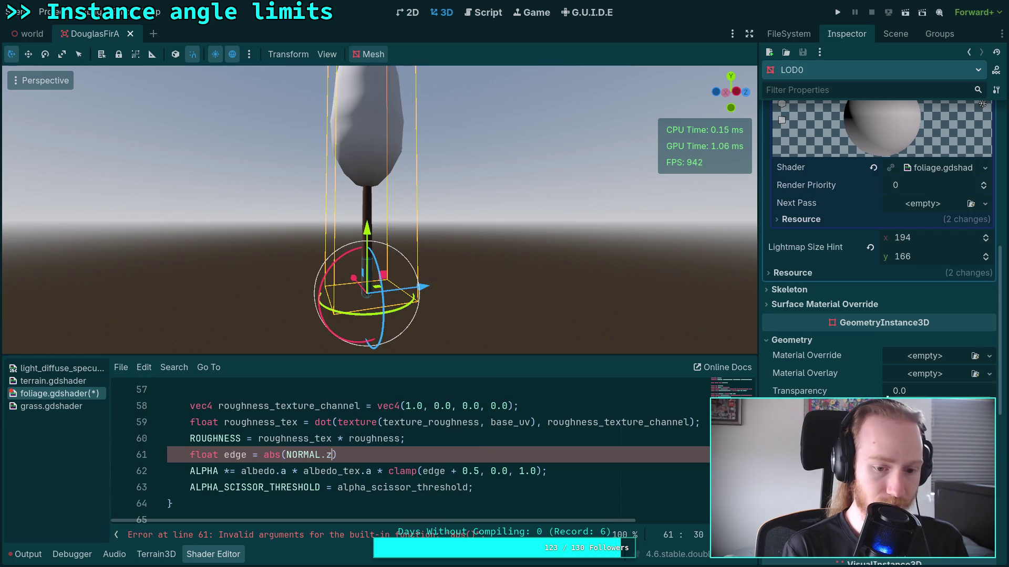
{"action": "key", "text": "BackSpace"}
{"action": "key", "text": "Right"}
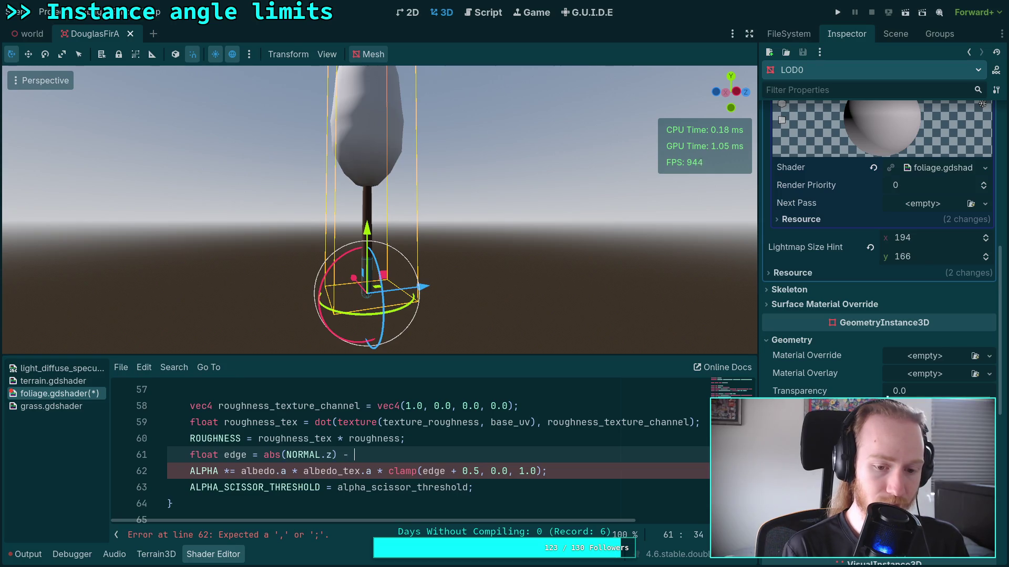
{"action": "type", "text": "abs(V"}
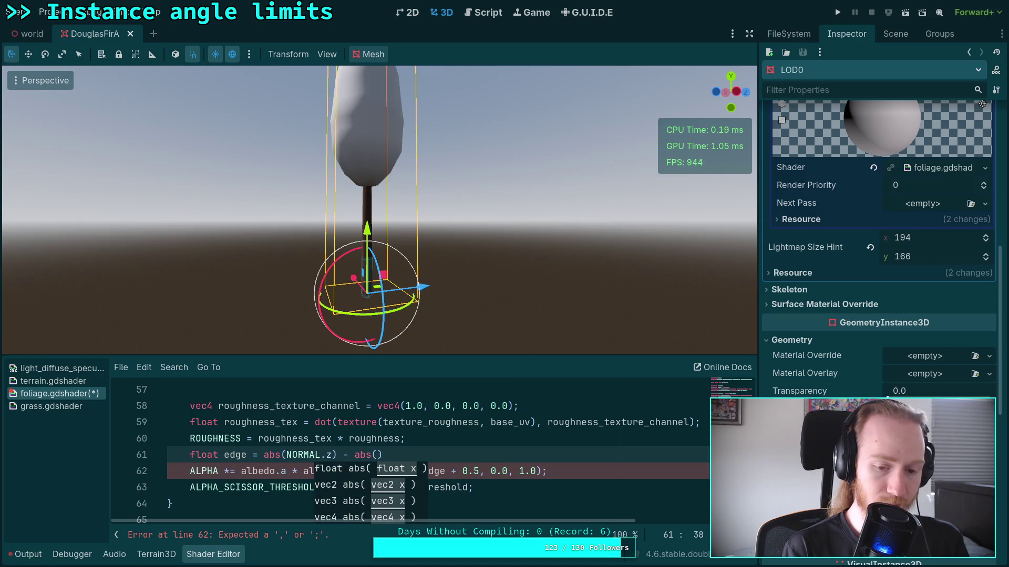
{"action": "type", "text": "IEW.z"}
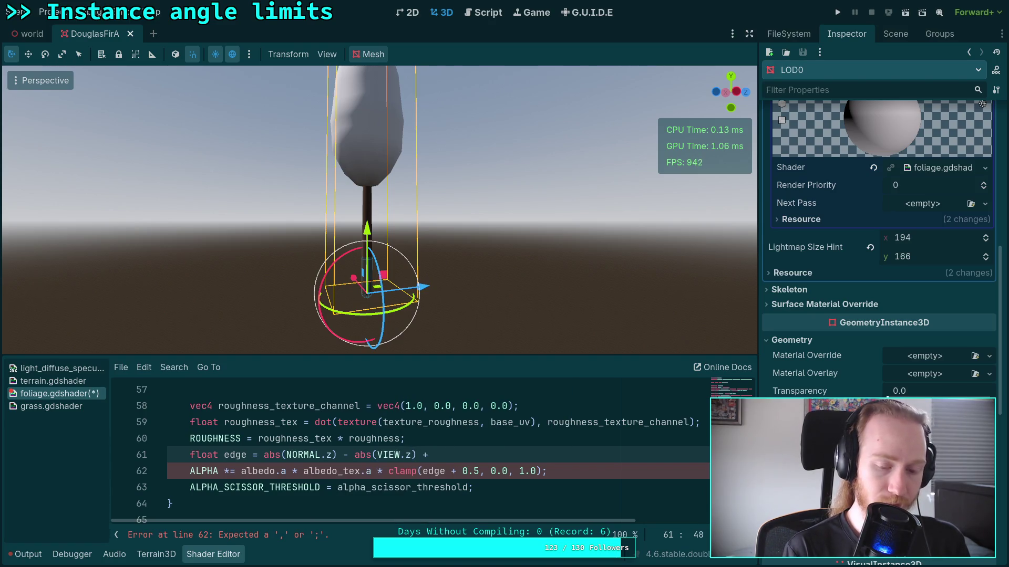
{"action": "left_click", "coordinate": [264, 455]}
{"action": "type", "text": "("}
{"action": "key", "text": "Left"}
{"action": "type", "text": ")"}
{"action": "key", "text": "End"}
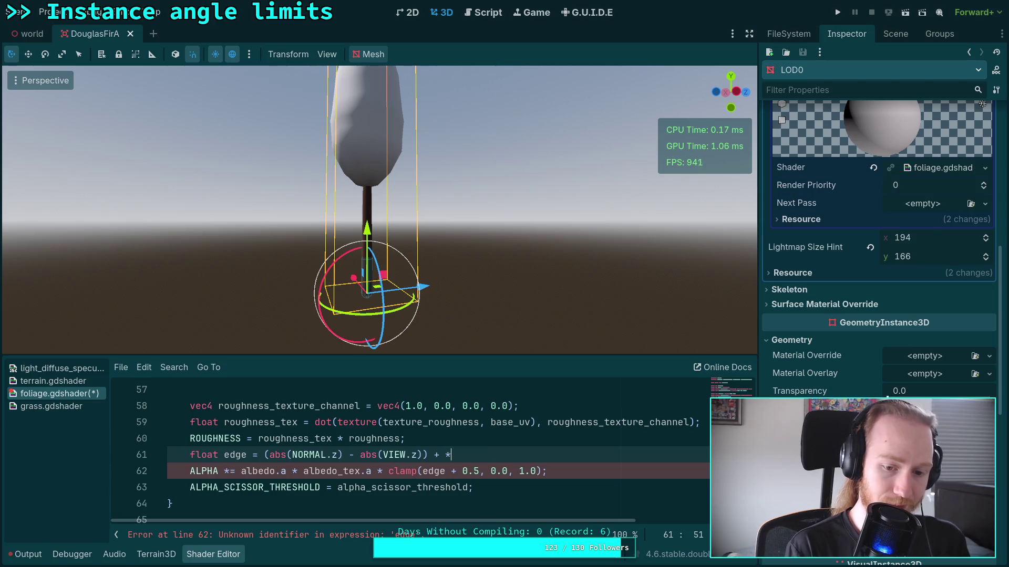
{"action": "type", "text": "(abs("}
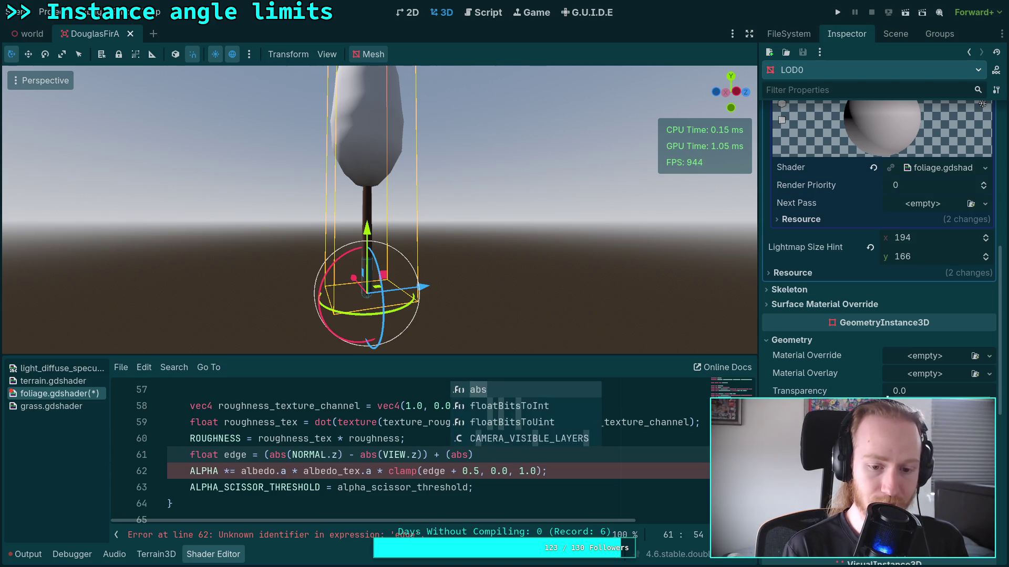
{"action": "type", "text": "NORMAL."}
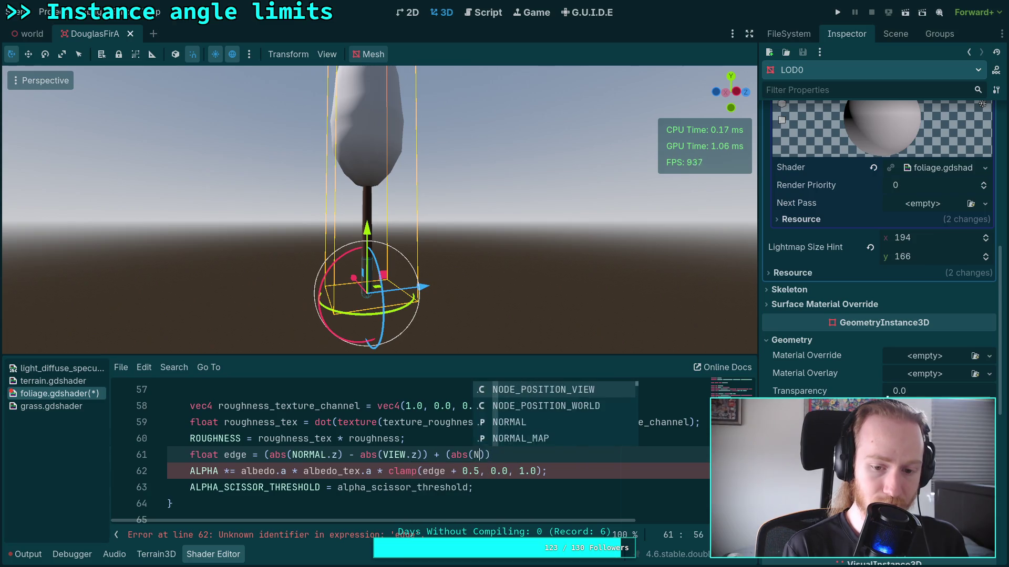
{"action": "type", "text": "x) - abs(VIEW"}
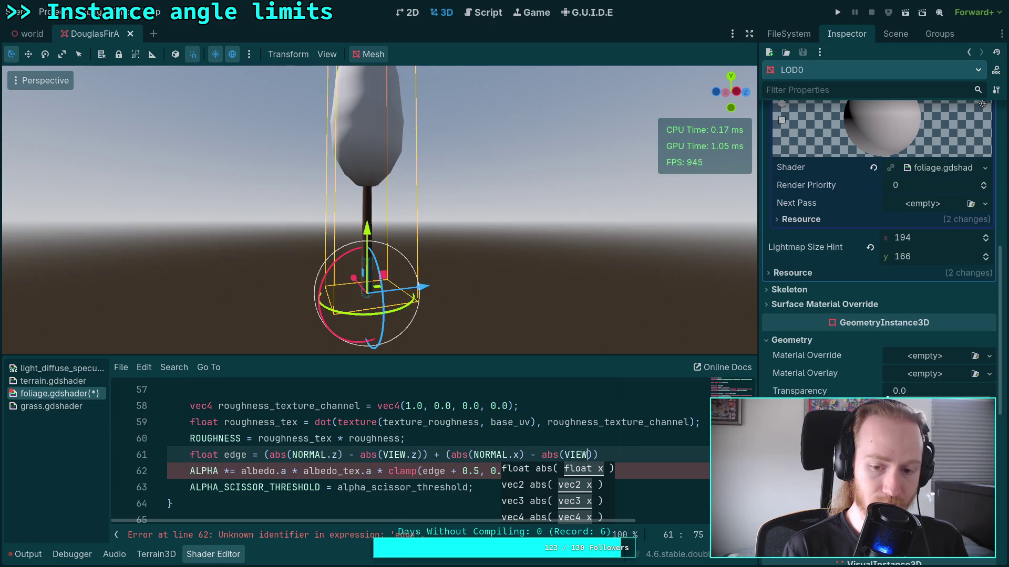
{"action": "type", "text": ".x)"}
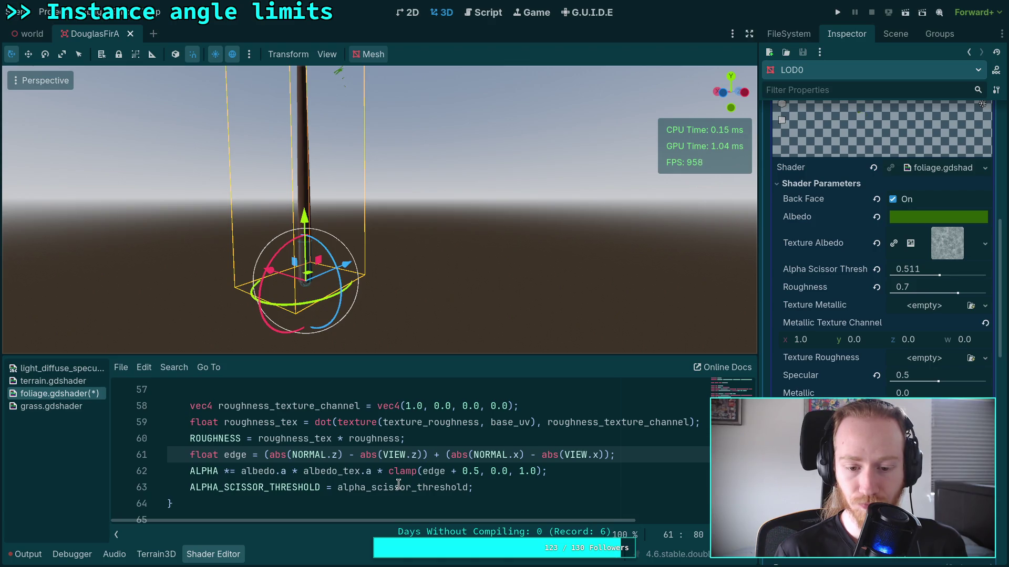
{"action": "left_click", "coordinate": [427, 471]}
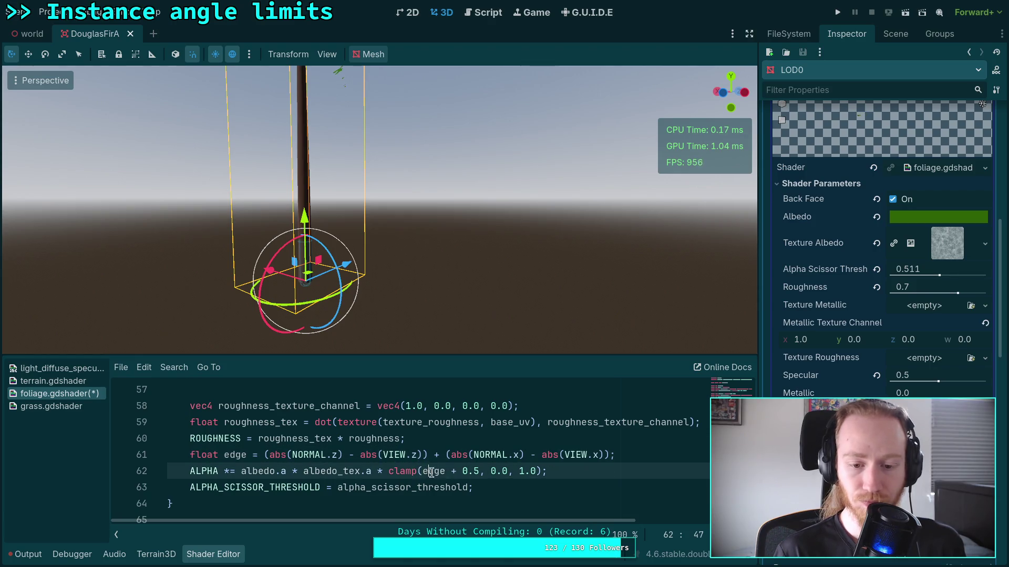
{"action": "left_click", "coordinate": [269, 455]}
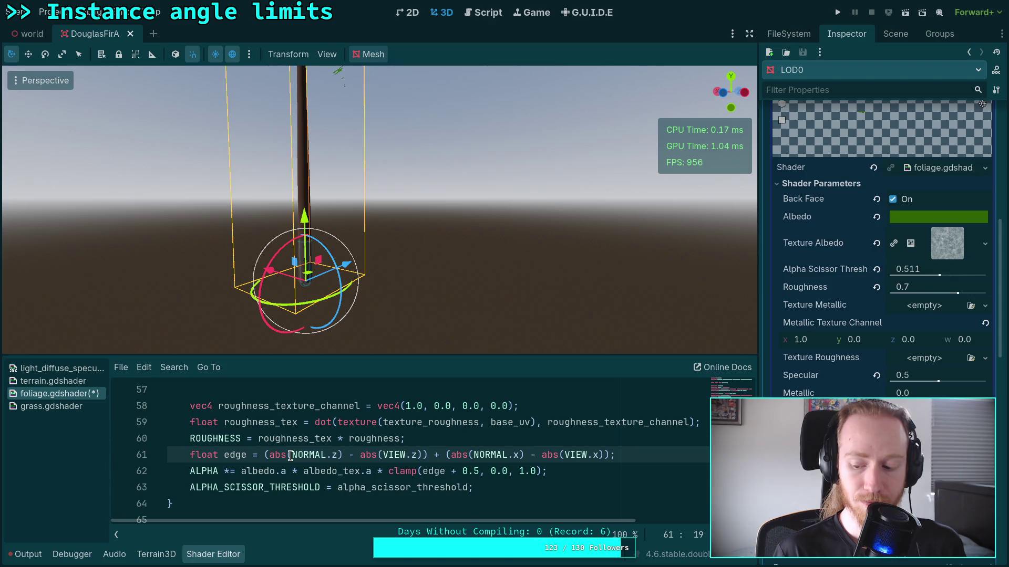
{"action": "left_click_drag", "start_coordinate": [293, 456], "coordinate": [269, 456]}
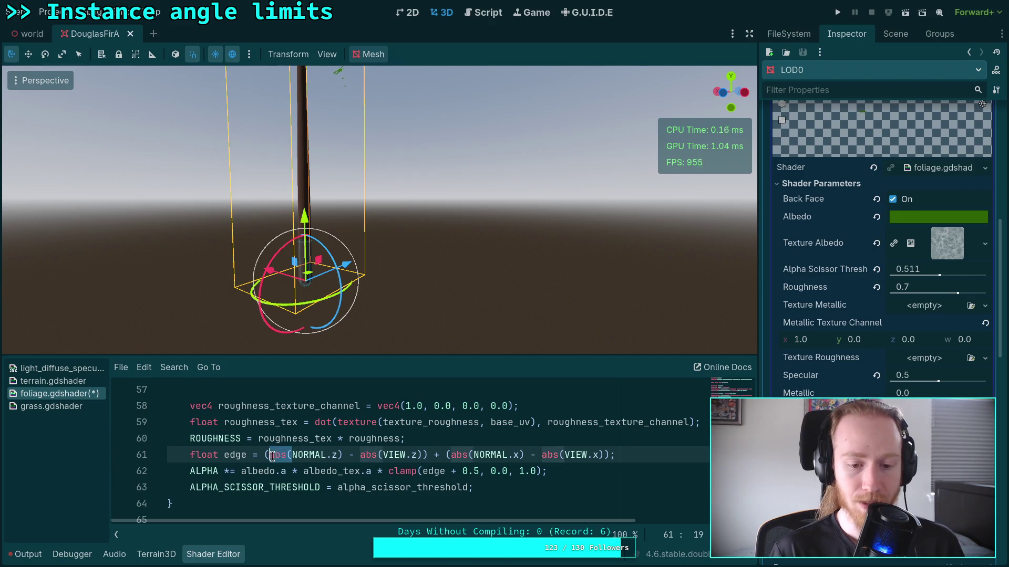
Step: Rewrite the z term of edge as abs(NORMAL.z - VIEW.z)
{"action": "key", "text": "BackSpace"}
{"action": "left_click", "coordinate": [322, 454]}
{"action": "key", "text": "BackSpace"}
{"action": "left_click_drag", "start_coordinate": [356, 455], "coordinate": [333, 455]}
{"action": "key", "text": "BackSpace"}
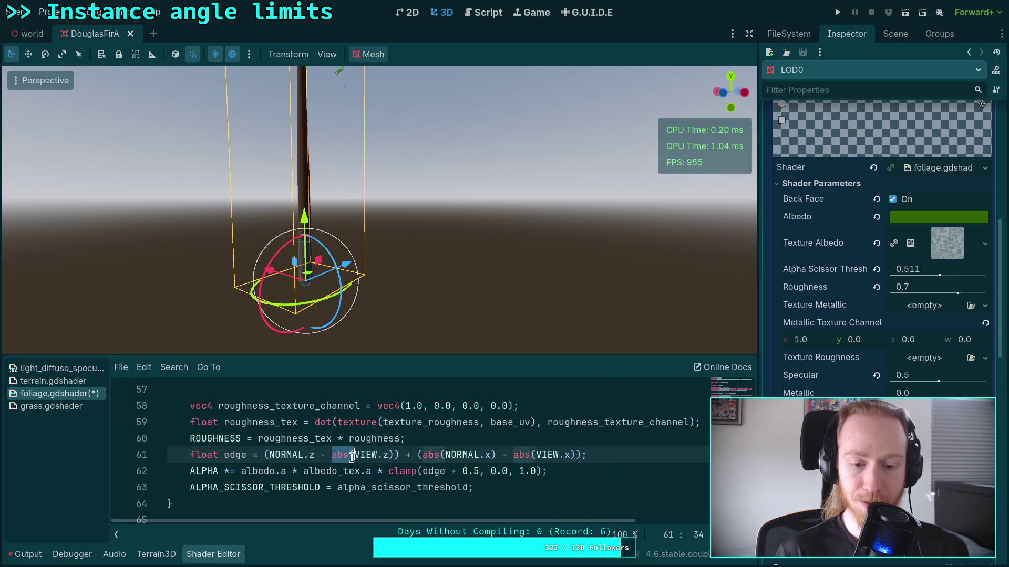
{"action": "left_click", "coordinate": [369, 455]}
{"action": "key", "text": "Delete"}
{"action": "left_click", "coordinate": [266, 455]}
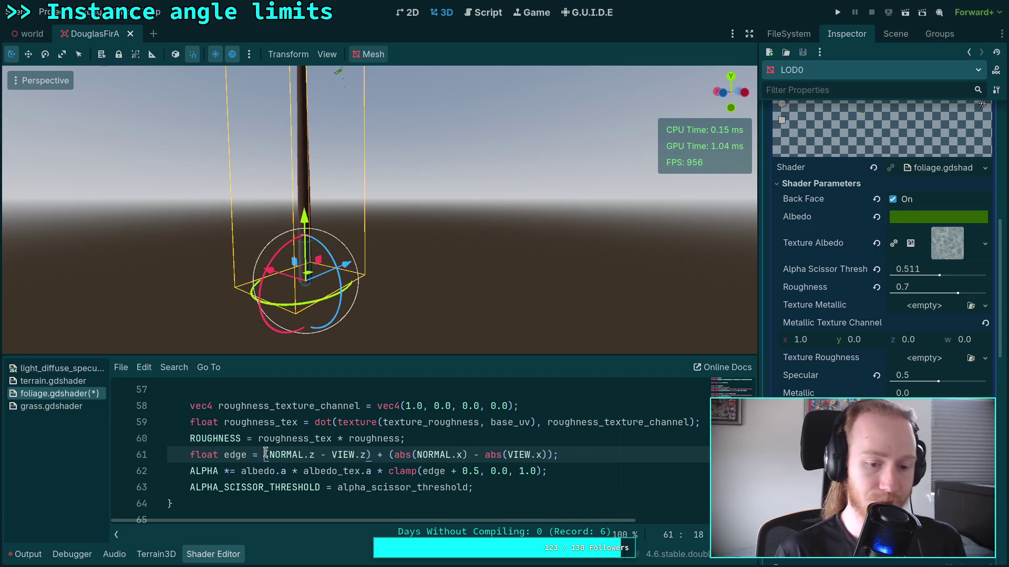
{"action": "type", "text": "abs"}
Step: Rewrite the x term as abs(NORMAL.x - VIEW.x) and remove the extra parentheses
{"action": "left_click_drag", "start_coordinate": [412, 455], "coordinate": [433, 455]}
{"action": "key", "text": "BackSpace"}
{"action": "double_click", "coordinate": [488, 455]}
{"action": "key", "text": "BackSpace"}
{"action": "left_click", "coordinate": [408, 455]}
{"action": "type", "text": "abs"}
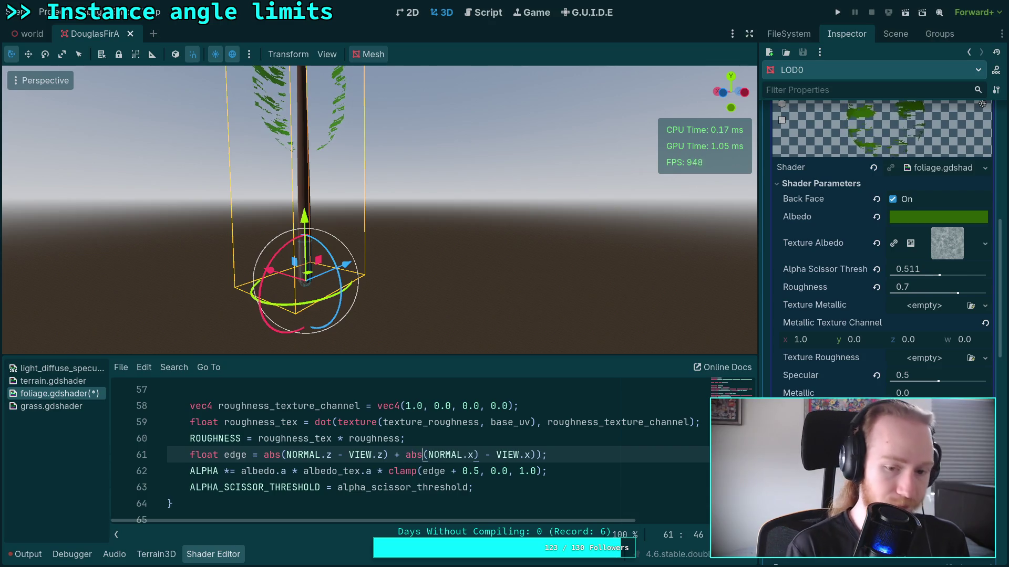
{"action": "left_click", "coordinate": [479, 455]}
{"action": "key", "text": "BackSpace"}
{"action": "left_click", "coordinate": [534, 455]}
{"action": "key", "text": "BackSpace"}
{"action": "left_click", "coordinate": [566, 468]}
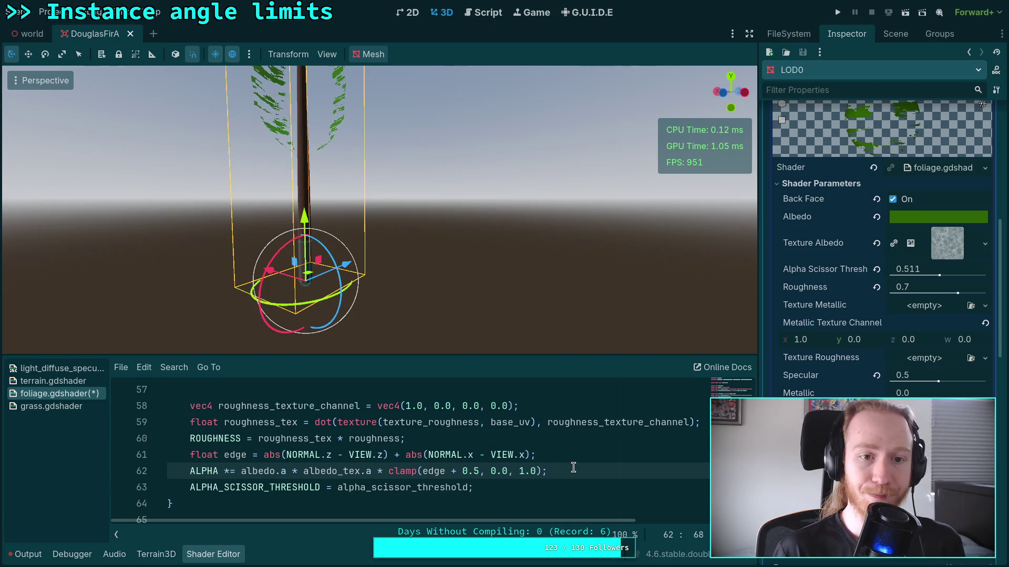
Step: Inspect the minus sign in the edge formula, then switch to the Fragment built-ins docs
{"action": "mouse_move", "coordinate": [379, 210]}
{"action": "left_mouse_down"}
{"action": "mouse_move", "coordinate": [379, 179]}
{"action": "mouse_move", "coordinate": [378, 226]}
{"action": "left_mouse_up"}
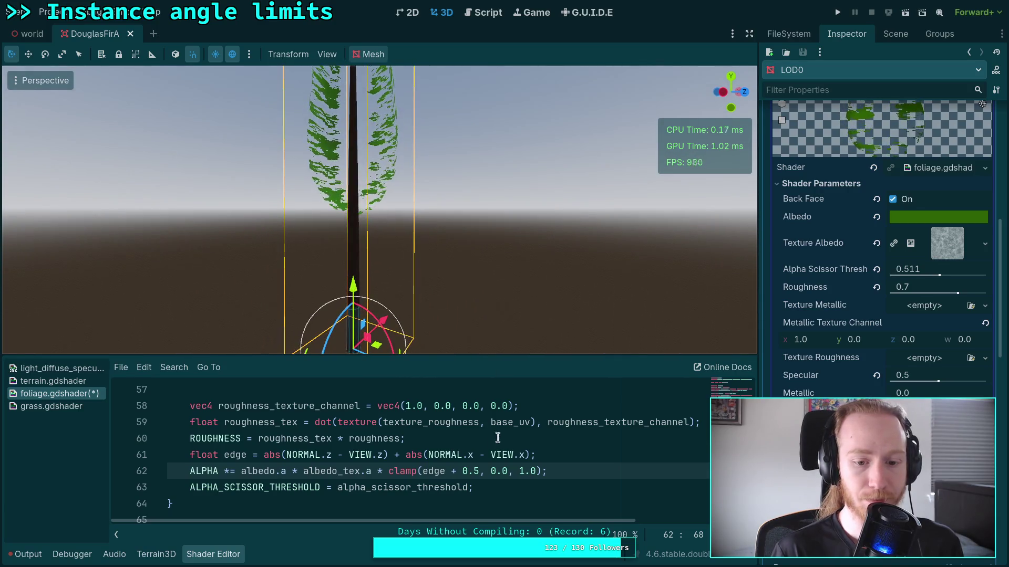
{"action": "double_click", "coordinate": [338, 455]}
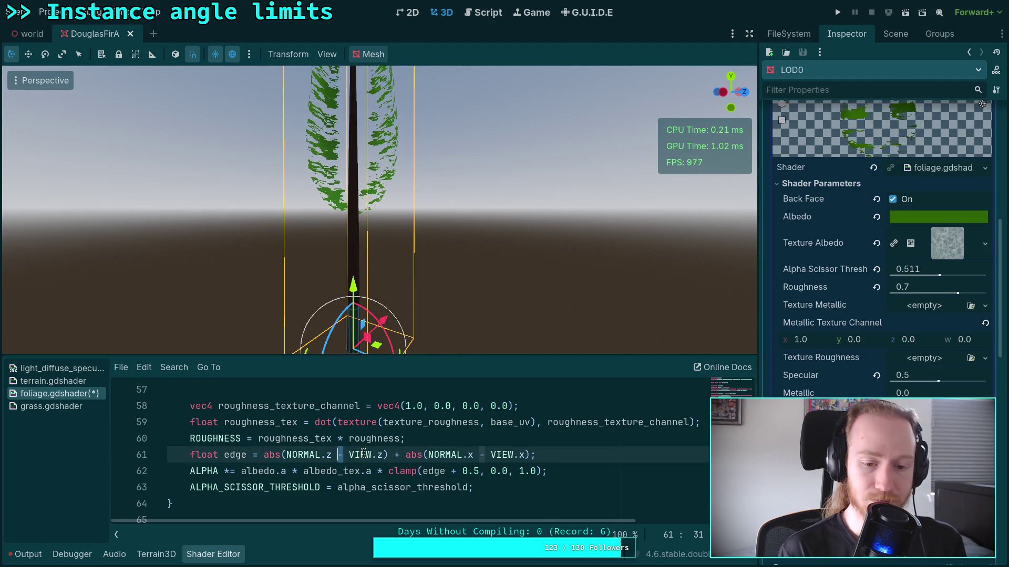
{"action": "key", "text": "Right"}
{"action": "key", "text": "Right"}
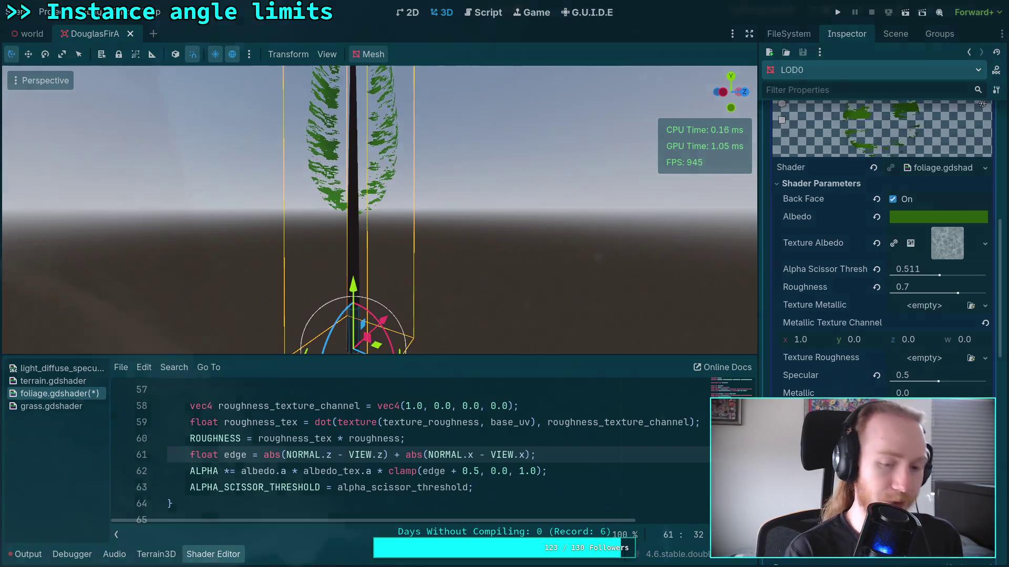
{"action": "key", "text": "alt+Tab"}
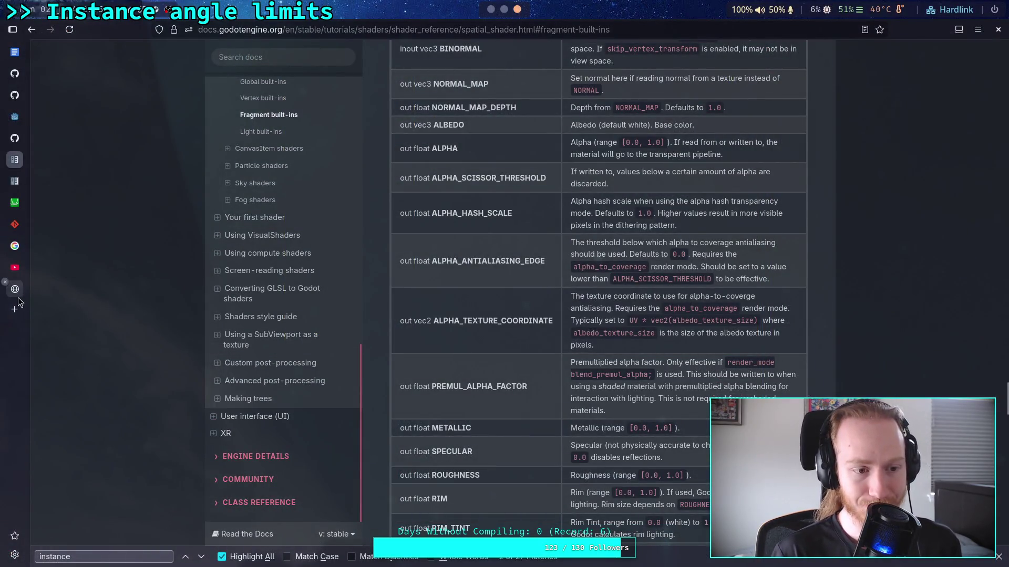
Step: Search 'dot product of vector2' and read the coordinate definition in Wikipedia's Dot product article
{"action": "left_click", "coordinate": [14, 309]}
{"action": "type", "text": "dot prodec"}
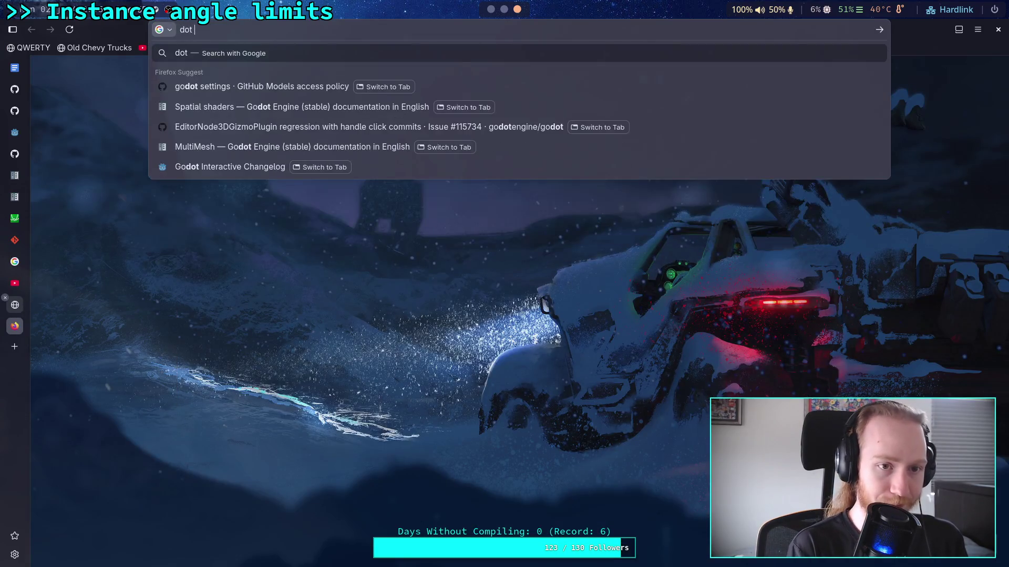
{"action": "key", "text": "BackSpace"}
{"action": "key", "text": "BackSpace"}
{"action": "type", "text": "uc"}
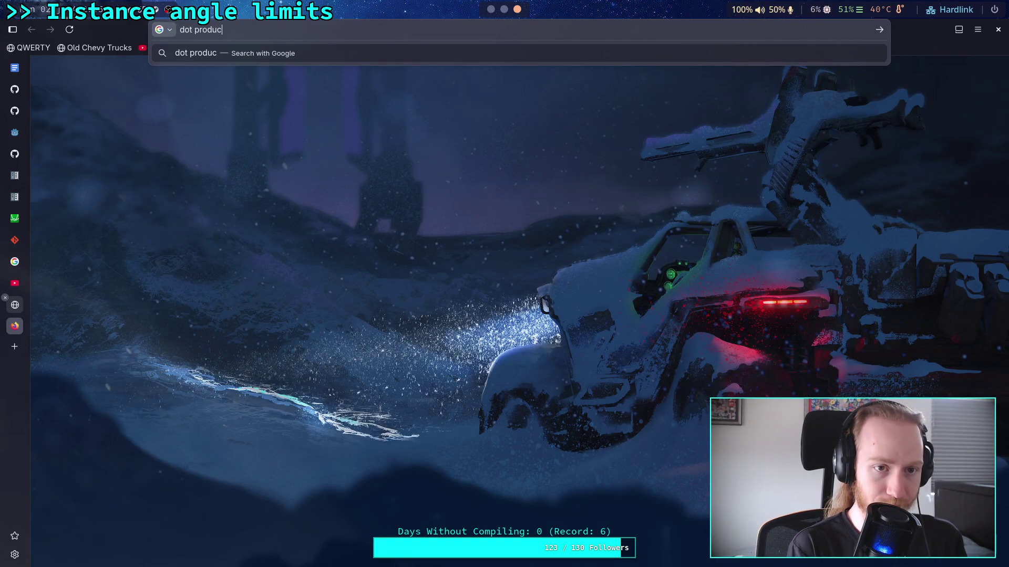
{"action": "type", "text": "t of vector2"}
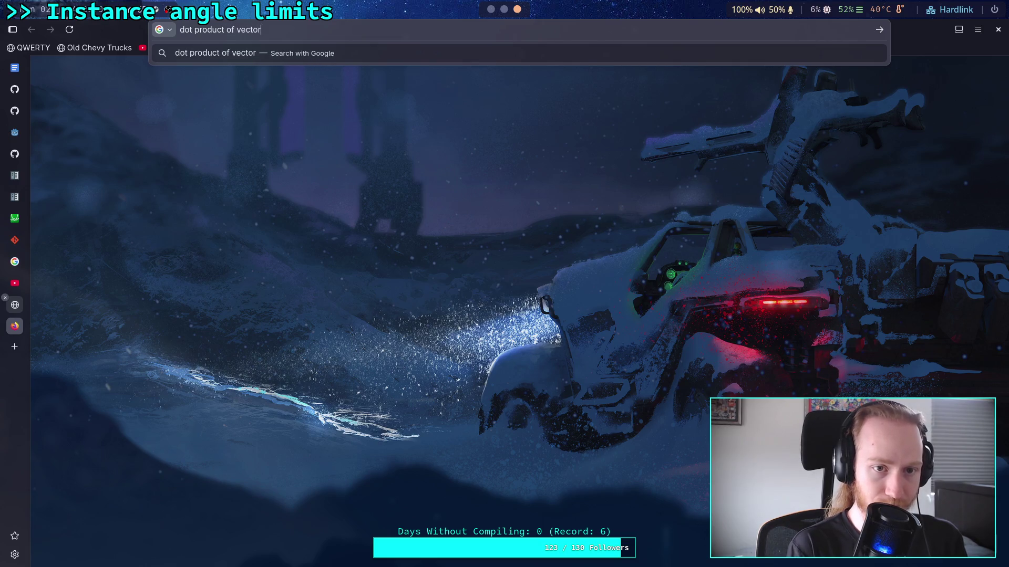
{"action": "key", "text": "Return"}
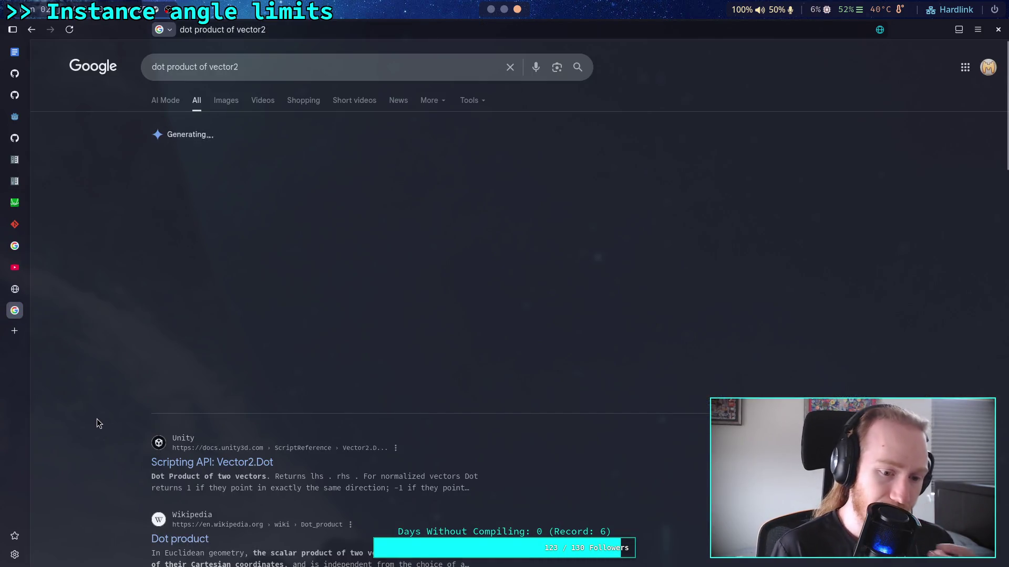
{"action": "scroll", "coordinate": [136, 447], "scroll_direction": "down", "scroll_amount": 2}
{"action": "left_click", "coordinate": [170, 472]}
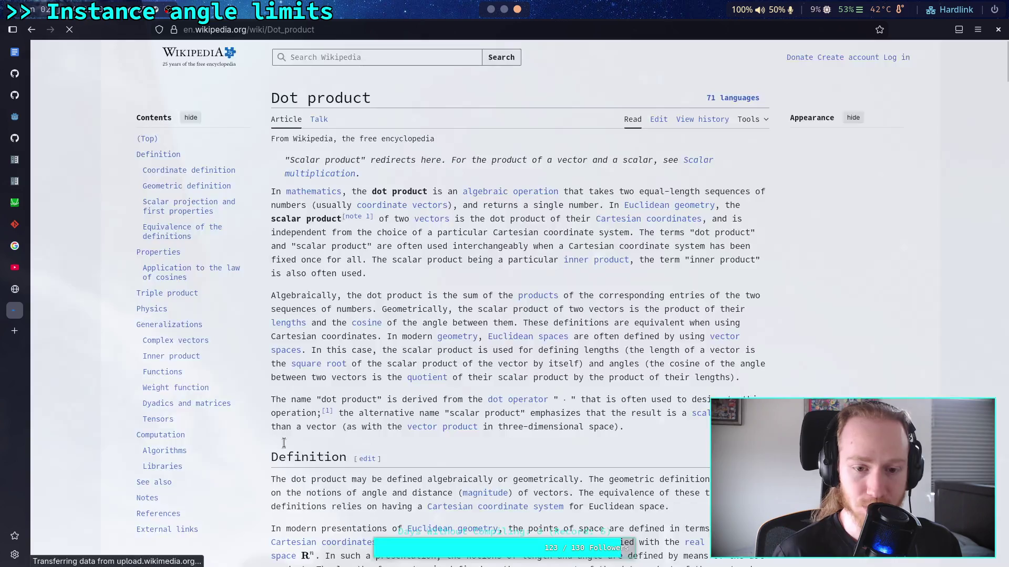
{"action": "scroll", "coordinate": [364, 402], "scroll_direction": "down", "scroll_amount": 8}
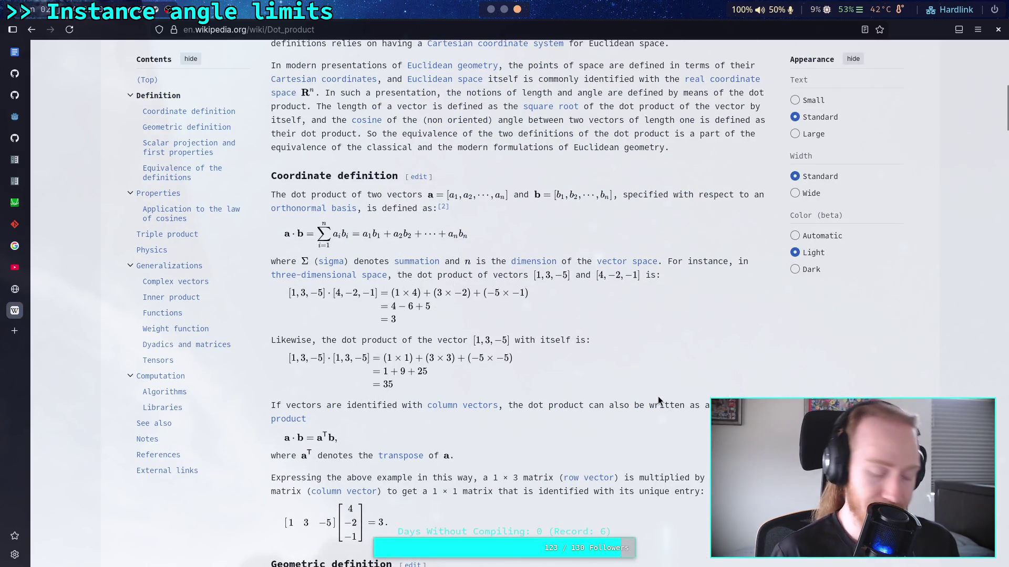
{"action": "key", "text": "alt+Tab"}
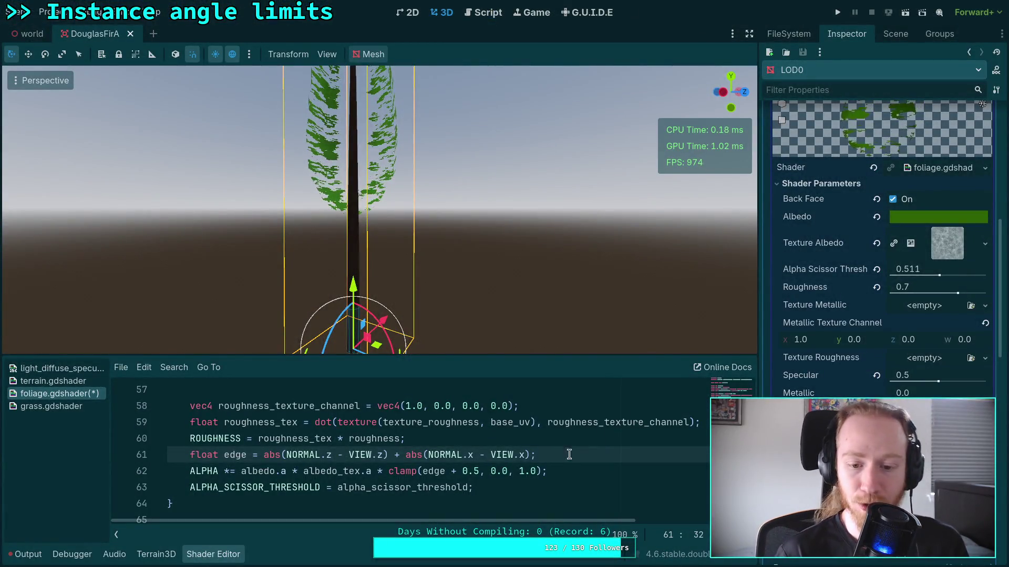
Step: Replace both minus signs on line 61 with *, giving NORMAL.z * VIEW.z and NORMAL.x * VIEW.x
{"action": "double_click", "coordinate": [340, 455]}
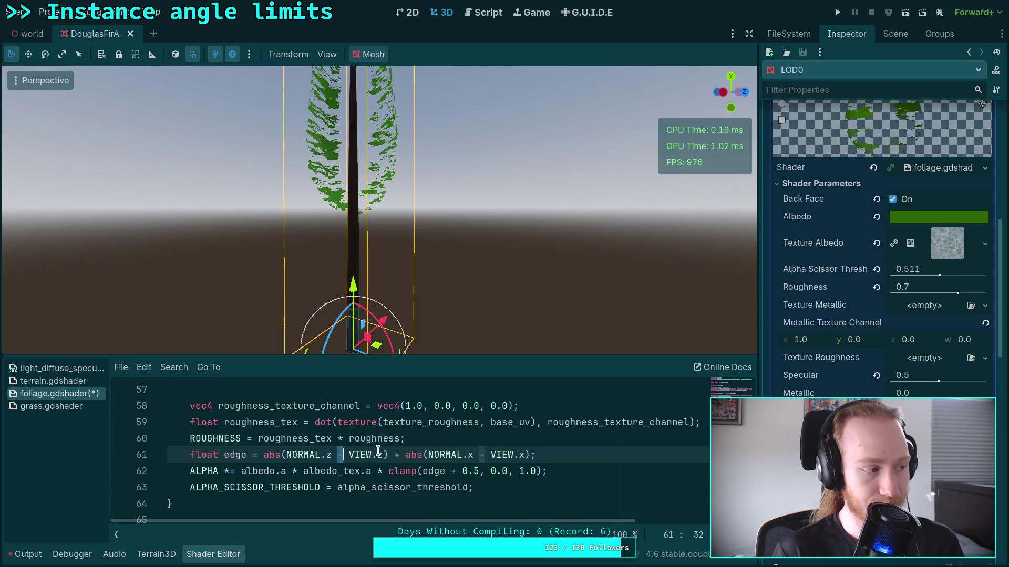
{"action": "double_click", "coordinate": [379, 455]}
{"action": "type", "text": "z"}
{"action": "key", "text": "Left"}
{"action": "key", "text": "Left"}
{"action": "key", "text": "Left"}
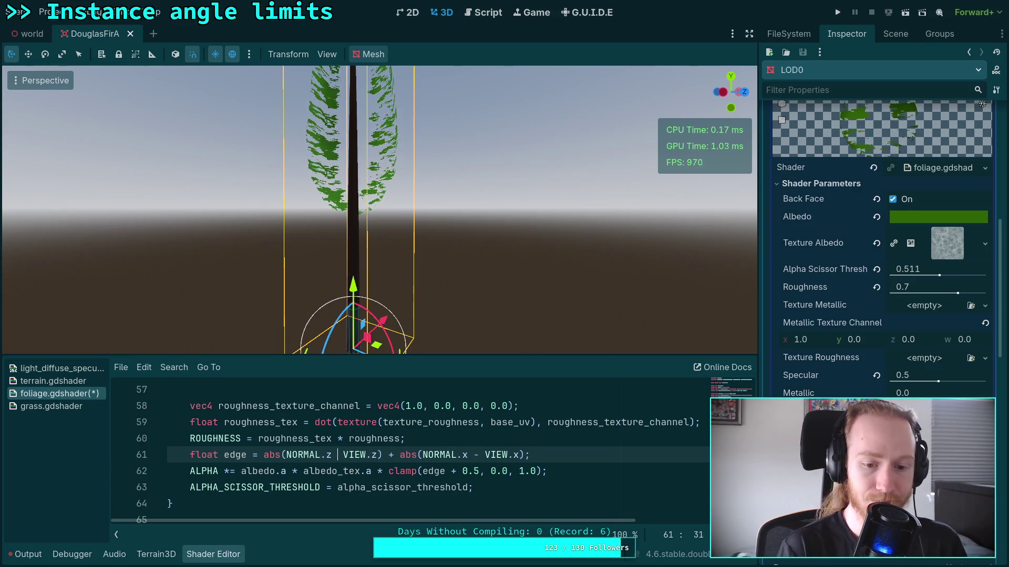
{"action": "key", "text": "BackSpace"}
{"action": "type", "text": "*"}
{"action": "double_click", "coordinate": [482, 455]}
{"action": "type", "text": "*"}
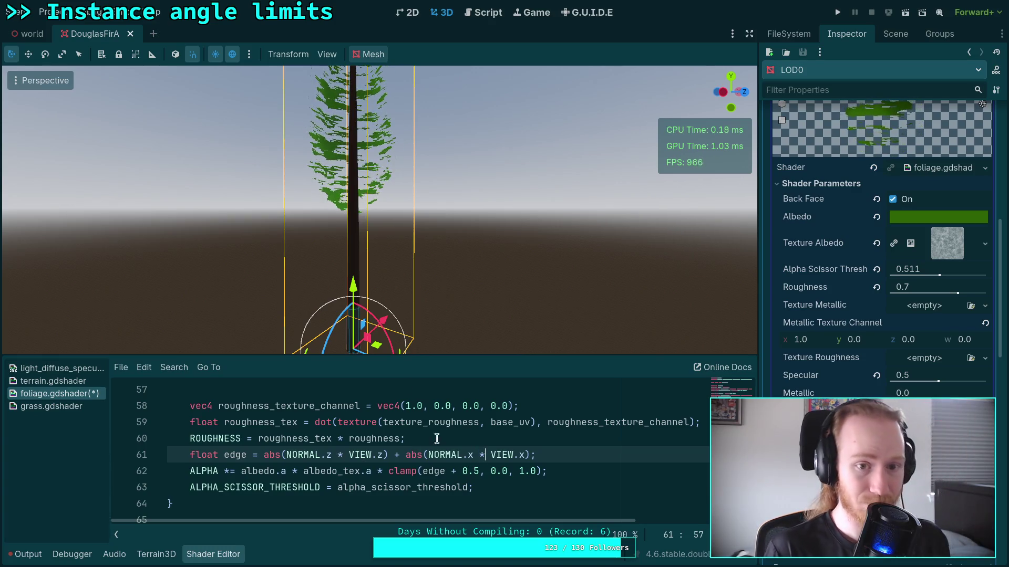
{"action": "mouse_move", "coordinate": [434, 300]}
{"action": "left_mouse_down"}
{"action": "mouse_move", "coordinate": [453, 181]}
{"action": "mouse_move", "coordinate": [444, 195]}
{"action": "mouse_move", "coordinate": [447, 303]}
{"action": "left_mouse_up"}
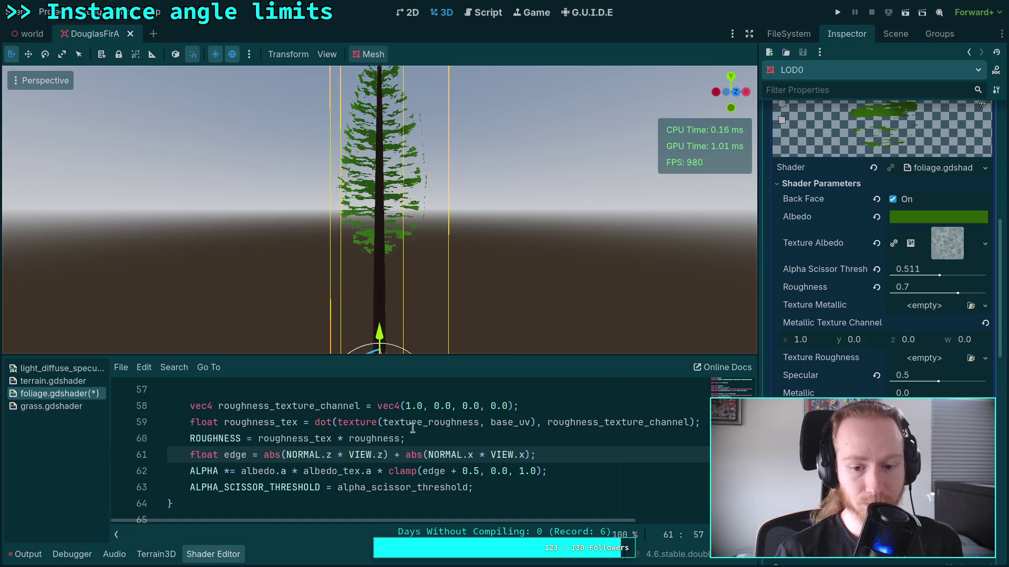
Step: Start wrapping an outer abs() around the NORMAL.z * VIEW.z term
{"action": "left_click", "coordinate": [339, 455]}
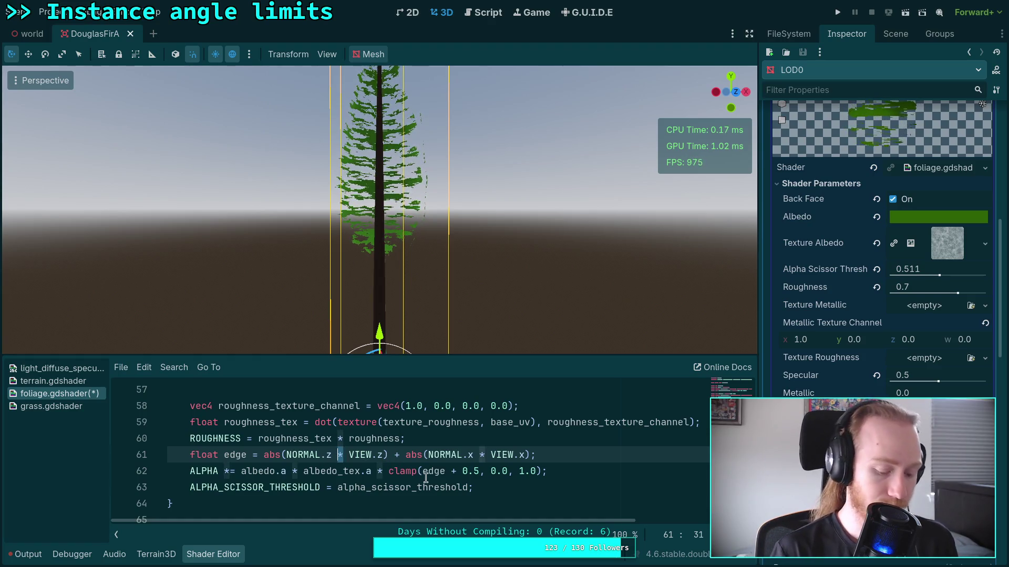
{"action": "left_click", "coordinate": [285, 455]}
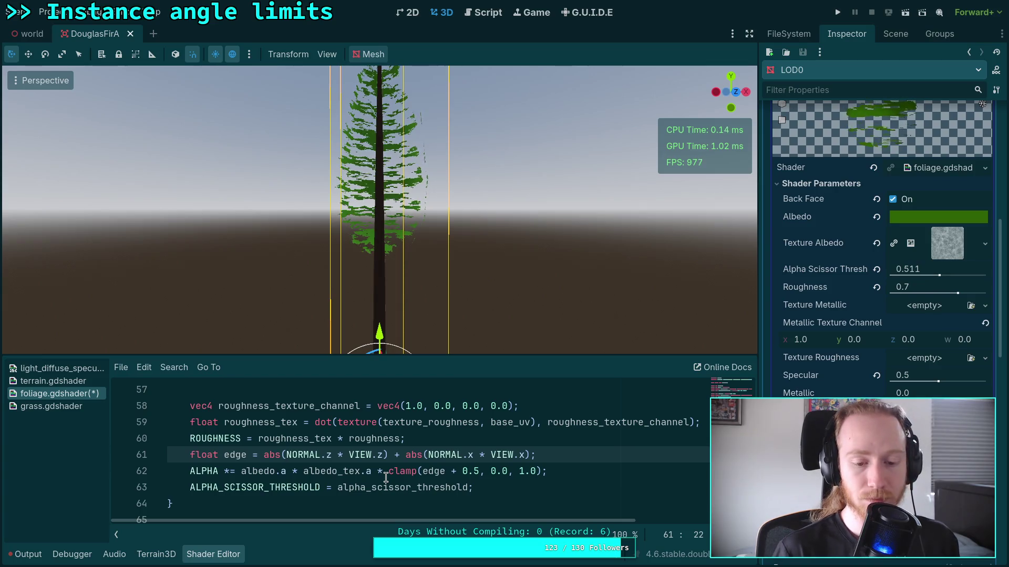
{"action": "double_click", "coordinate": [341, 454]}
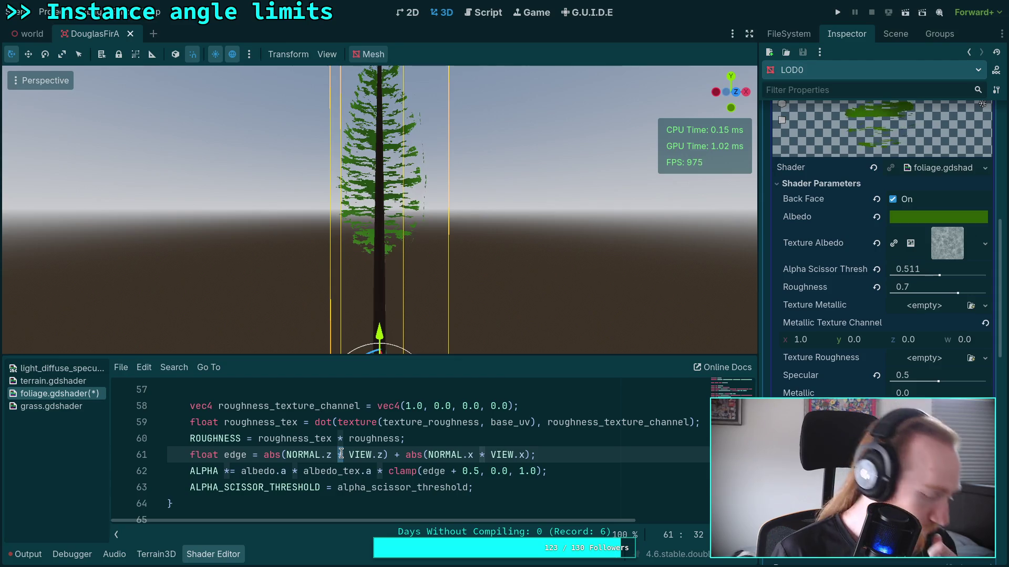
{"action": "left_click", "coordinate": [285, 453]}
{"action": "type", "text": "abs("}
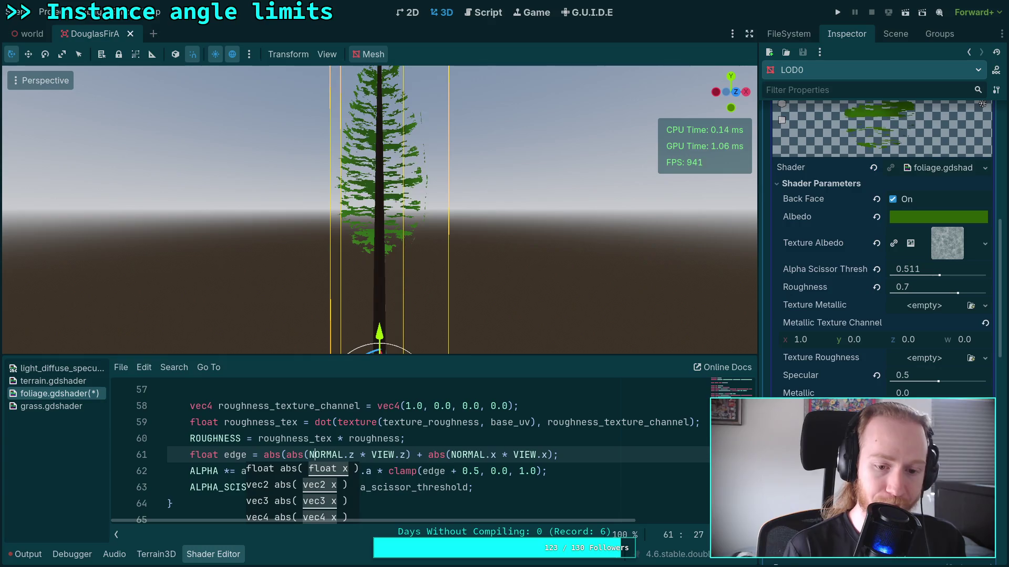
{"action": "type", "text": ")"}
Step: On line 61, restore subtraction in the z term and wrap NORMAL.x in abs()
{"action": "key", "text": "Delete"}
{"action": "type", "text": "-abs("}
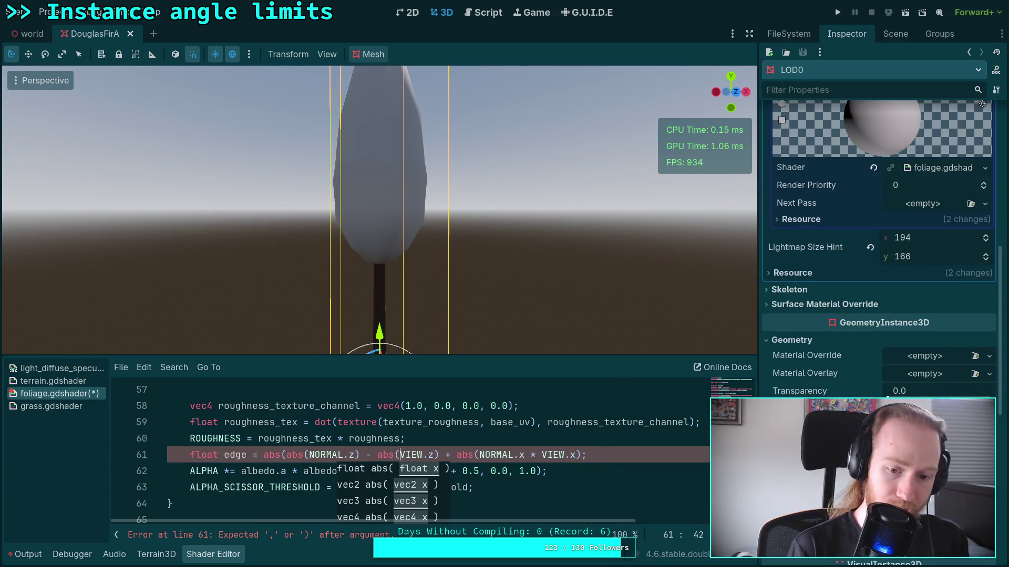
{"action": "type", "text": ")"}
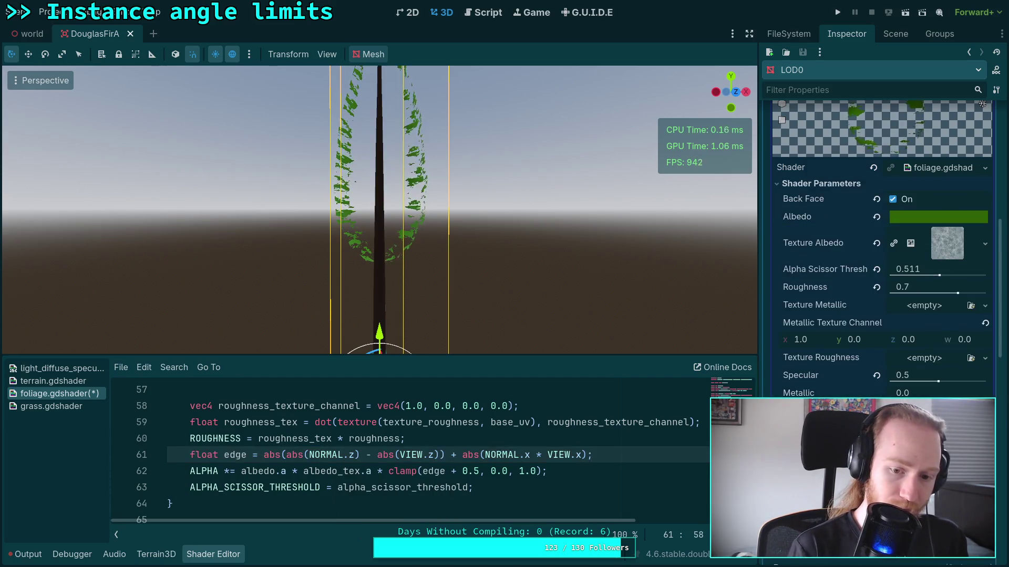
{"action": "key", "text": "Right"}
{"action": "key", "text": "Right"}
{"action": "type", "text": "abs("}
{"action": "key", "text": "Right"}
{"action": "key", "text": "Right"}
{"action": "key", "text": "Right"}
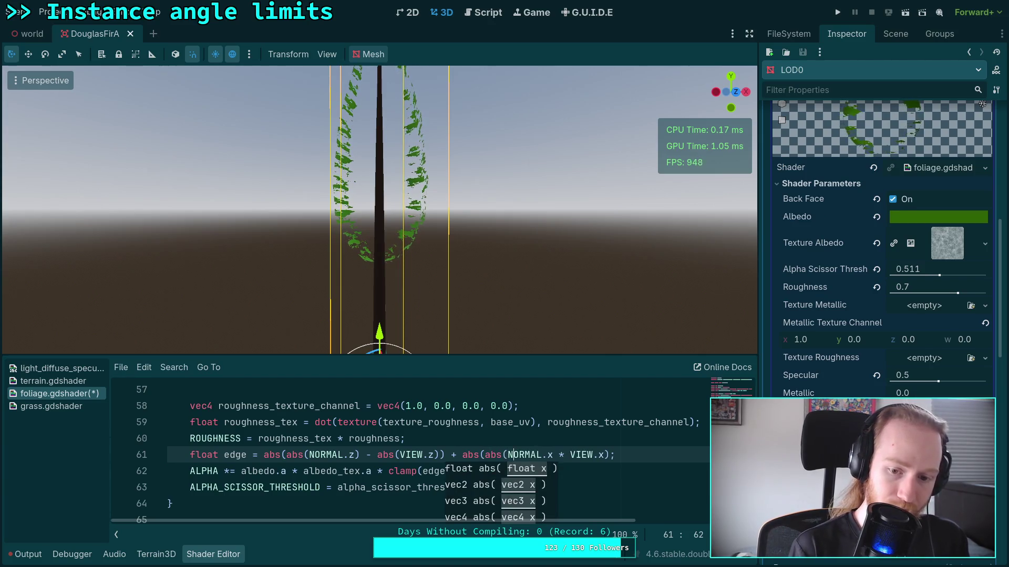
{"action": "type", "text": ")"}
Step: Subtract abs(VIEW.x) instead of multiplying, completing the edge formula, and inspect the foliage
{"action": "key", "text": "Delete"}
{"action": "key", "text": "Right"}
{"action": "key", "text": "Left"}
{"action": "type", "text": "-"}
{"action": "key", "text": "Right"}
{"action": "type", "text": "abs"}
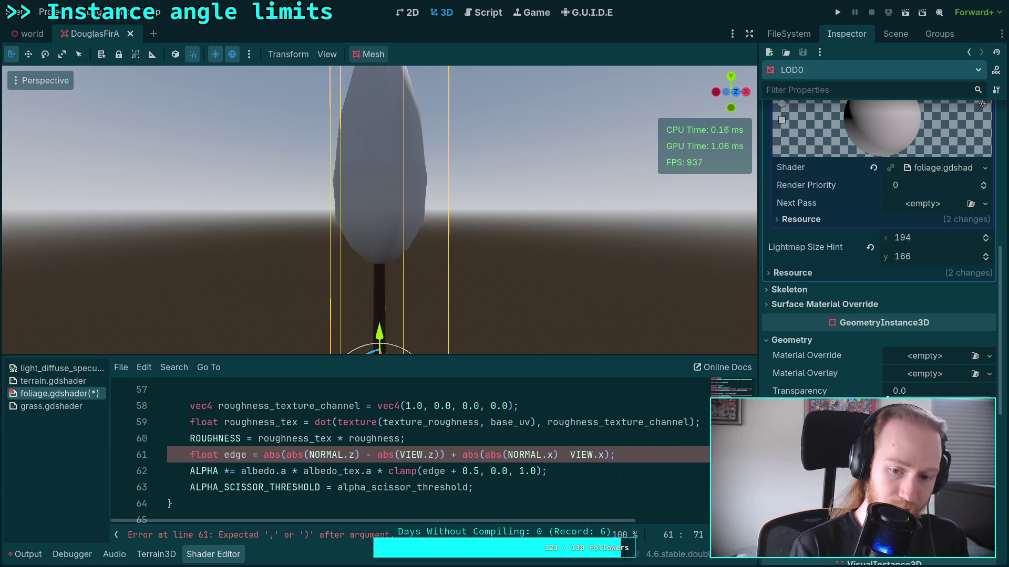
{"action": "type", "text": "("}
{"action": "key", "text": "Right"}
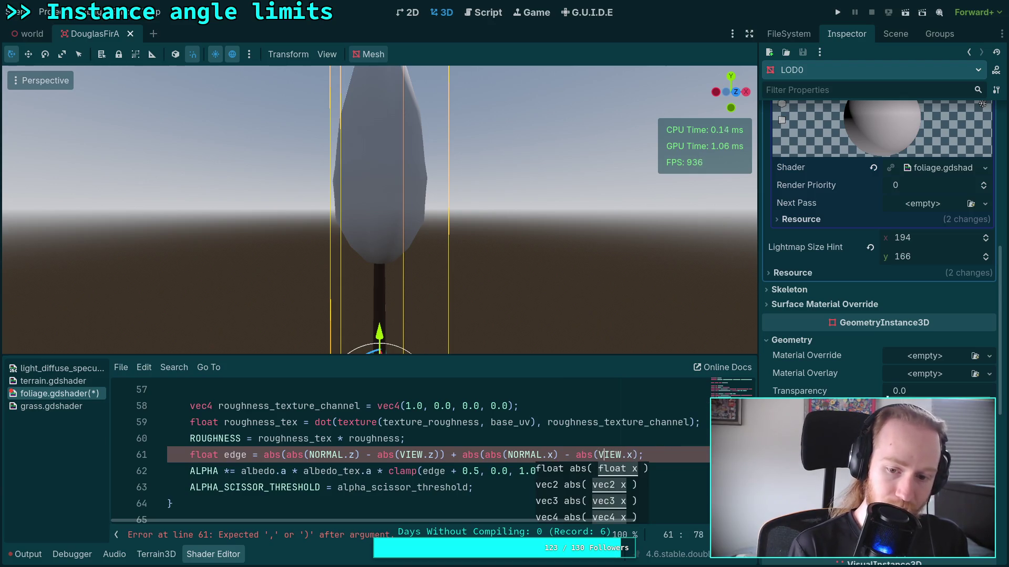
{"action": "type", "text": ")"}
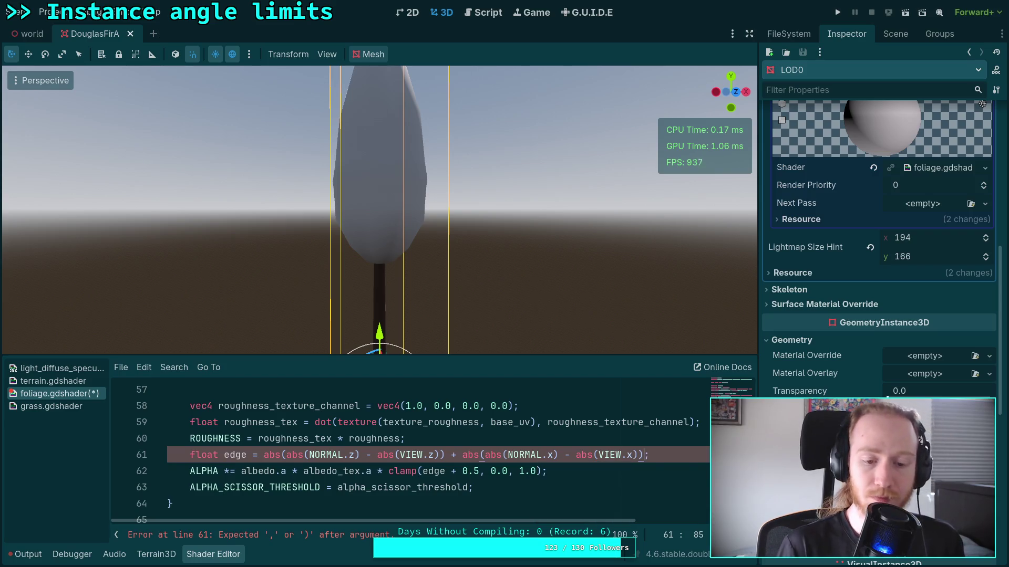
{"action": "mouse_move", "coordinate": [378, 210]}
{"action": "left_mouse_down"}
{"action": "mouse_move", "coordinate": [341, 257]}
{"action": "mouse_move", "coordinate": [341, 195]}
{"action": "left_mouse_up"}
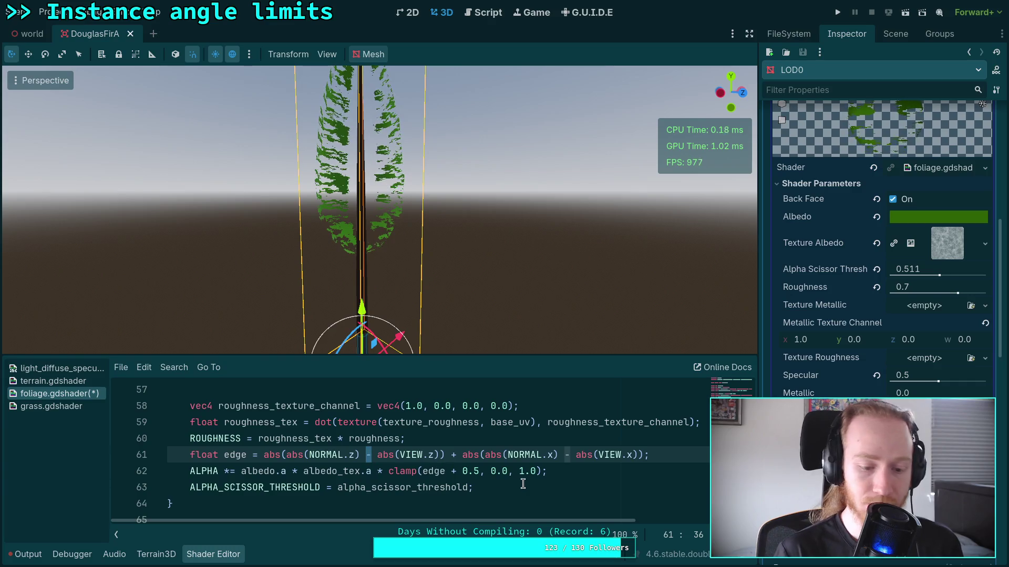
{"action": "left_click", "coordinate": [402, 458]}
{"action": "type", "text": "-"}
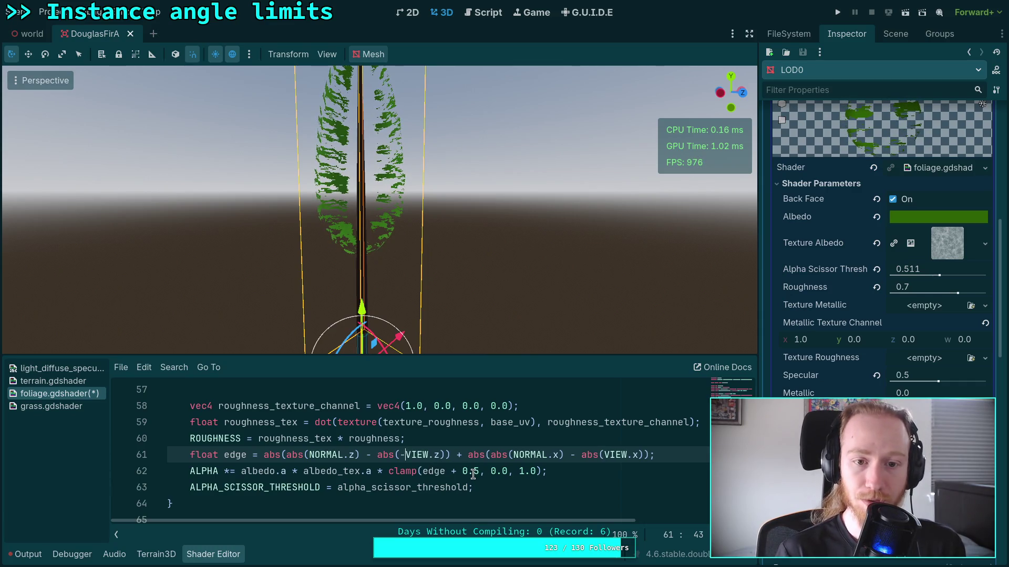
{"action": "key", "text": "BackSpace"}
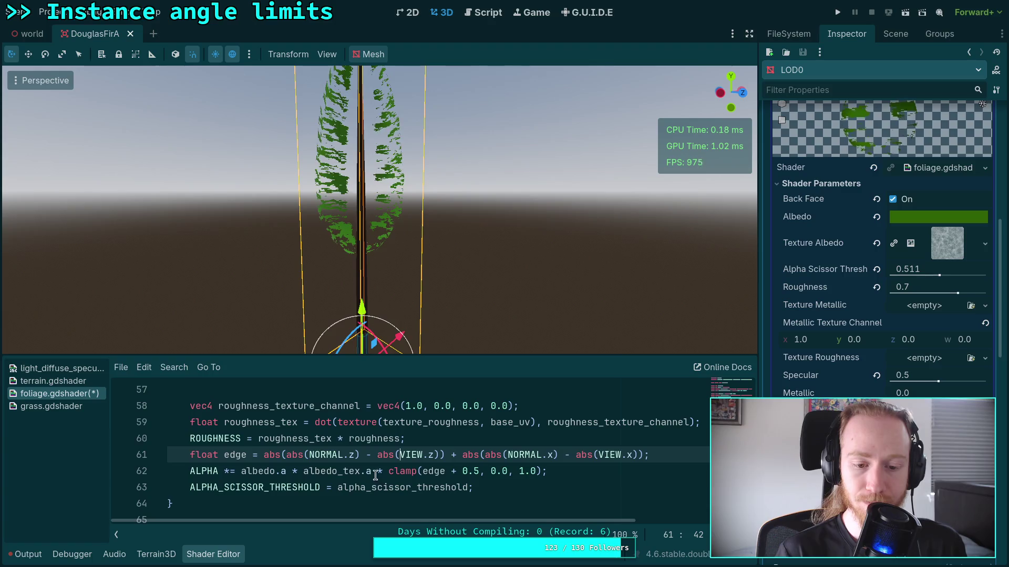
{"action": "type", "text": "-"}
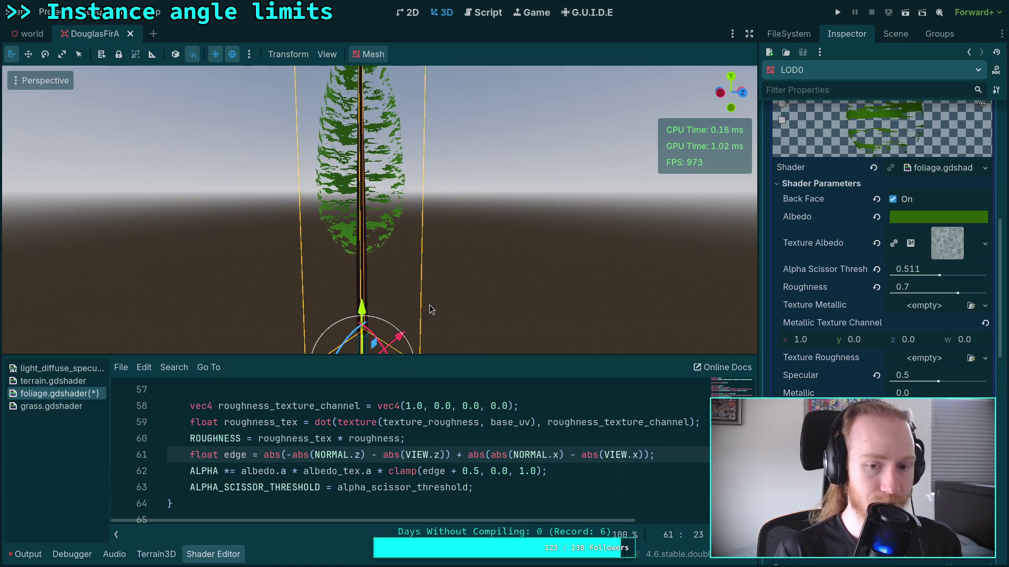
{"action": "key", "text": "BackSpace"}
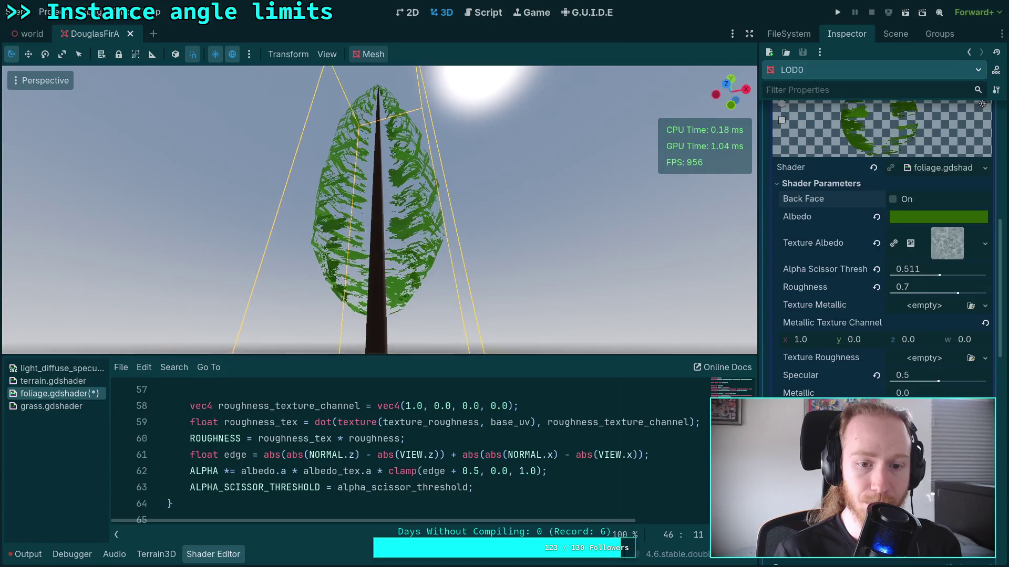
{"action": "left_click_drag", "start_coordinate": [379, 210], "coordinate": [410, 371]}
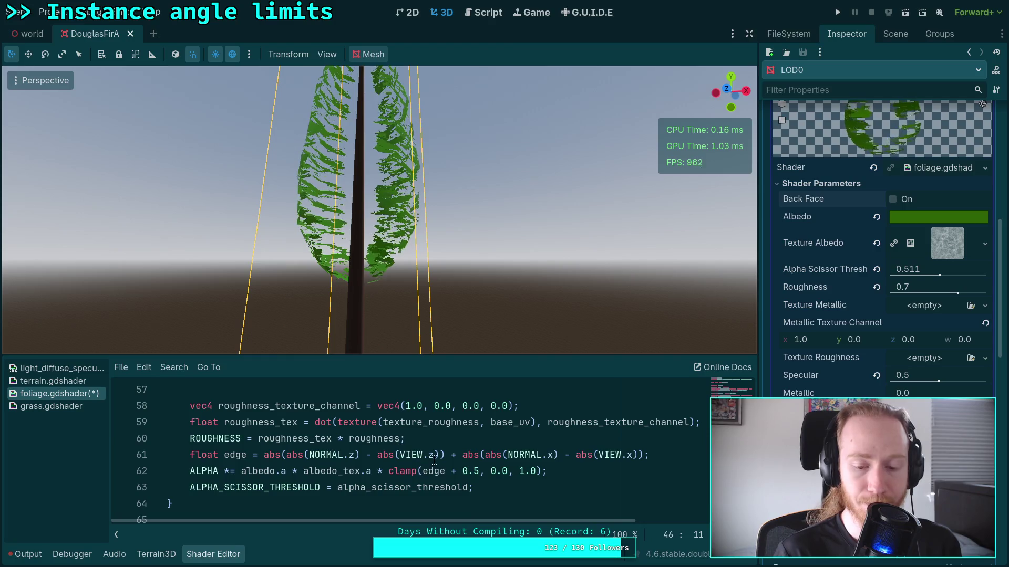
{"action": "left_click", "coordinate": [513, 471]}
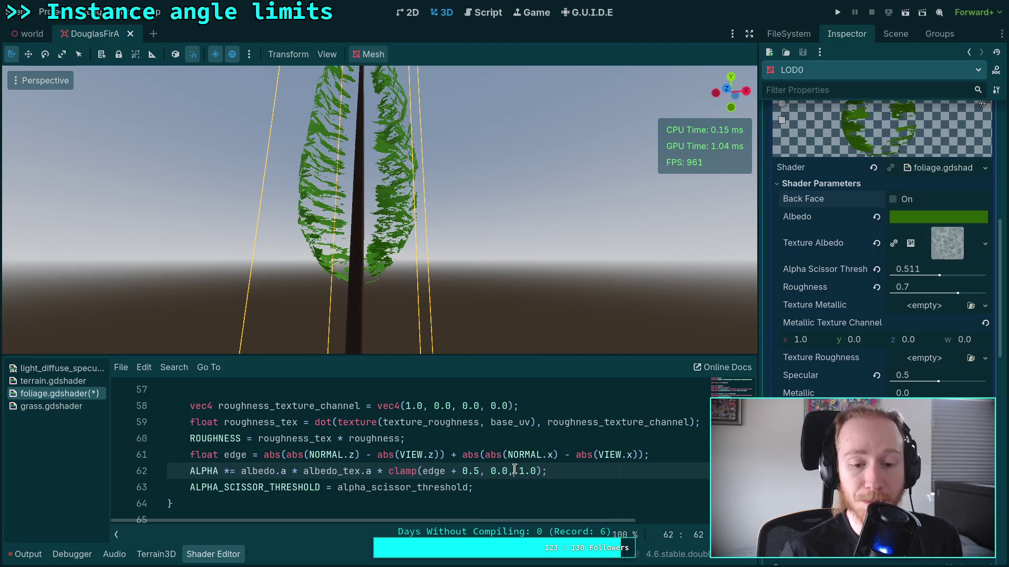
Step: Insert a '1.0 -' term before the NORMAL.z abs in the edge formula, then view the foliage from below
{"action": "left_click", "coordinate": [287, 455]}
{"action": "type", "text": "1.9"}
{"action": "key", "text": "BackSpace"}
{"action": "key", "text": "BackSpace"}
{"action": "type", "text": "0 - "}
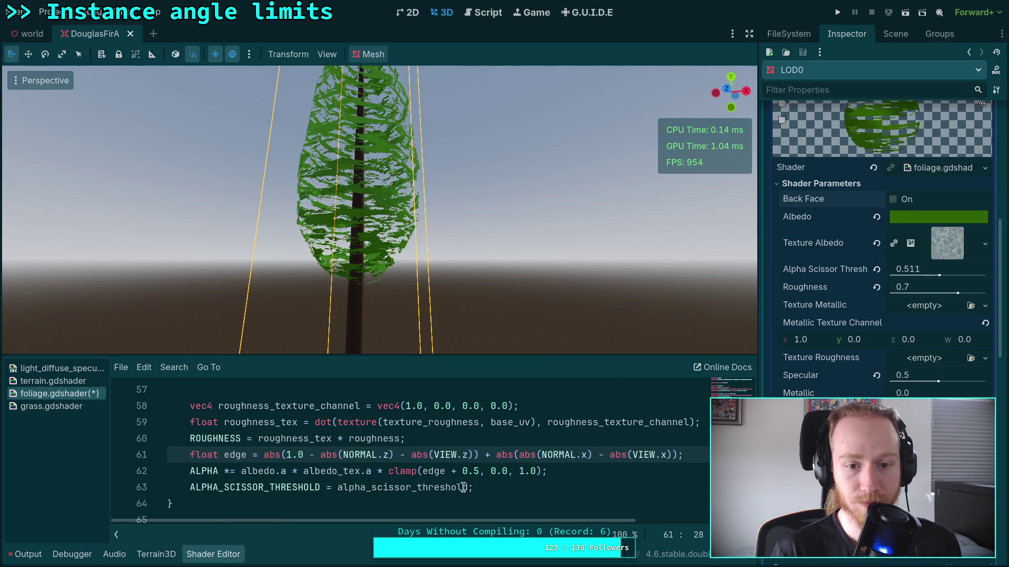
{"action": "type", "text": "1.0 -"}
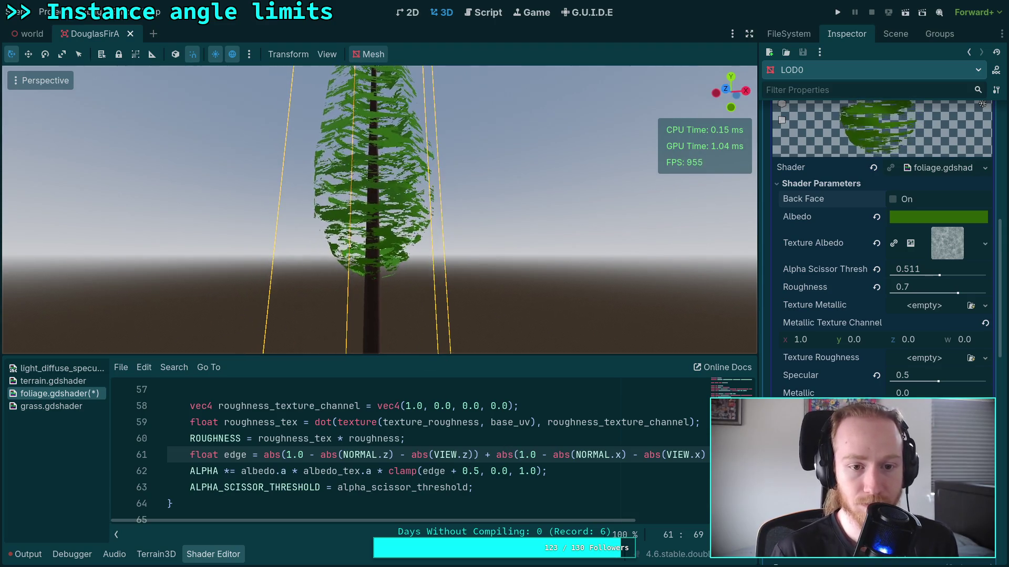
{"action": "mouse_move", "coordinate": [420, 277]}
{"action": "left_mouse_down"}
{"action": "mouse_move", "coordinate": [400, 200]}
{"action": "mouse_move", "coordinate": [368, 174]}
{"action": "mouse_move", "coordinate": [367, 224]}
{"action": "mouse_move", "coordinate": [358, 224]}
{"action": "left_mouse_up"}
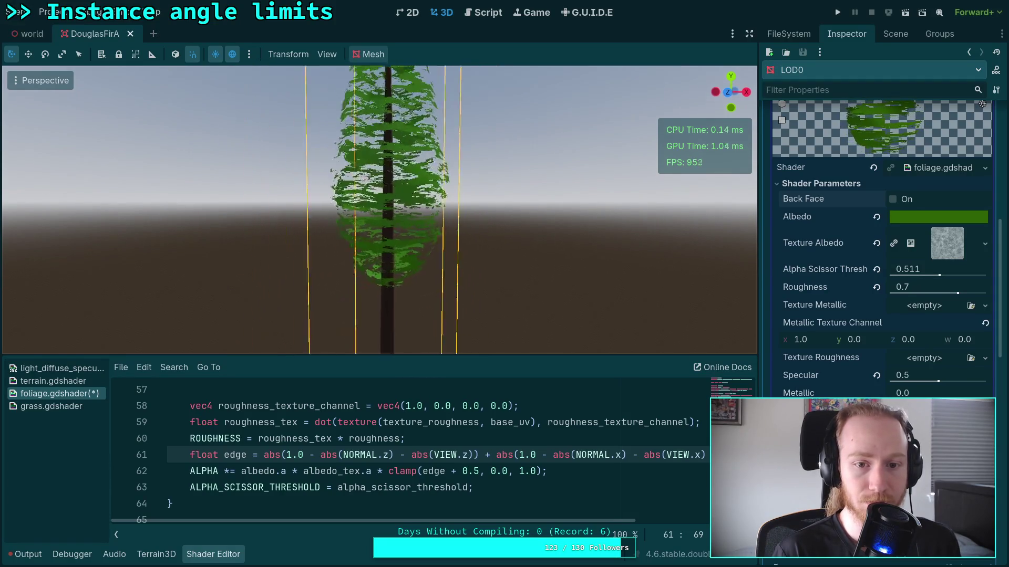
{"action": "mouse_move", "coordinate": [357, 224]}
{"action": "left_mouse_down"}
{"action": "mouse_move", "coordinate": [357, 163]}
{"action": "mouse_move", "coordinate": [315, 168]}
{"action": "mouse_move", "coordinate": [336, 164]}
{"action": "mouse_move", "coordinate": [435, 319]}
{"action": "mouse_move", "coordinate": [389, 297]}
{"action": "mouse_move", "coordinate": [378, 323]}
{"action": "mouse_move", "coordinate": [815, 307]}
{"action": "left_mouse_up"}
Step: Turn Back Face on, uncomment the discard on line 46, and save the shader
{"action": "left_click", "coordinate": [893, 200]}
{"action": "scroll", "coordinate": [341, 468], "scroll_direction": "up", "scroll_amount": 5}
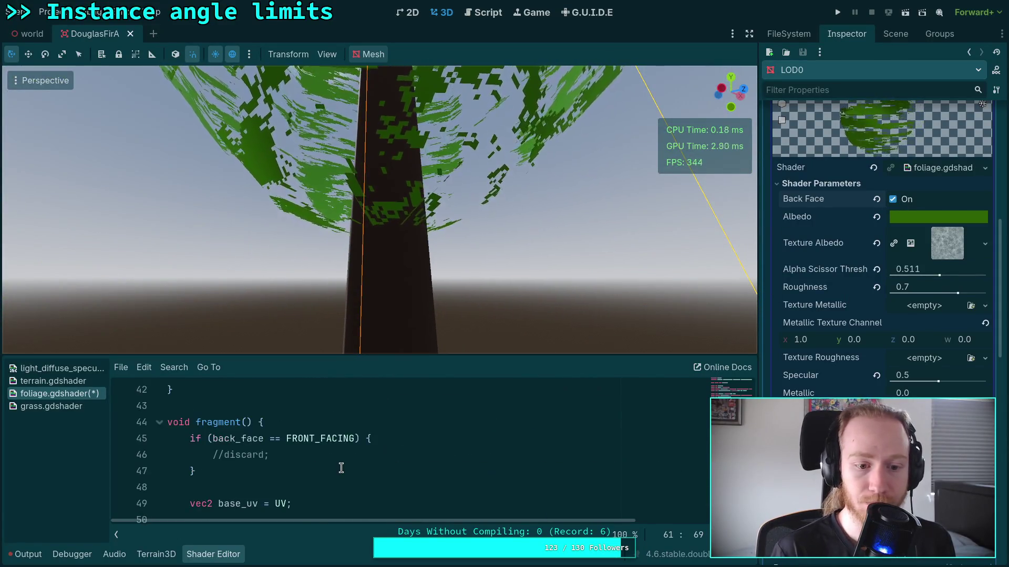
{"action": "left_click", "coordinate": [223, 453]}
{"action": "key", "text": "BackSpace"}
{"action": "key", "text": "BackSpace"}
{"action": "key", "text": "ctrl+s"}
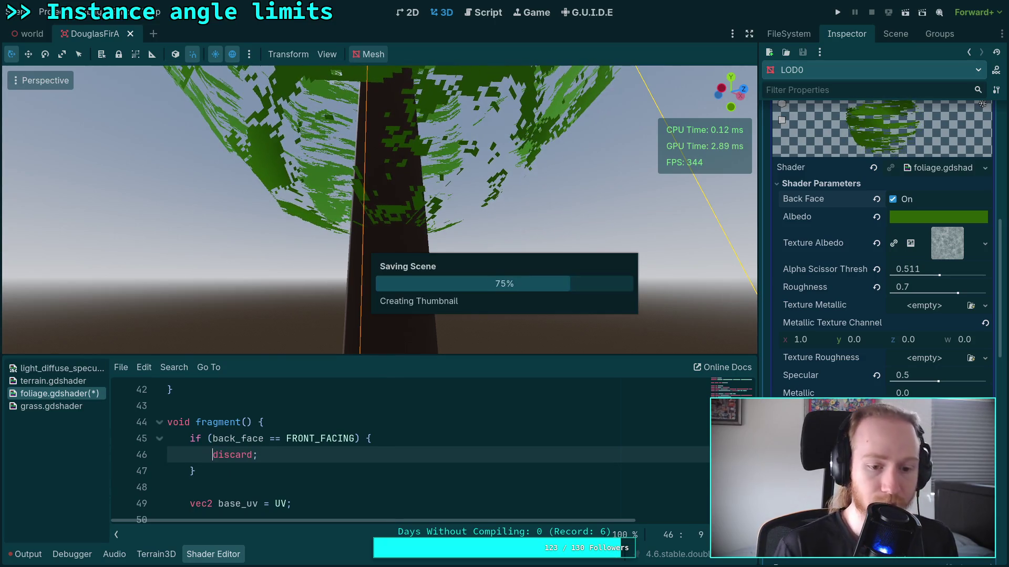
Step: Remove the separate abs() wrappers so NORMAL.z and VIEW.z are subtracted directly
{"action": "mouse_move", "coordinate": [273, 350]}
{"action": "left_mouse_down"}
{"action": "mouse_move", "coordinate": [294, 236]}
{"action": "mouse_move", "coordinate": [299, 331]}
{"action": "left_mouse_up"}
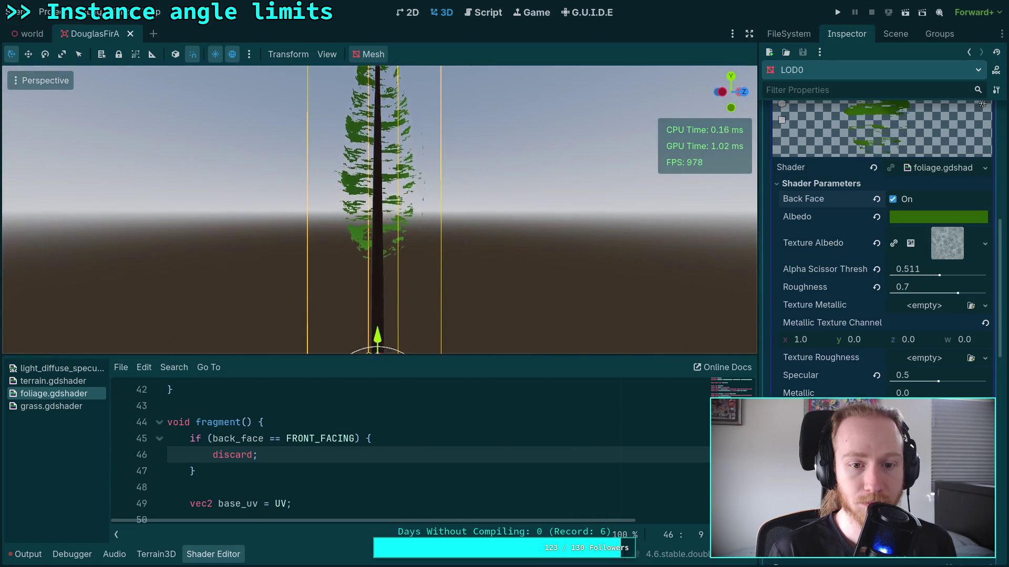
{"action": "scroll", "coordinate": [379, 210], "scroll_direction": "up", "scroll_amount": 5}
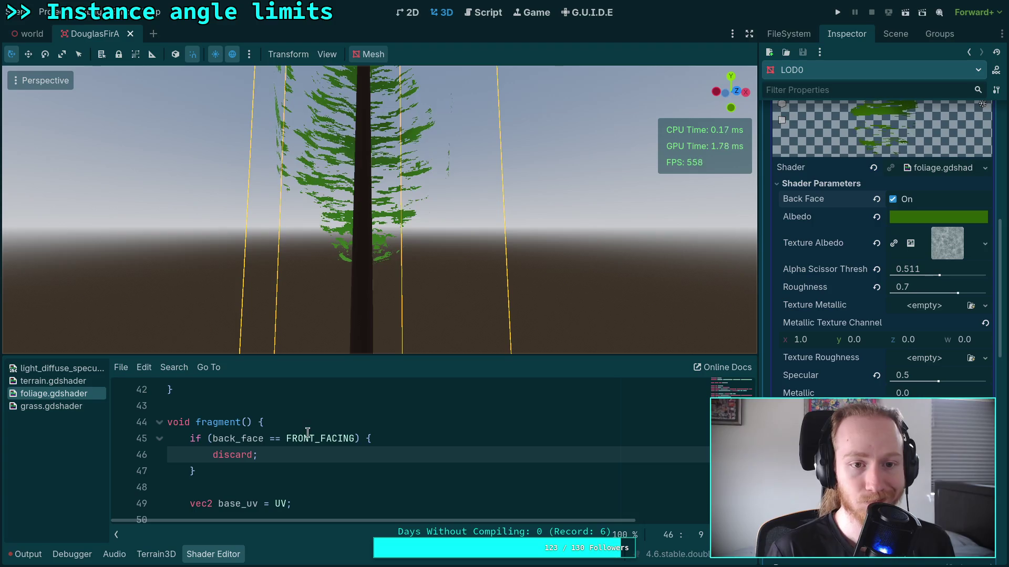
{"action": "scroll", "coordinate": [357, 475], "scroll_direction": "down", "scroll_amount": 6}
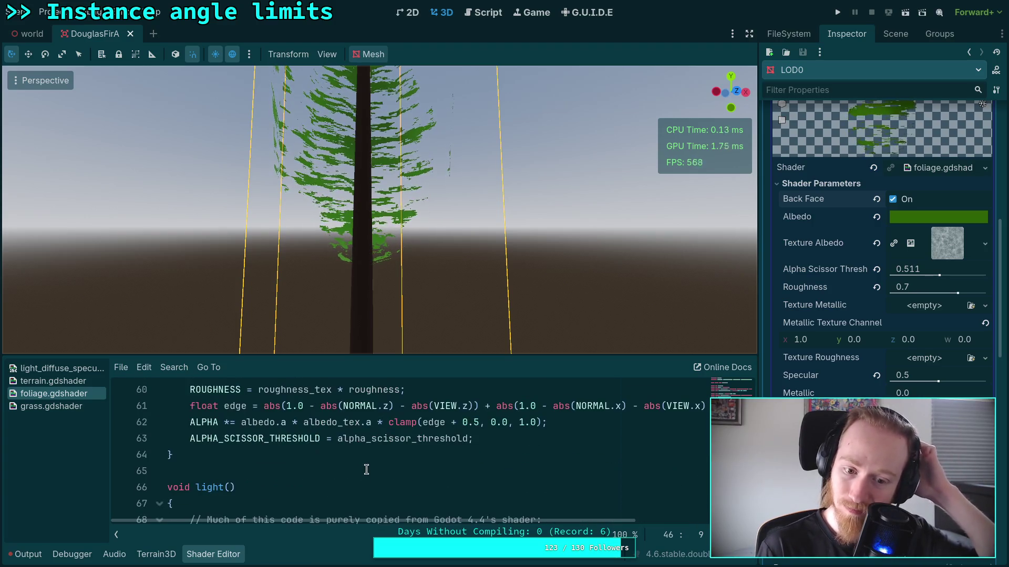
{"action": "scroll", "coordinate": [370, 470], "scroll_direction": "up", "scroll_amount": 1}
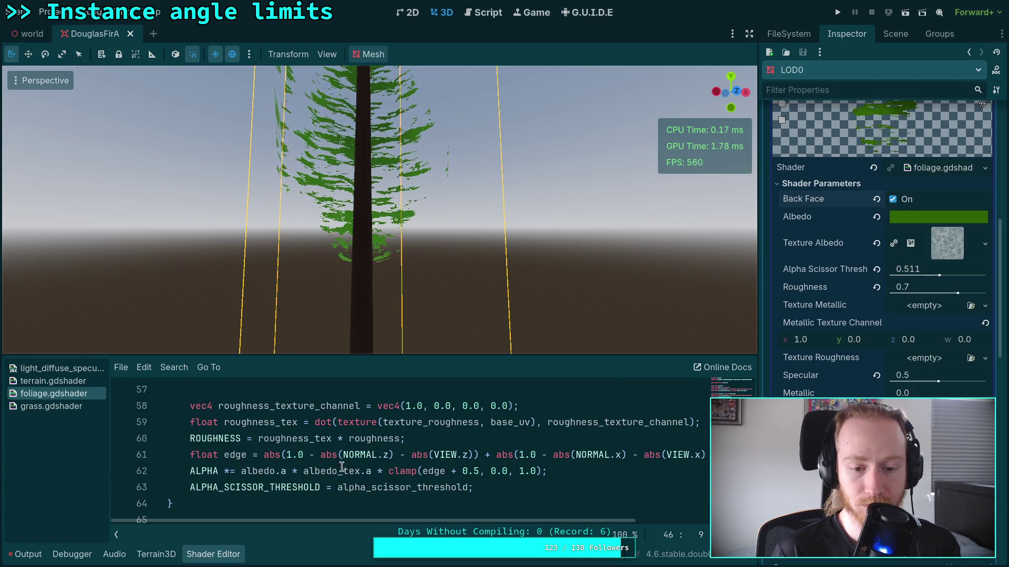
{"action": "left_click", "coordinate": [391, 456]}
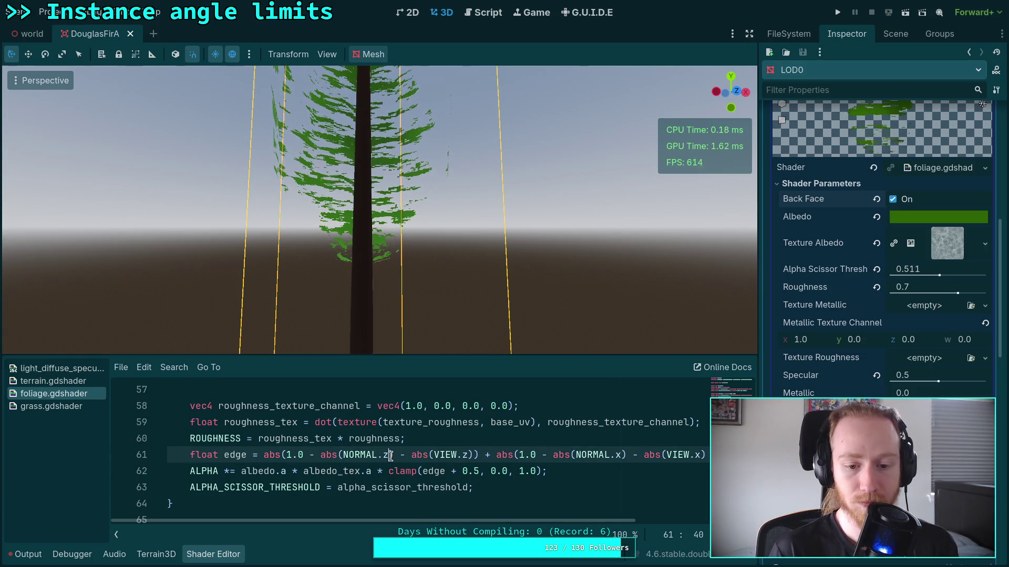
{"action": "key", "text": "Delete"}
{"action": "key", "text": "Right"}
{"action": "key", "text": "Right"}
{"action": "key", "text": "Right"}
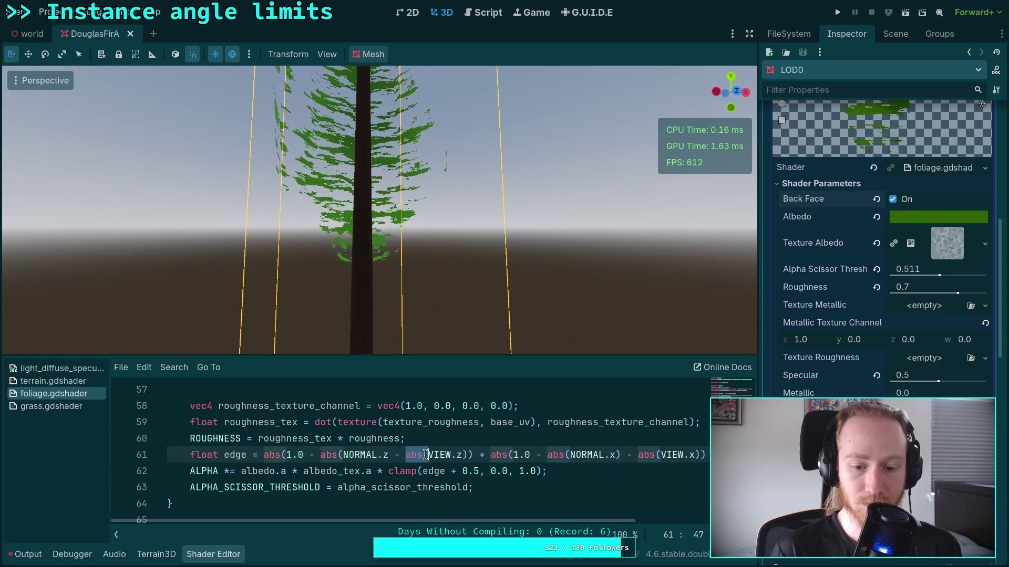
{"action": "key", "text": "Delete"}
{"action": "key", "text": "Delete"}
{"action": "key", "text": "Delete"}
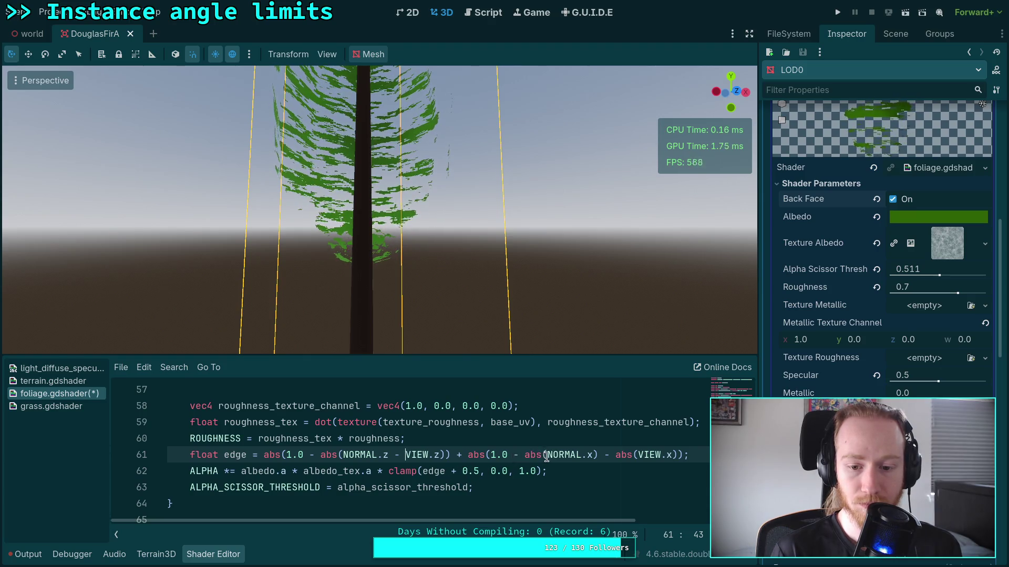
Step: Unwrap NORMAL.x and VIEW.x the same way, then switch Back Face off
{"action": "left_click", "coordinate": [596, 455]}
{"action": "key", "text": "BackSpace"}
{"action": "key", "text": "Delete"}
{"action": "key", "text": "Delete"}
{"action": "key", "text": "Delete"}
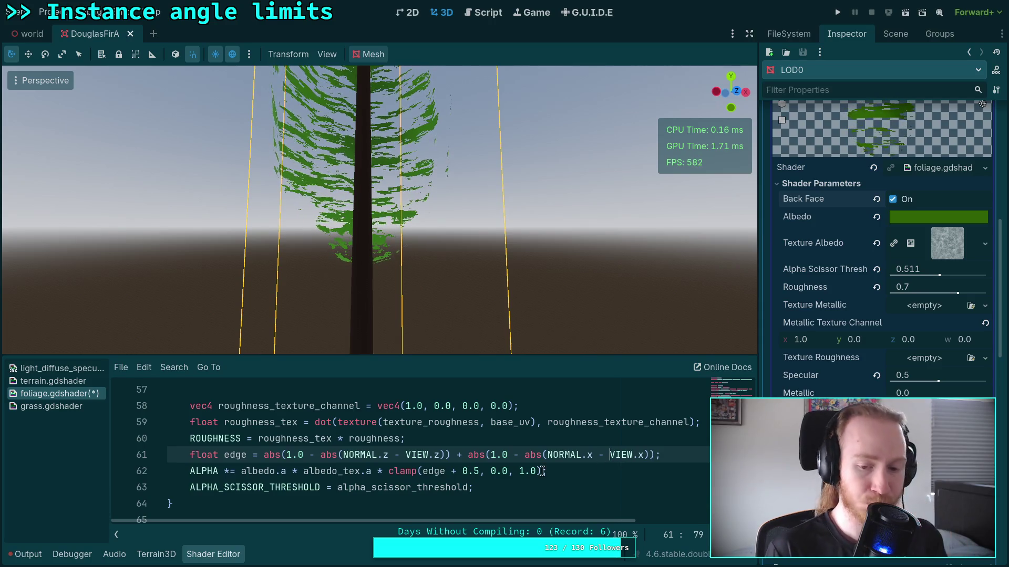
{"action": "mouse_move", "coordinate": [379, 210]}
{"action": "left_mouse_down"}
{"action": "mouse_move", "coordinate": [378, 354]}
{"action": "mouse_move", "coordinate": [378, 255]}
{"action": "left_mouse_up"}
{"action": "left_click_drag", "start_coordinate": [375, 303], "coordinate": [580, 269]}
{"action": "left_click", "coordinate": [893, 200]}
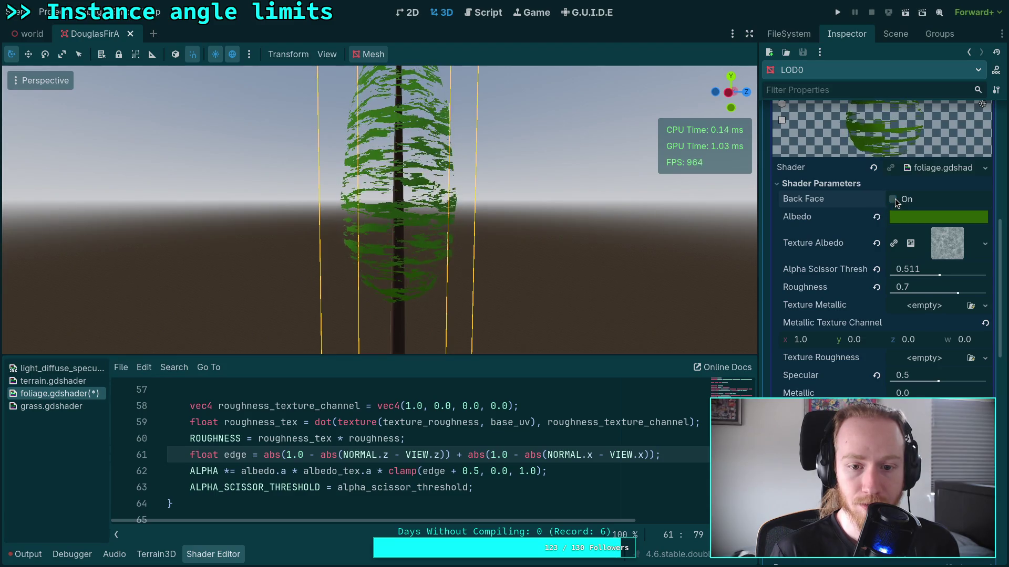
Step: Delete ' + 0.5' from clamp() on line 62, leaving clamp(edge, 0.0, 1.0)
{"action": "left_click_drag", "start_coordinate": [539, 224], "coordinate": [538, 225]}
{"action": "scroll", "coordinate": [470, 281], "scroll_direction": "down", "scroll_amount": 3}
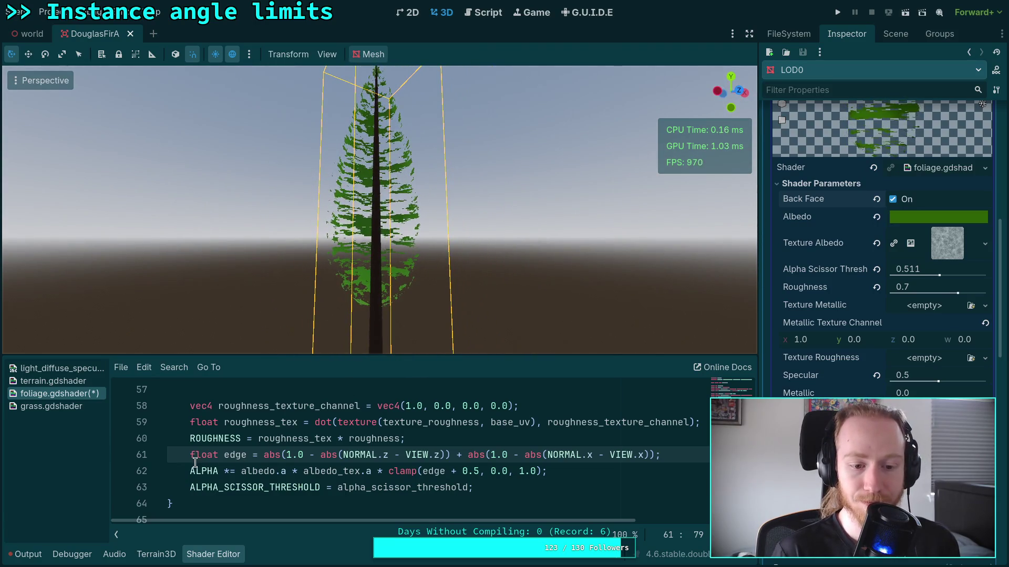
{"action": "left_click", "coordinate": [476, 471]}
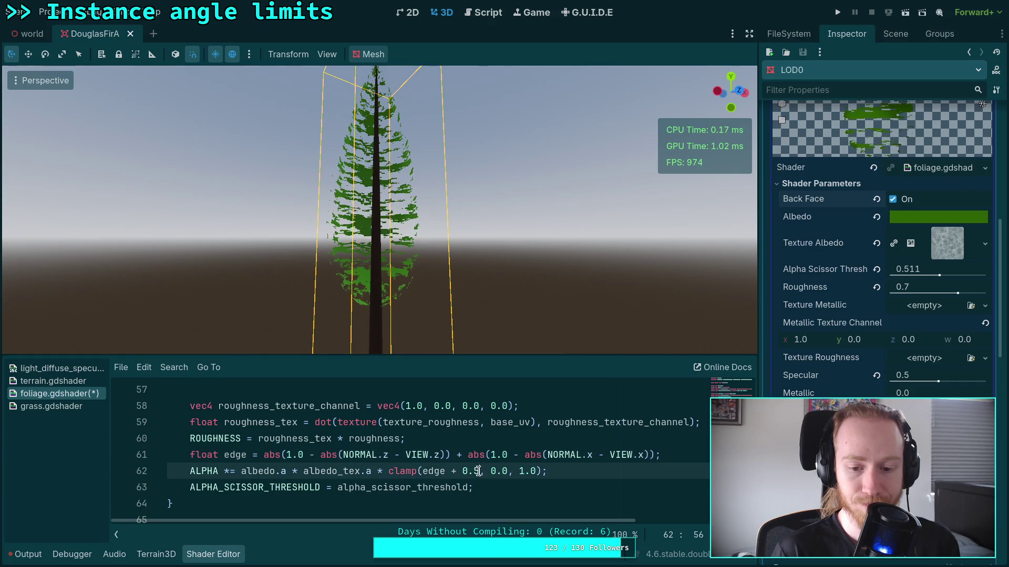
{"action": "key", "text": "shift+Left"}
{"action": "key", "text": "shift+Left"}
{"action": "key", "text": "shift+Left"}
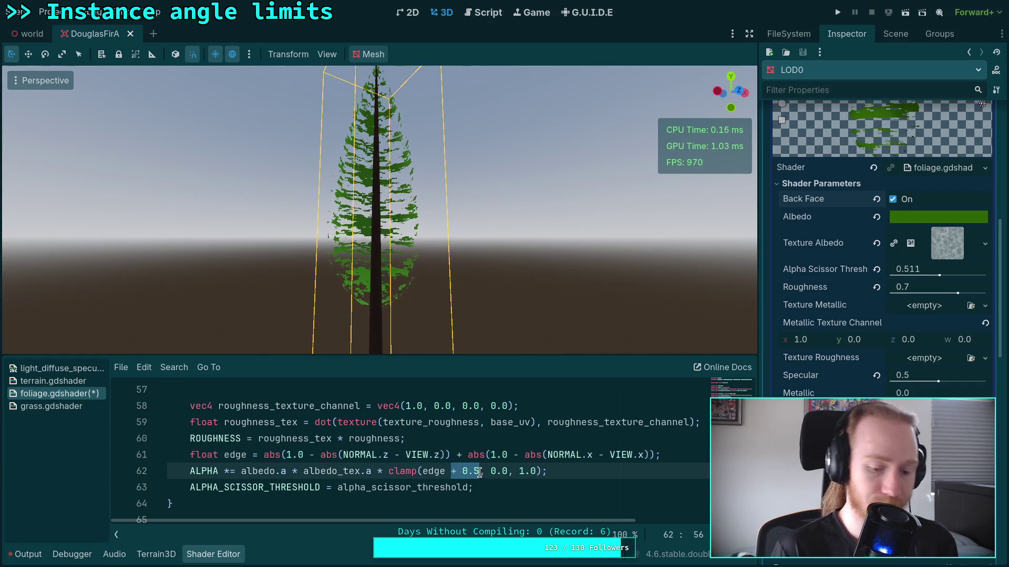
{"action": "key", "text": "BackSpace"}
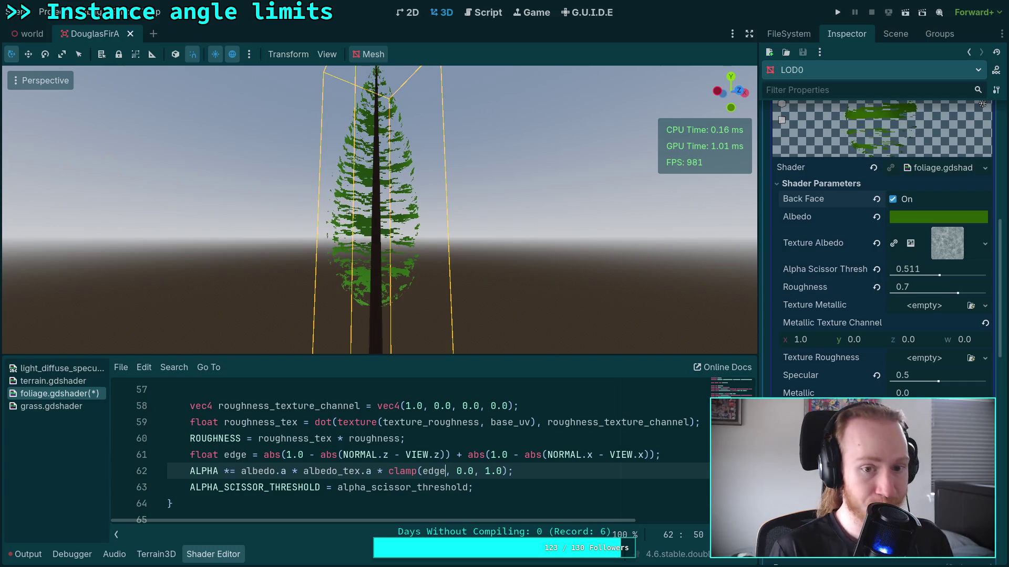
{"action": "scroll", "coordinate": [378, 210], "scroll_direction": "up", "scroll_amount": 3}
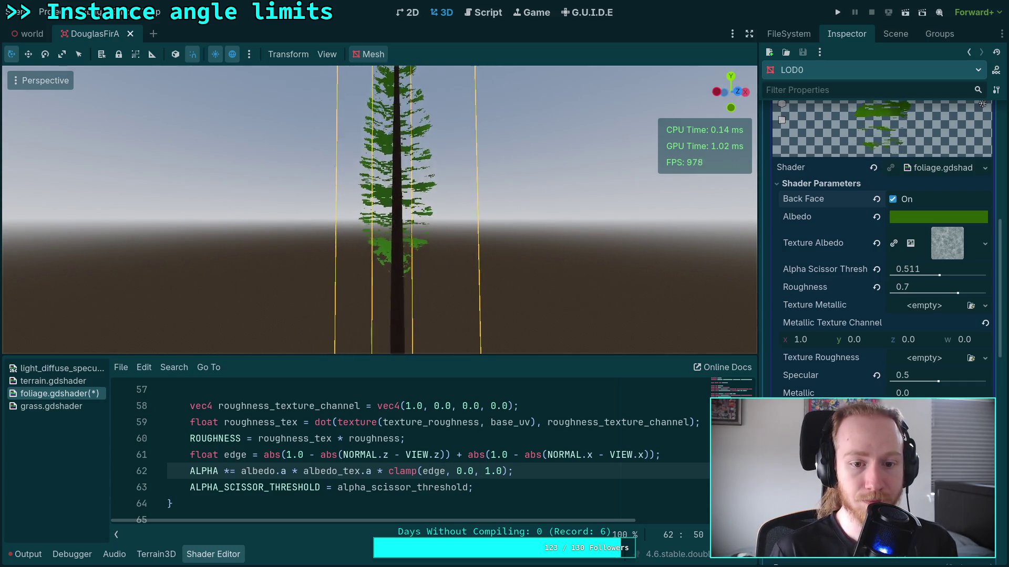
{"action": "scroll", "coordinate": [379, 211], "scroll_direction": "up", "scroll_amount": 3}
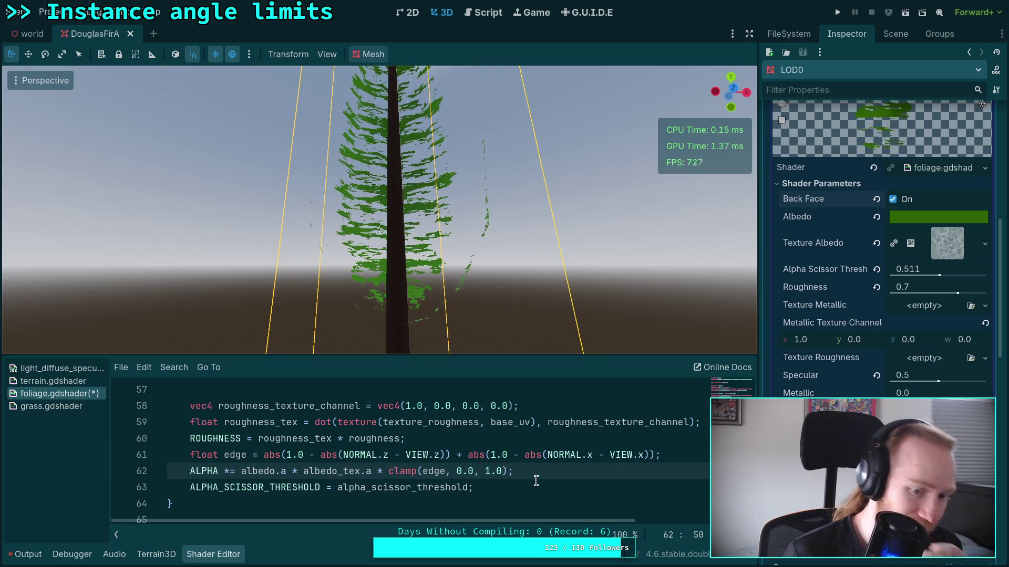
Step: Delete the float edge line and the '* clamp(edge, 0.0, 1.0)' factor, save, and inspect the tree
{"action": "left_click_drag", "start_coordinate": [676, 460], "coordinate": [677, 444]}
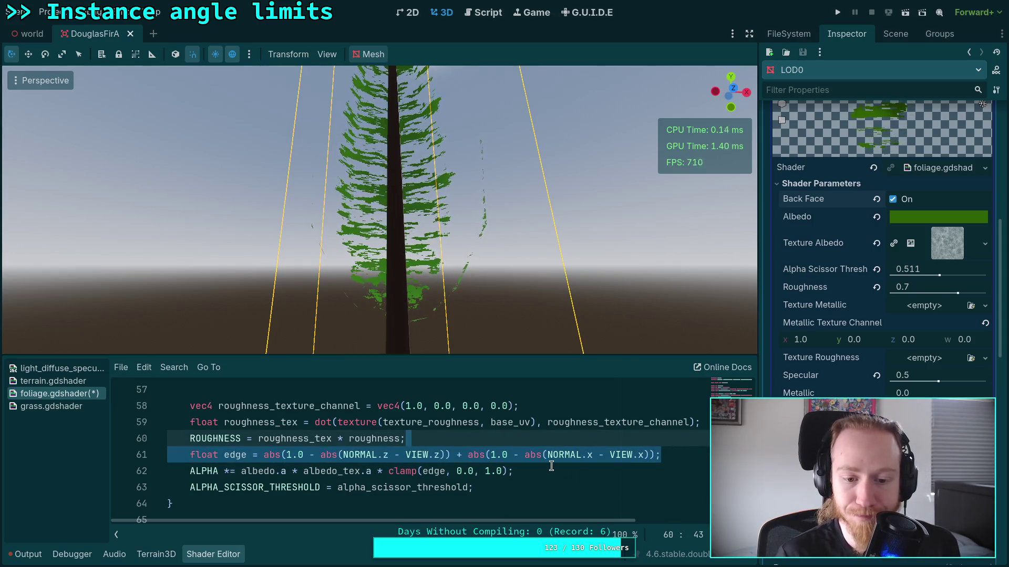
{"action": "key", "text": "BackSpace"}
{"action": "left_click_drag", "start_coordinate": [377, 456], "coordinate": [510, 456]}
{"action": "key", "text": "BackSpace"}
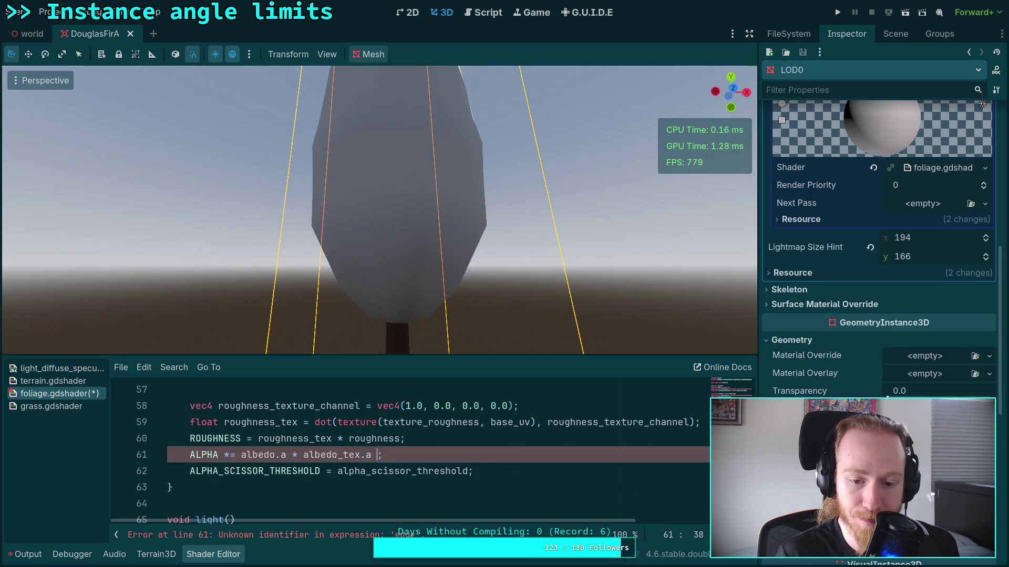
{"action": "key", "text": "ctrl+s"}
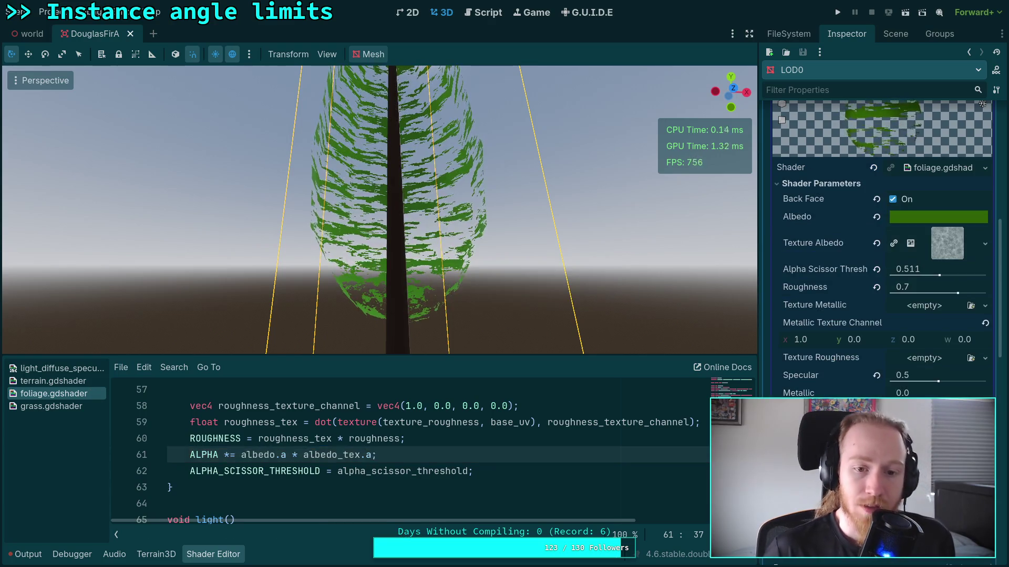
{"action": "scroll", "coordinate": [379, 210], "scroll_direction": "down", "scroll_amount": 5}
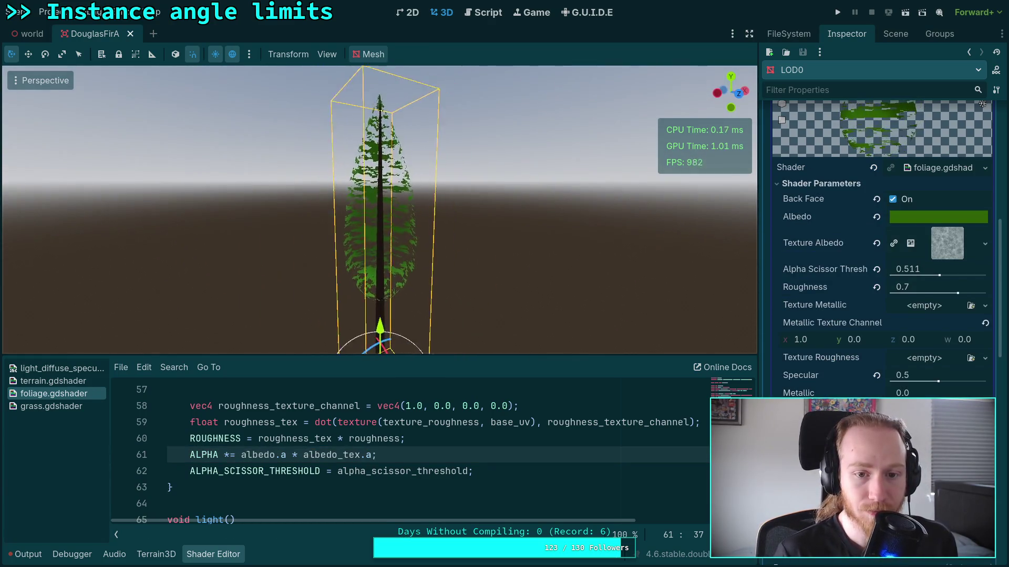
{"action": "mouse_move", "coordinate": [379, 210]}
{"action": "left_mouse_down"}
{"action": "mouse_move", "coordinate": [380, 115]}
{"action": "mouse_move", "coordinate": [414, 249]}
{"action": "left_mouse_up"}
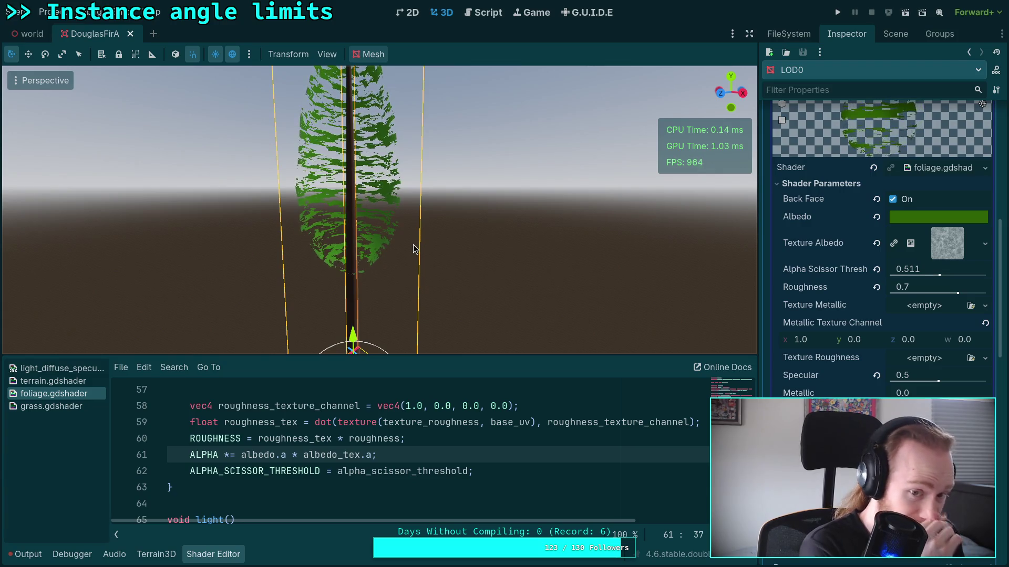
{"action": "mouse_move", "coordinate": [414, 249]}
{"action": "left_mouse_down"}
{"action": "mouse_move", "coordinate": [415, 237]}
{"action": "mouse_move", "coordinate": [383, 202]}
{"action": "mouse_move", "coordinate": [415, 249]}
{"action": "left_mouse_up"}
{"action": "scroll", "coordinate": [517, 450], "scroll_direction": "up", "scroll_amount": 7}
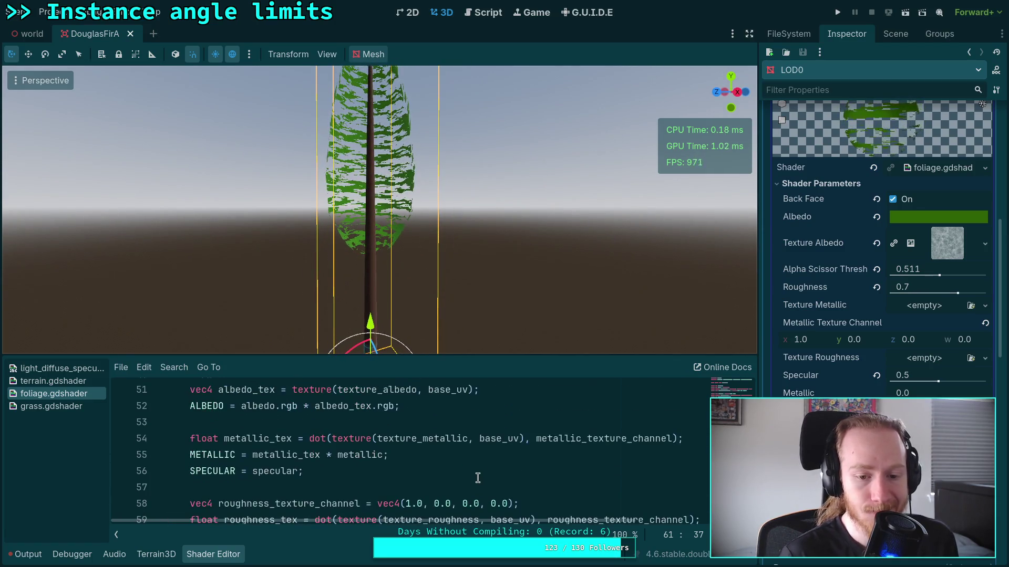
Step: Add 'NORMAL = vec3(0.0, 1.0, 0.0)' after the UV line in vertex()
{"action": "left_click", "coordinate": [158, 471]}
{"action": "scroll", "coordinate": [416, 469], "scroll_direction": "down", "scroll_amount": 7}
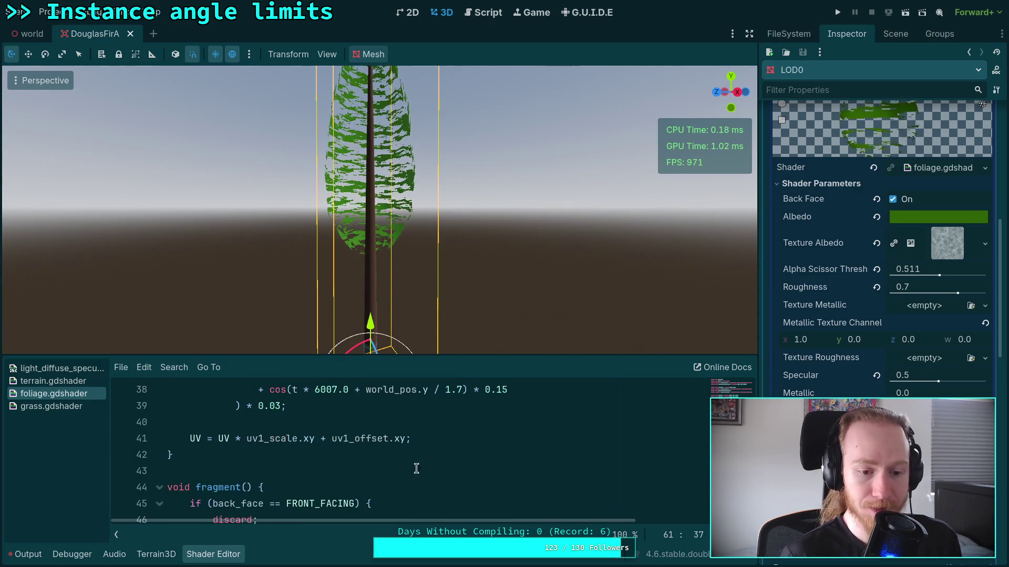
{"action": "left_click", "coordinate": [456, 433]}
{"action": "key", "text": "Return"}
{"action": "type", "text": "NOR"}
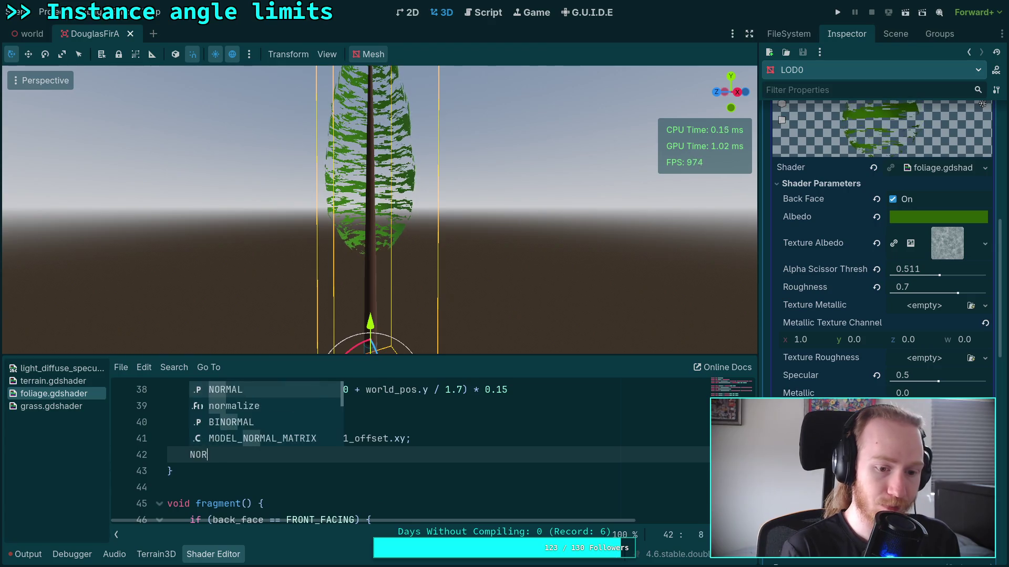
{"action": "type", "text": "MAL ="}
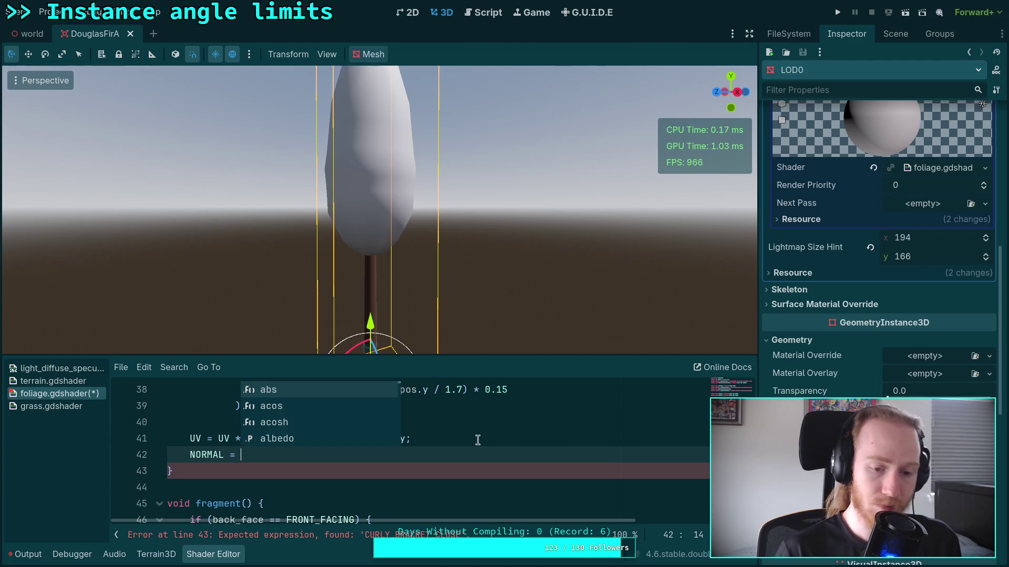
{"action": "scroll", "coordinate": [548, 479], "scroll_direction": "up", "scroll_amount": 1}
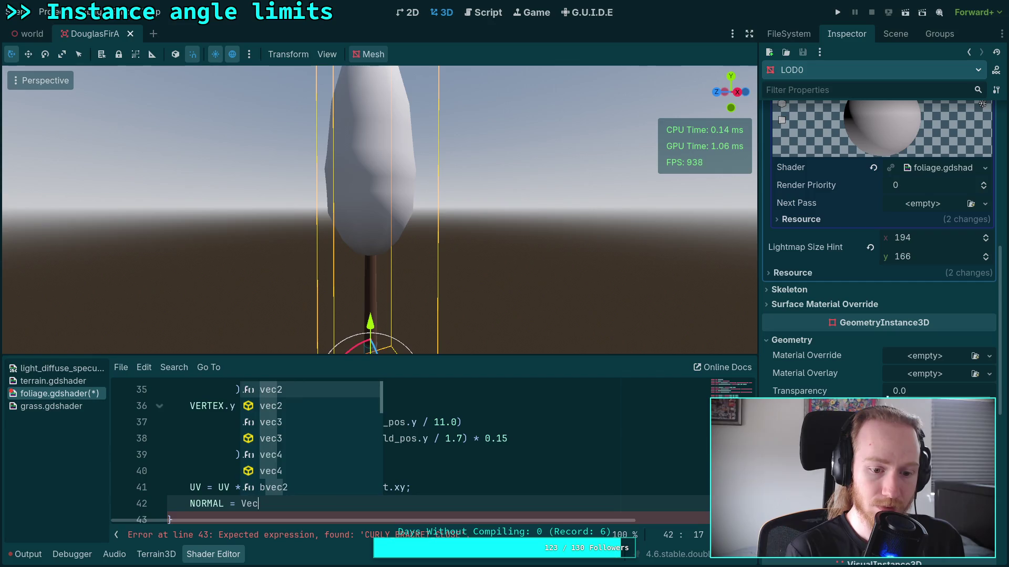
{"action": "key", "text": "BackSpace"}
{"action": "type", "text": "v"}
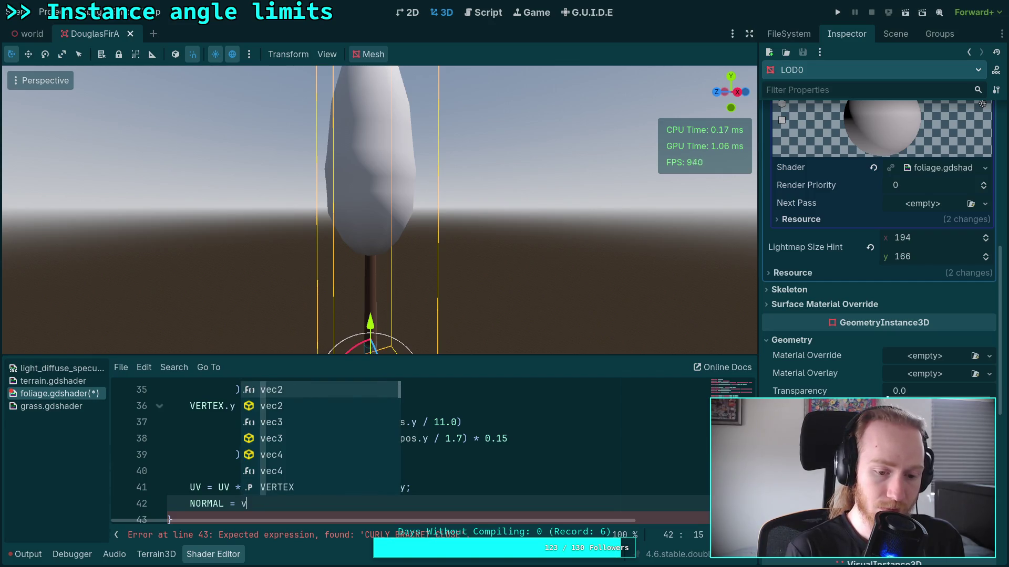
{"action": "type", "text": "ec3("}
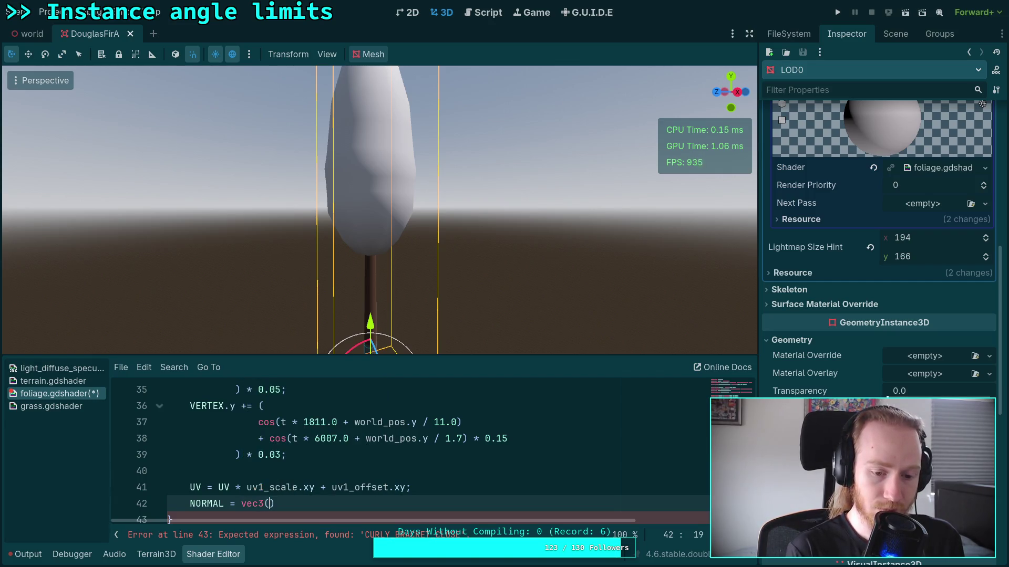
{"action": "type", "text": "0.0,"}
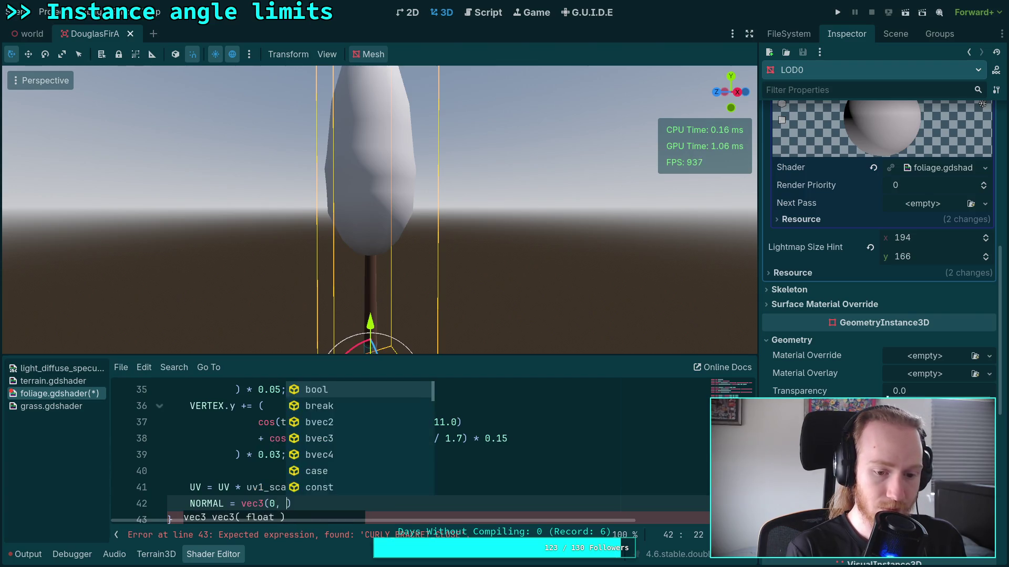
{"action": "type", "text": " 1.0, 0.0)"}
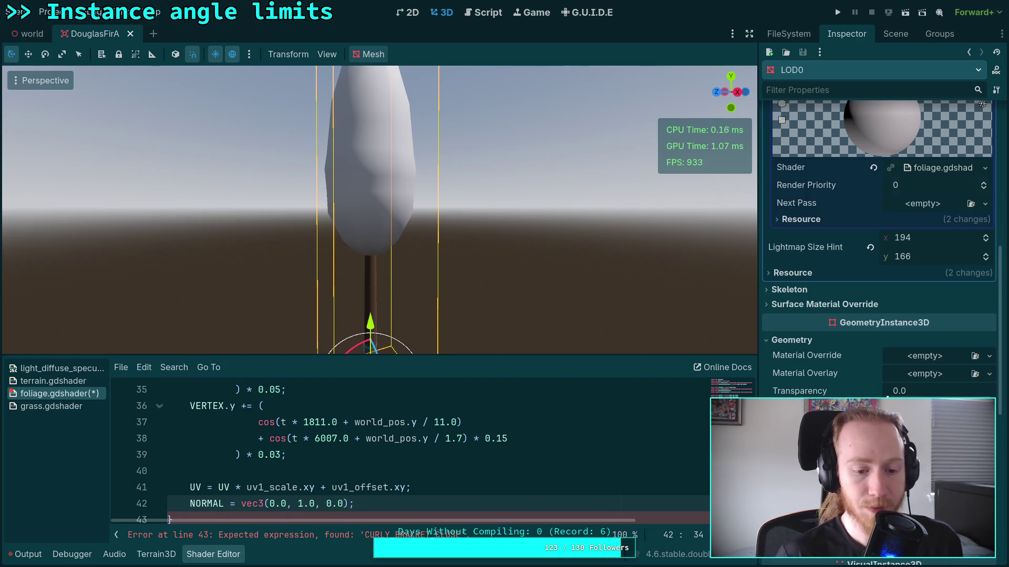
Step: View the tree against the sun, then delete the NORMAL override line again
{"action": "left_click_drag", "start_coordinate": [378, 210], "coordinate": [378, 315]}
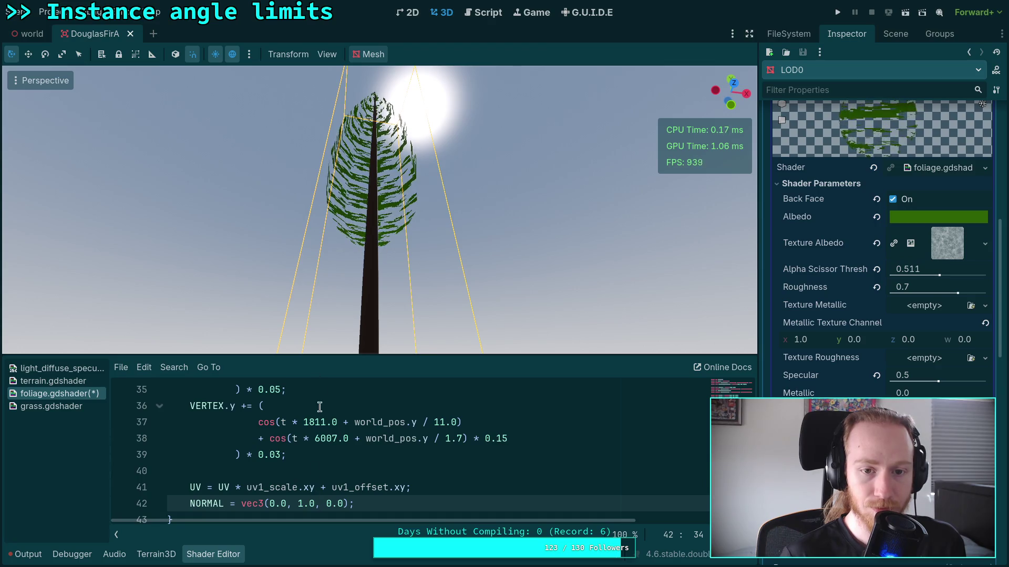
{"action": "left_click_drag", "start_coordinate": [361, 266], "coordinate": [361, 243]}
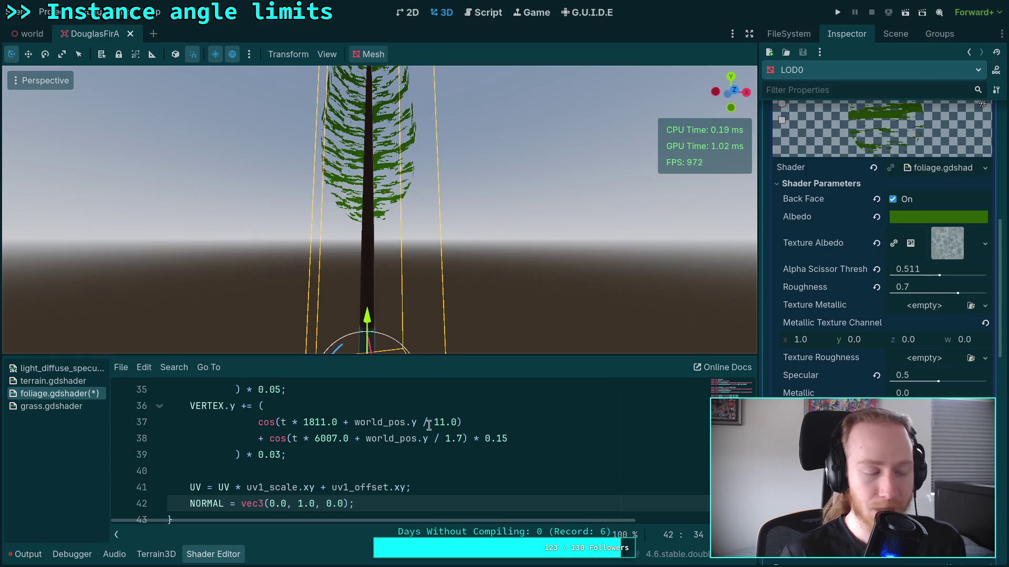
{"action": "left_click_drag", "start_coordinate": [422, 505], "coordinate": [462, 491]}
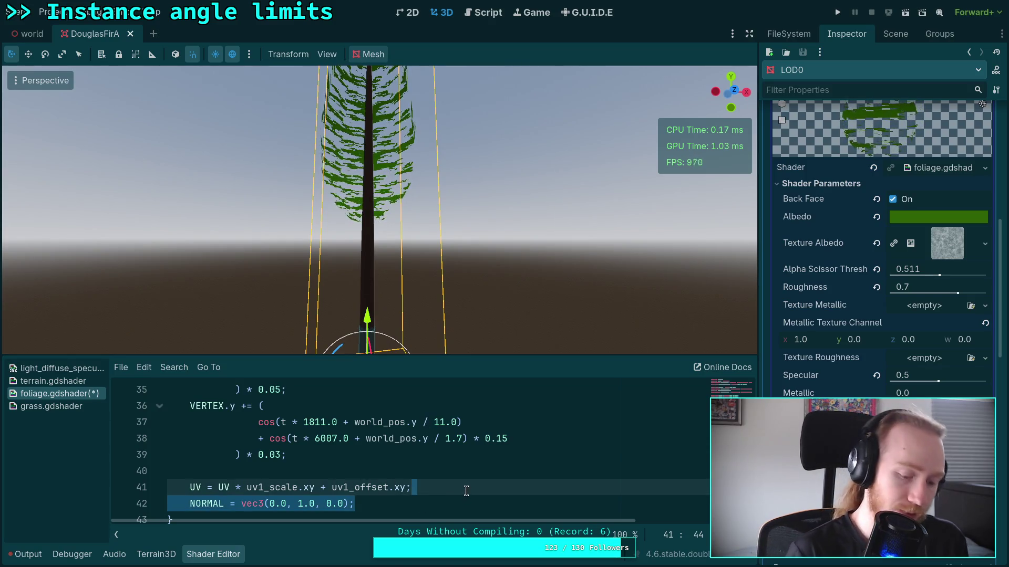
{"action": "key", "text": "BackSpace"}
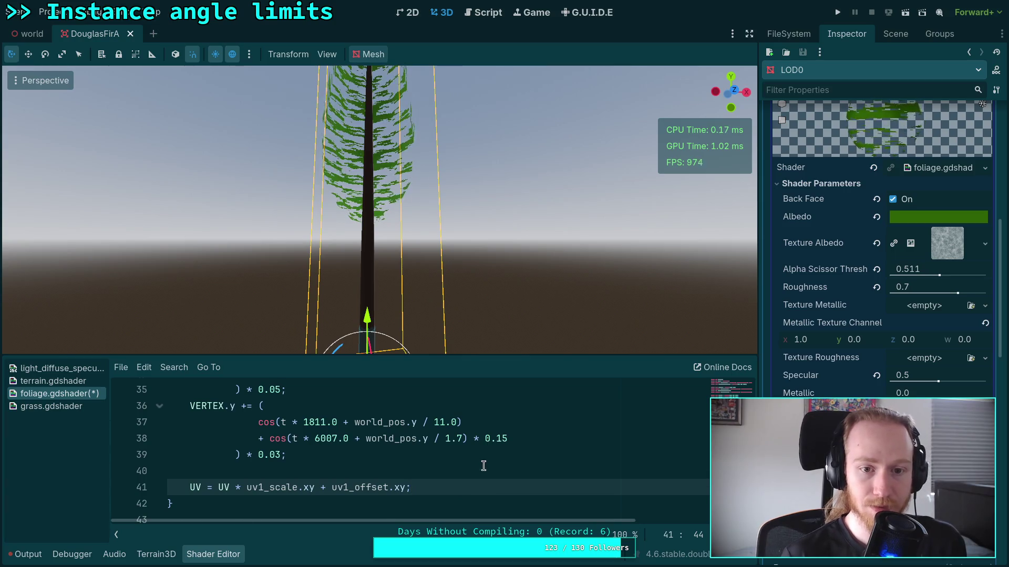
Step: Replace NORMAL in line 73's dot() with vec3(0.0, 1.0, 0.0), save, and hide the shader panel
{"action": "scroll", "coordinate": [452, 460], "scroll_direction": "down", "scroll_amount": 5}
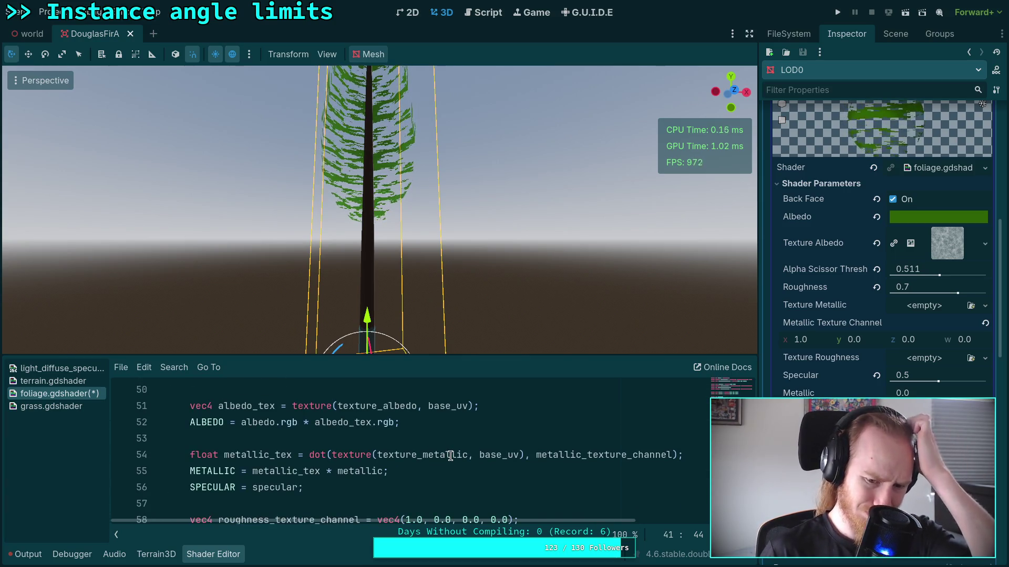
{"action": "scroll", "coordinate": [451, 452], "scroll_direction": "down", "scroll_amount": 2}
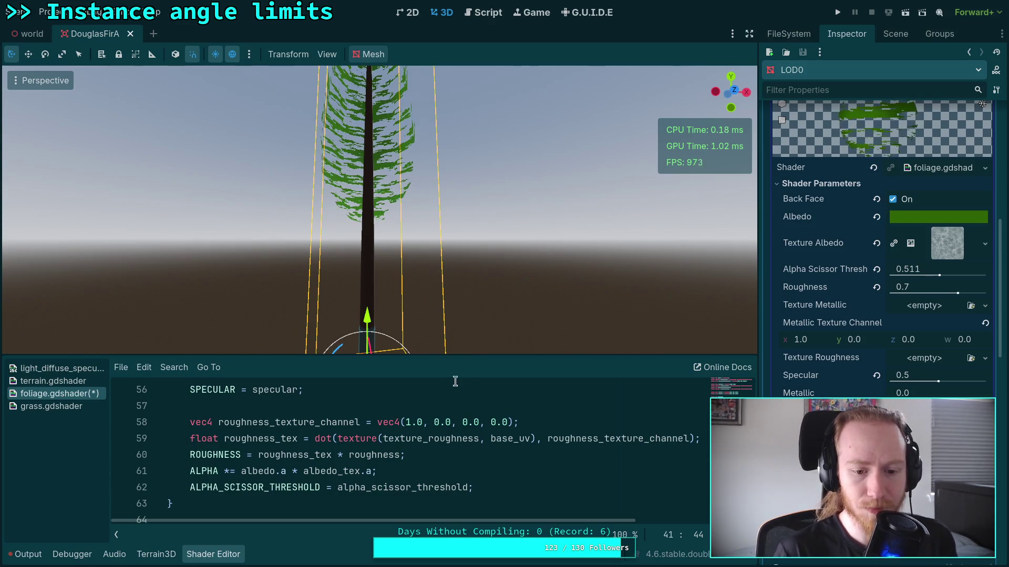
{"action": "scroll", "coordinate": [441, 408], "scroll_direction": "down", "scroll_amount": 4}
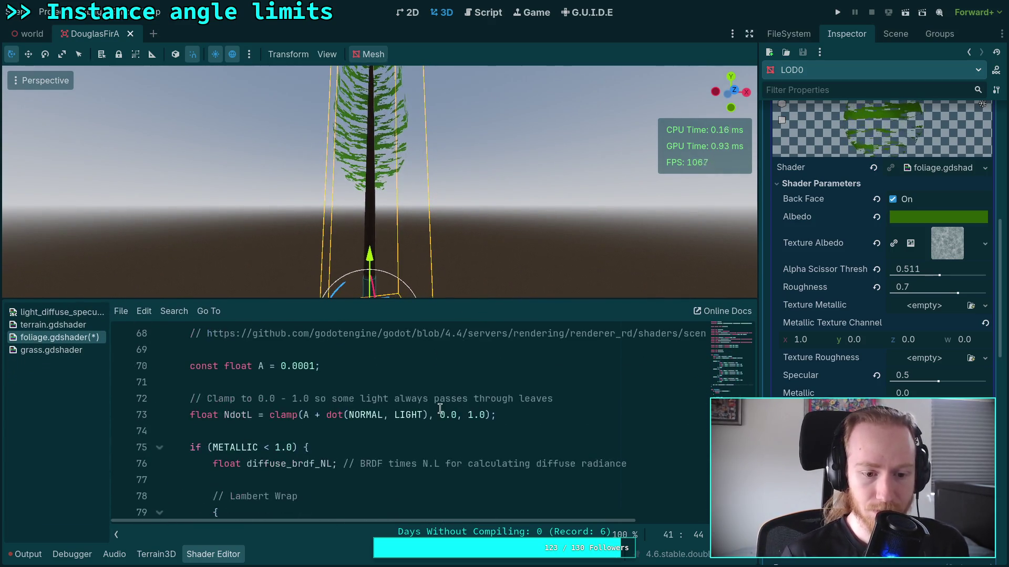
{"action": "scroll", "coordinate": [440, 408], "scroll_direction": "down", "scroll_amount": 1}
{"action": "left_click_drag", "start_coordinate": [348, 366], "coordinate": [383, 366]}
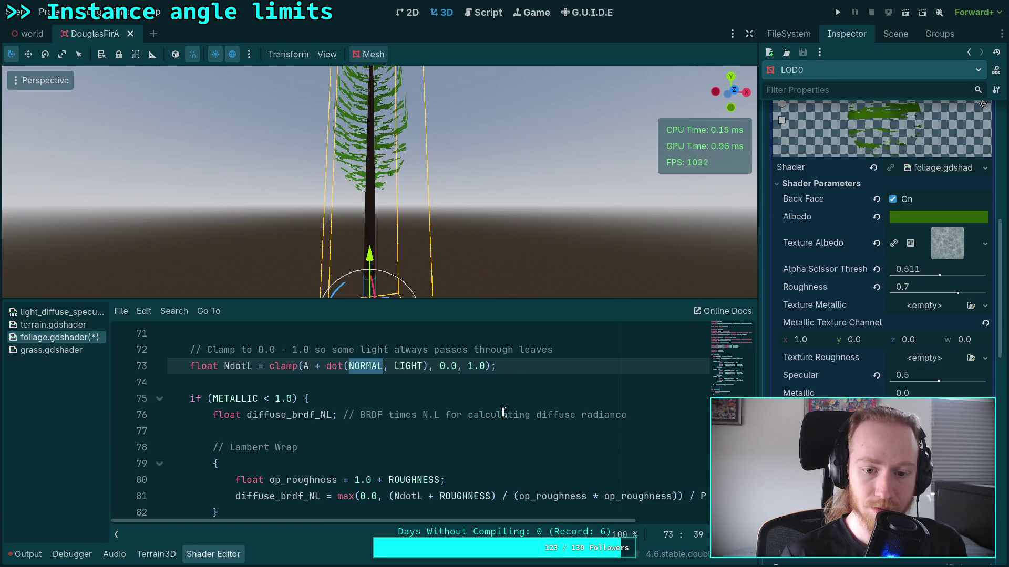
{"action": "scroll", "coordinate": [503, 413], "scroll_direction": "up", "scroll_amount": 1}
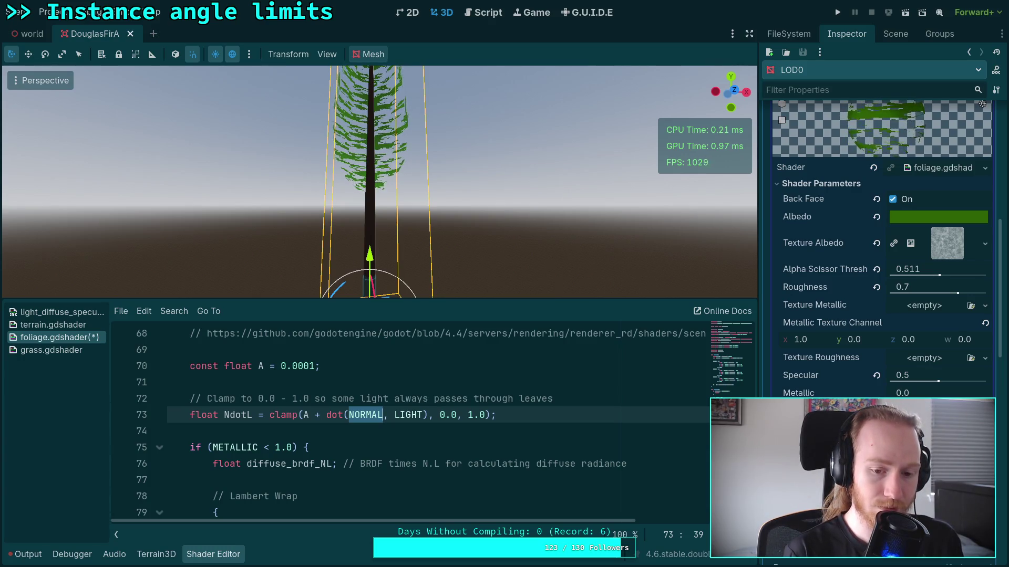
{"action": "type", "text": "vec3(0."}
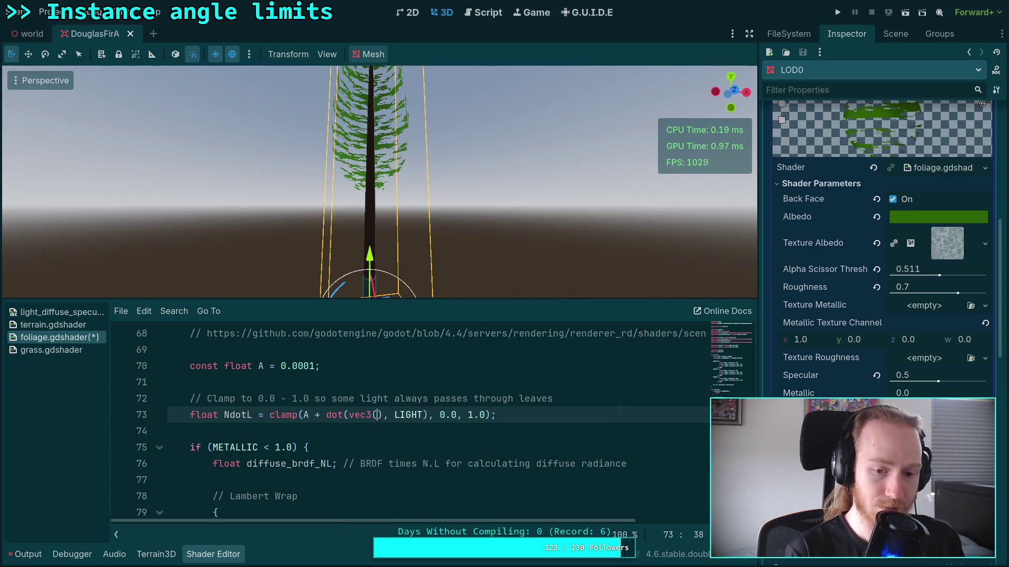
{"action": "key", "text": "BackSpace"}
{"action": "type", "text": ".0, 1.0, "}
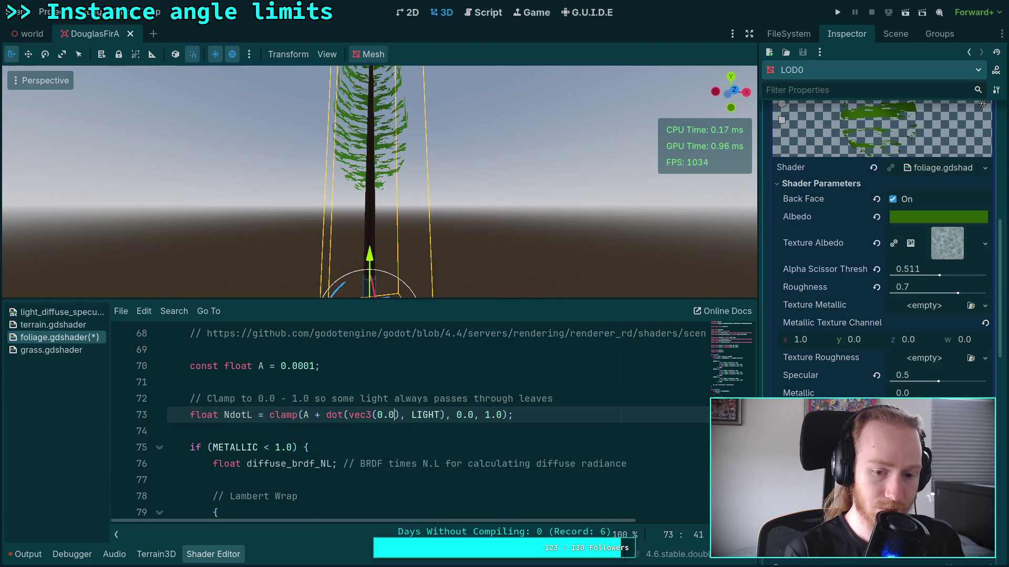
{"action": "type", "text": "0.0"}
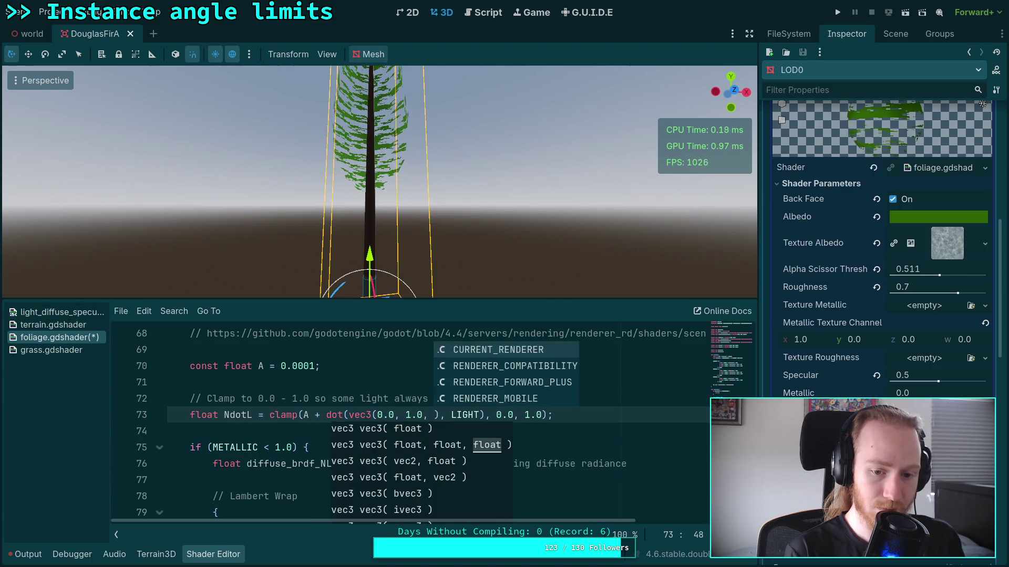
{"action": "key", "text": "ctrl+s"}
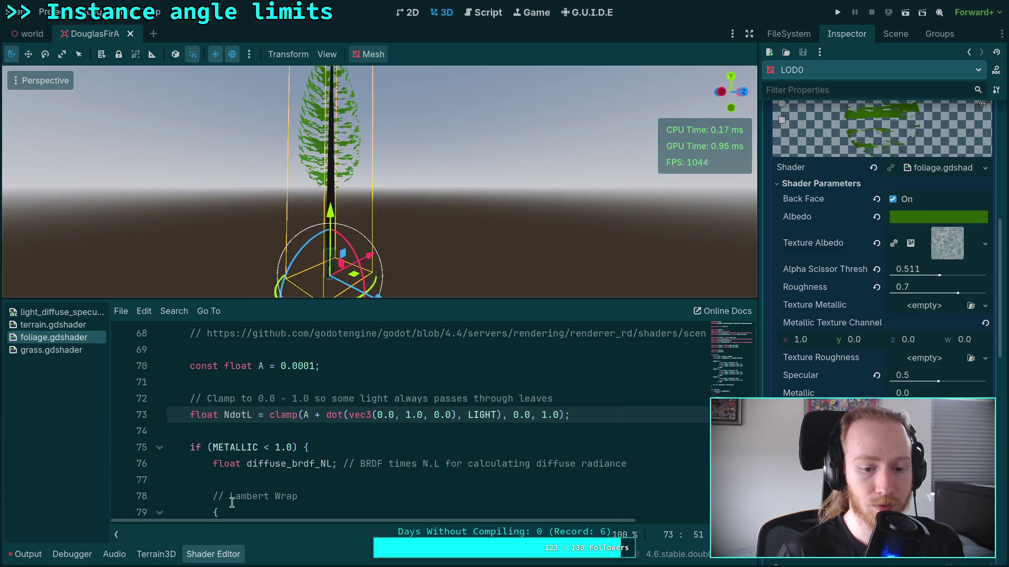
{"action": "left_click", "coordinate": [225, 554]}
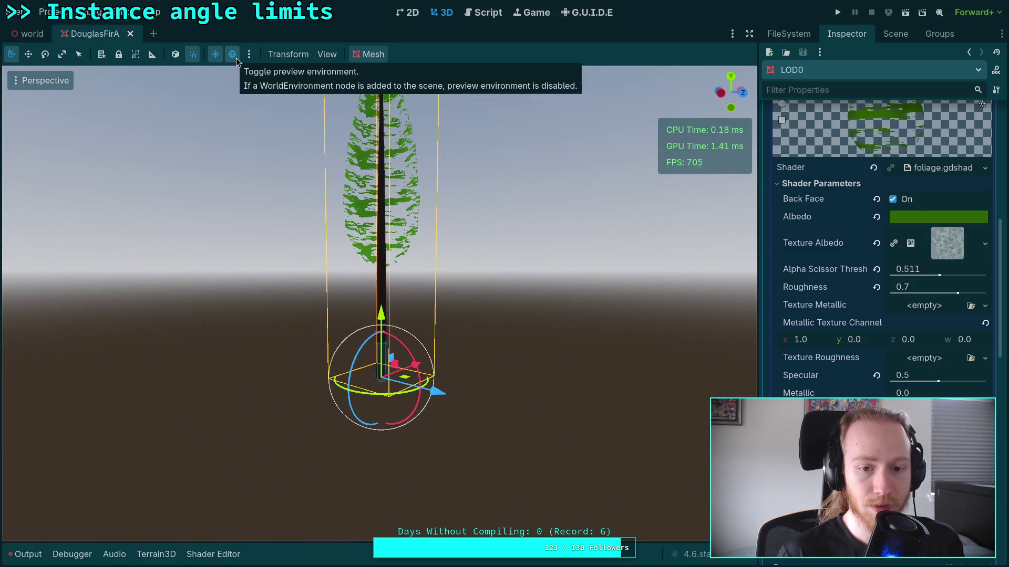
Step: Lower the preview sun to 7.2° altitude and -23.9° azimuth
{"action": "left_click", "coordinate": [219, 555]}
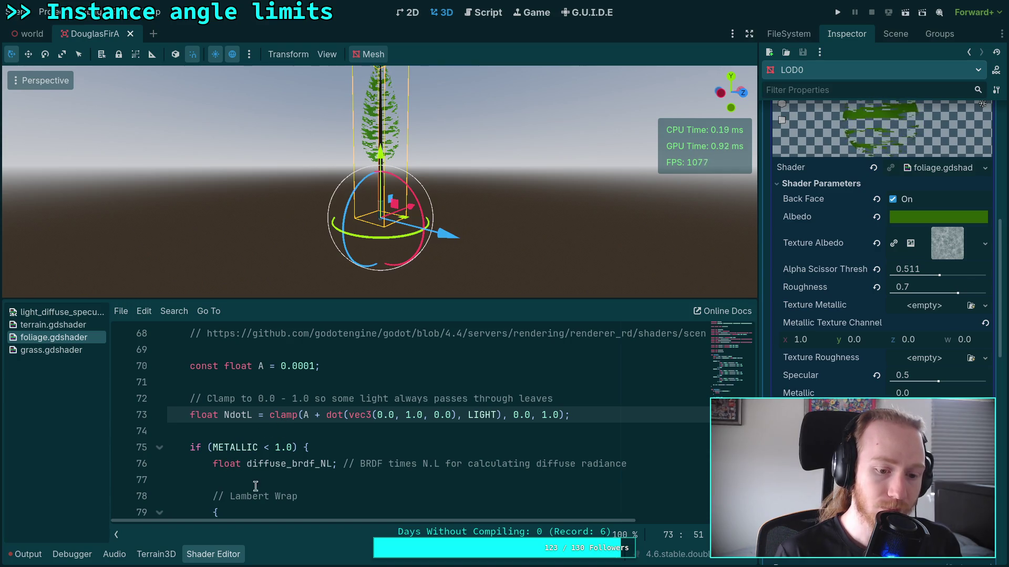
{"action": "left_click", "coordinate": [220, 556]}
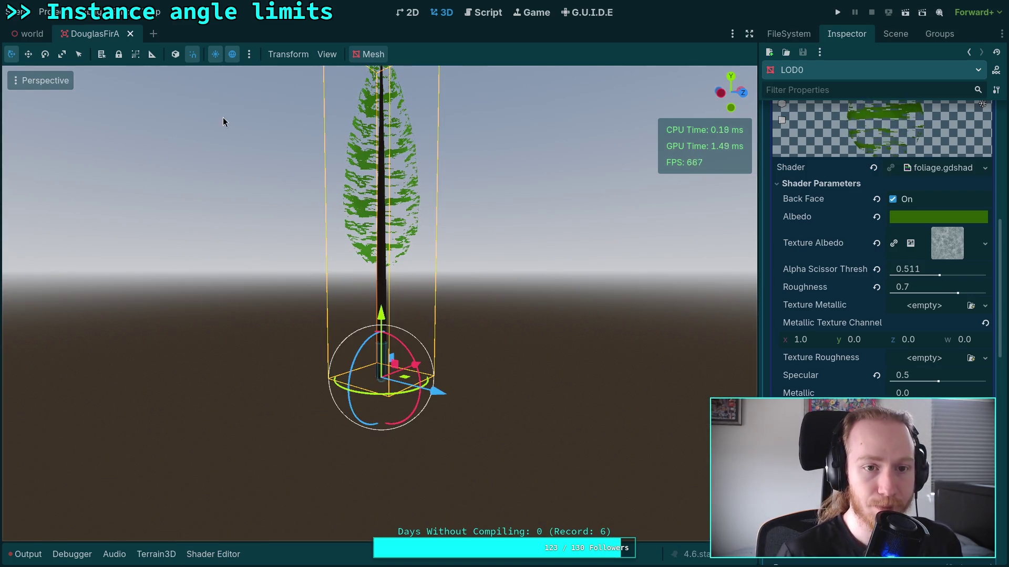
{"action": "left_click", "coordinate": [249, 54]}
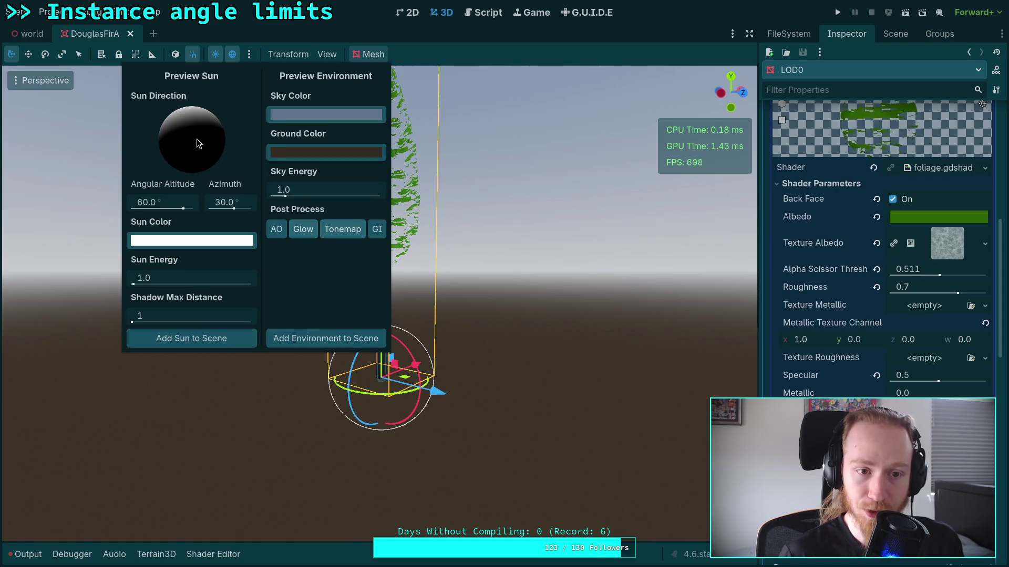
{"action": "left_click", "coordinate": [506, 219]}
{"action": "left_click_drag", "start_coordinate": [509, 215], "coordinate": [539, 213]}
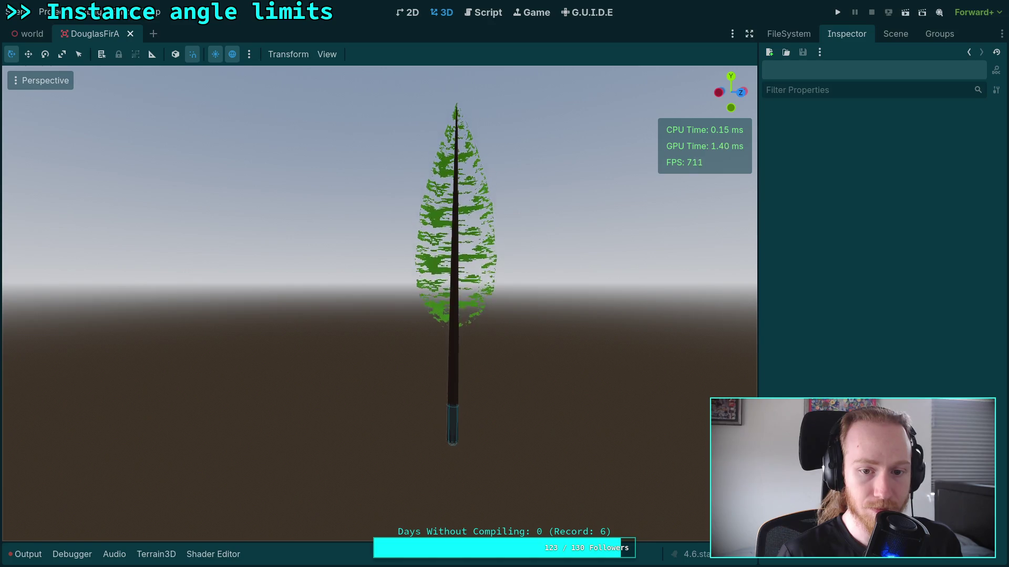
{"action": "left_click", "coordinate": [250, 54]}
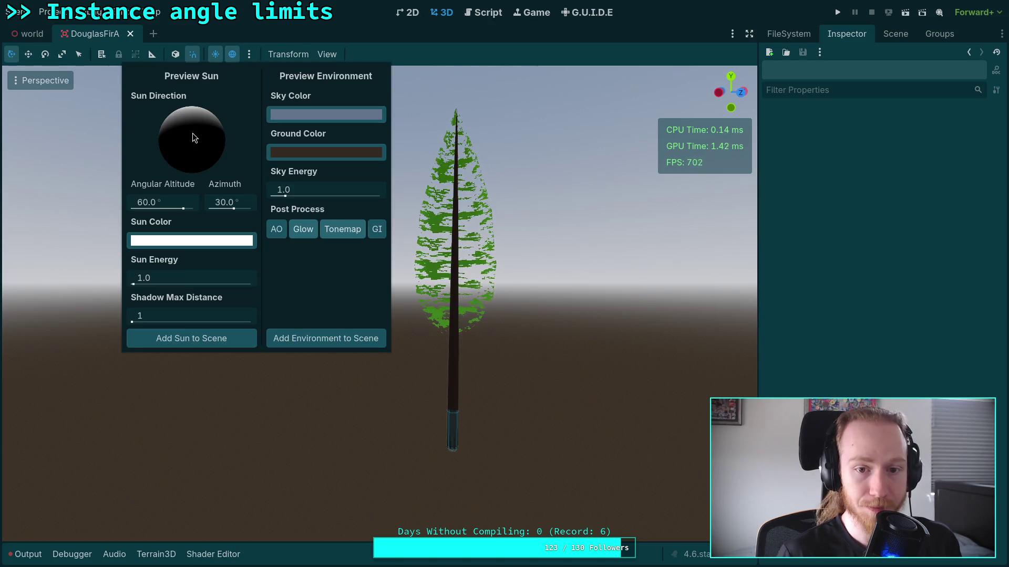
{"action": "mouse_move", "coordinate": [190, 117]}
{"action": "left_mouse_down"}
{"action": "mouse_move", "coordinate": [174, 121]}
{"action": "mouse_move", "coordinate": [165, 143]}
{"action": "mouse_move", "coordinate": [174, 165]}
{"action": "mouse_move", "coordinate": [193, 162]}
{"action": "mouse_move", "coordinate": [181, 203]}
{"action": "mouse_move", "coordinate": [137, 161]}
{"action": "mouse_move", "coordinate": [147, 128]}
{"action": "mouse_move", "coordinate": [169, 114]}
{"action": "mouse_move", "coordinate": [234, 126]}
{"action": "mouse_move", "coordinate": [237, 168]}
{"action": "mouse_move", "coordinate": [201, 179]}
{"action": "mouse_move", "coordinate": [191, 157]}
{"action": "mouse_move", "coordinate": [160, 143]}
{"action": "mouse_move", "coordinate": [105, 148]}
{"action": "mouse_move", "coordinate": [110, 142]}
{"action": "mouse_move", "coordinate": [112, 155]}
{"action": "mouse_move", "coordinate": [133, 108]}
{"action": "left_mouse_up"}
{"action": "left_click", "coordinate": [400, 42]}
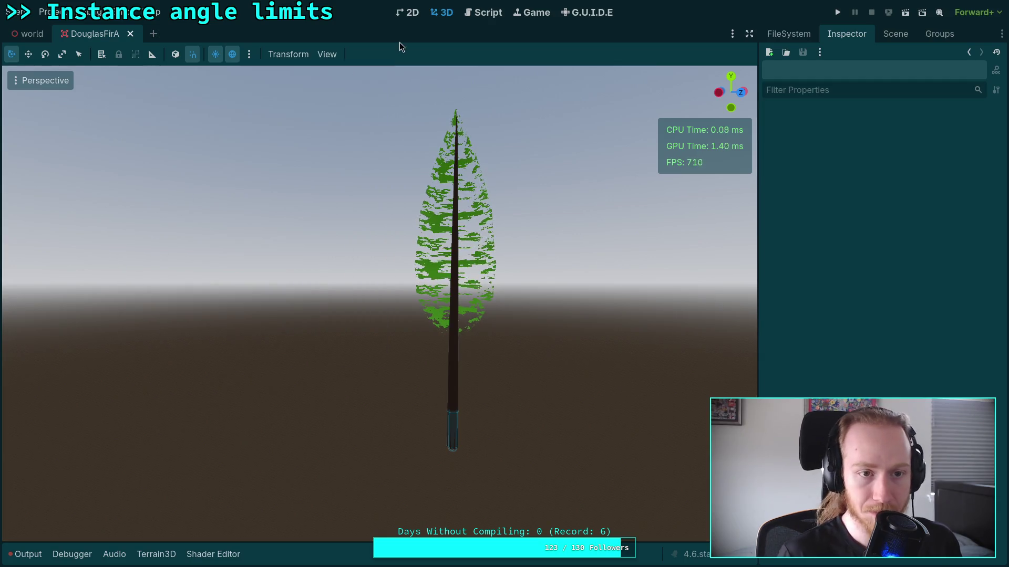
Step: Return to the 3D scene view and show the foliage shader code again
{"action": "left_click", "coordinate": [484, 16]}
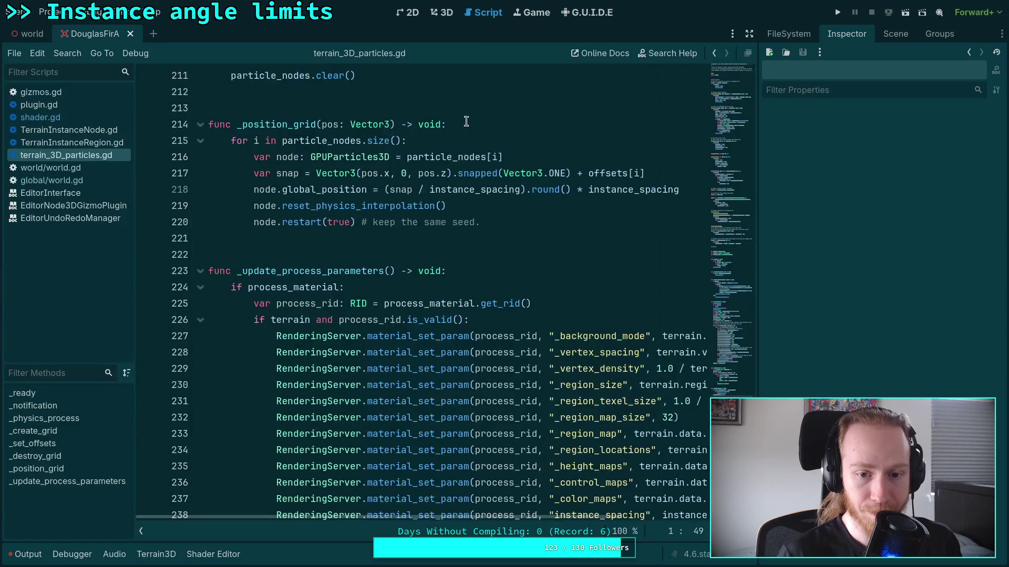
{"action": "left_click", "coordinate": [442, 13]}
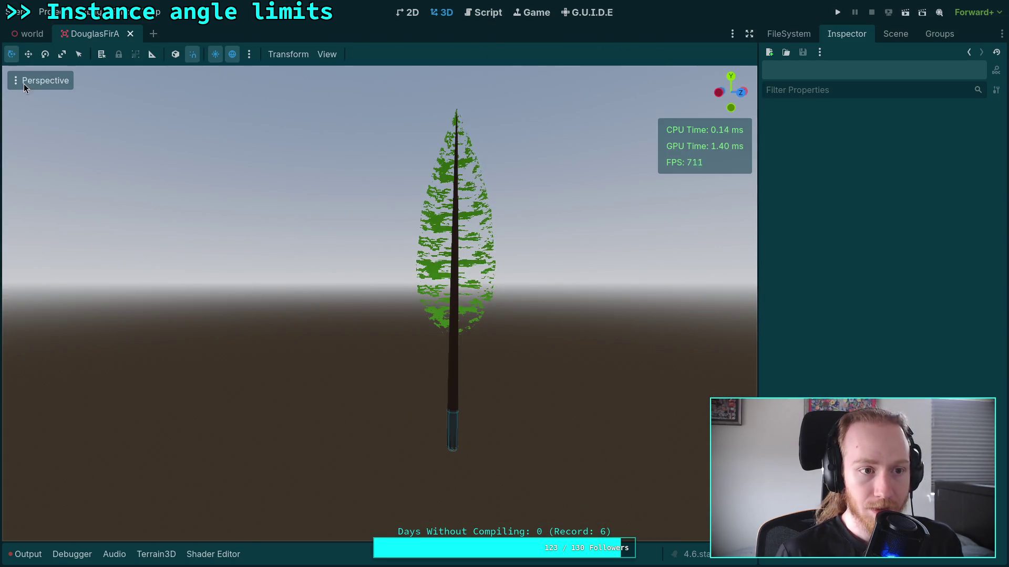
{"action": "left_click", "coordinate": [24, 81]}
{"action": "left_click", "coordinate": [468, 33]}
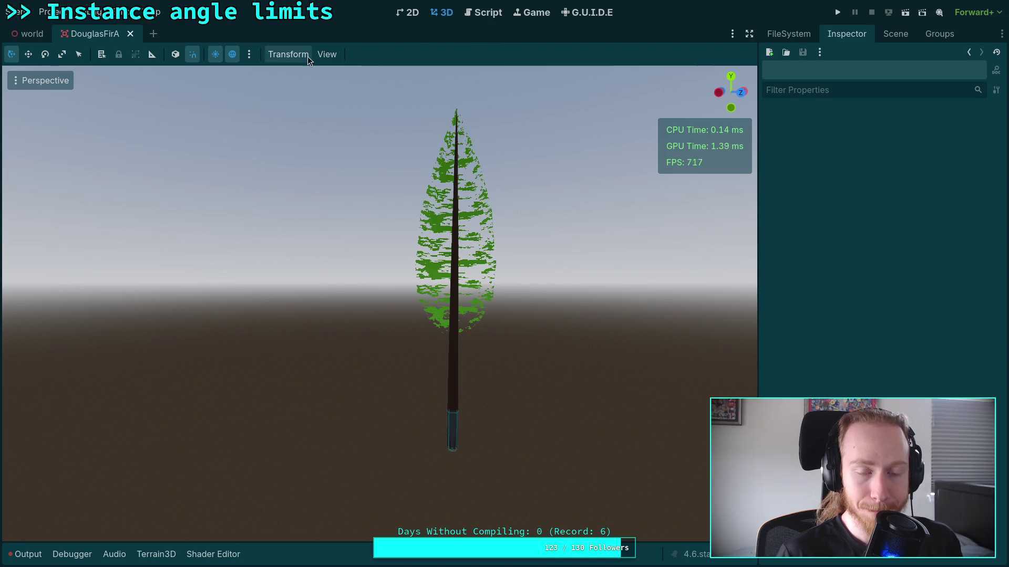
{"action": "left_click", "coordinate": [322, 55]}
{"action": "left_click", "coordinate": [372, 36]}
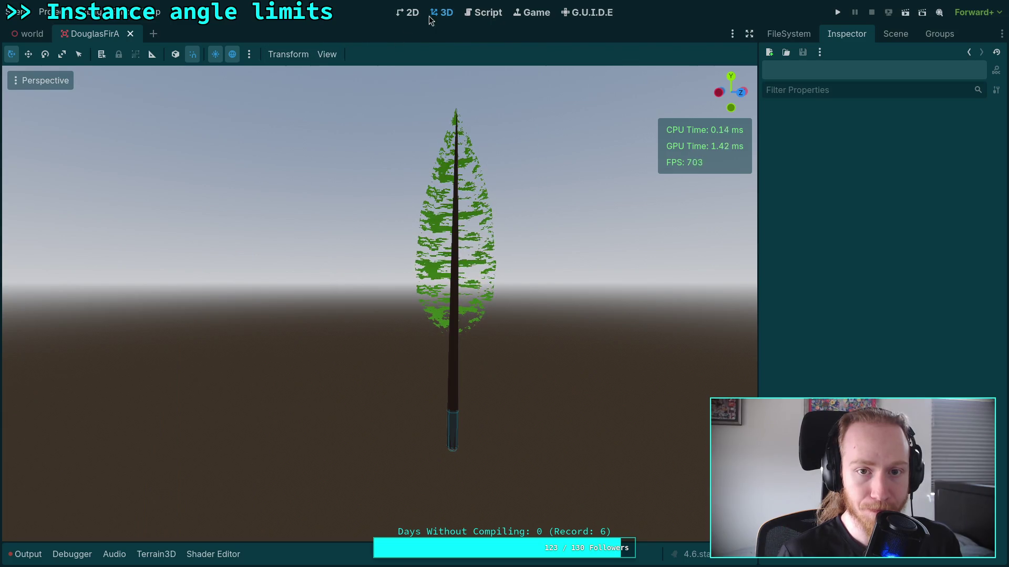
{"action": "left_click", "coordinate": [213, 554]}
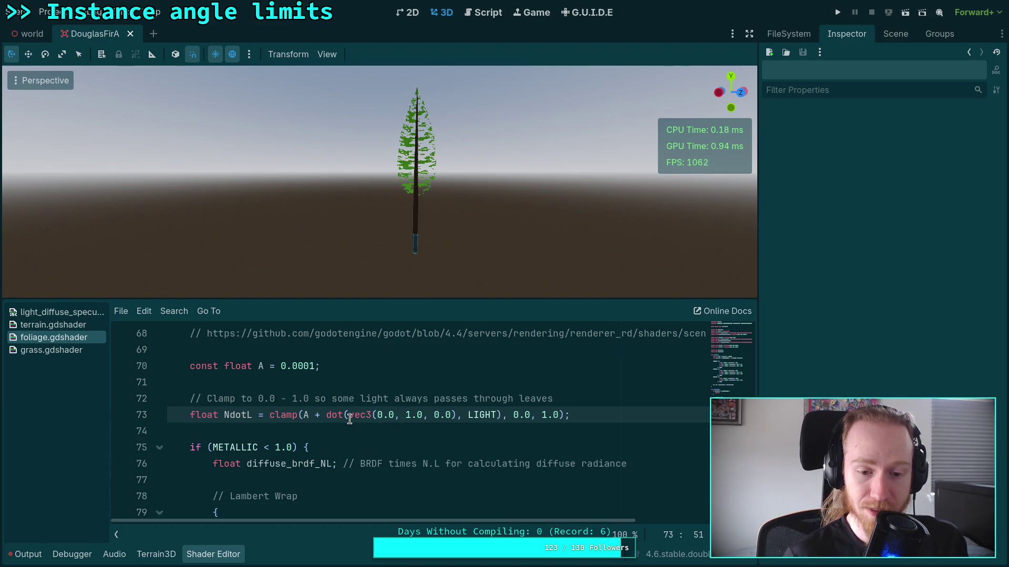
Step: Add a line defining up_normal = normalize(mix(vec3(0.0, 1.0, 0.0), NORMAL, 0.5))
{"action": "type", "text": "mu"}
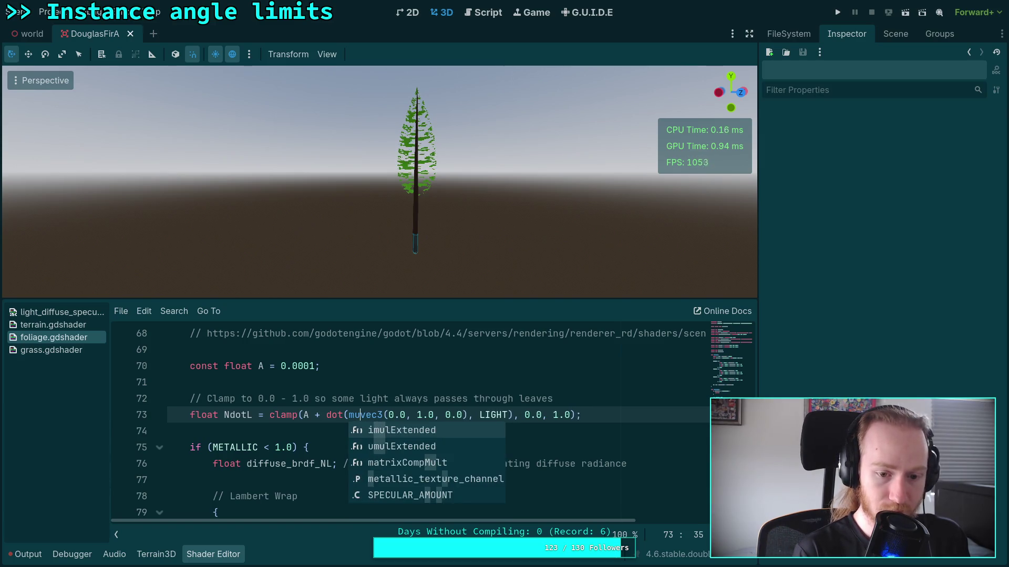
{"action": "type", "text": "i"}
{"action": "key", "text": "BackSpace"}
{"action": "key", "text": "BackSpace"}
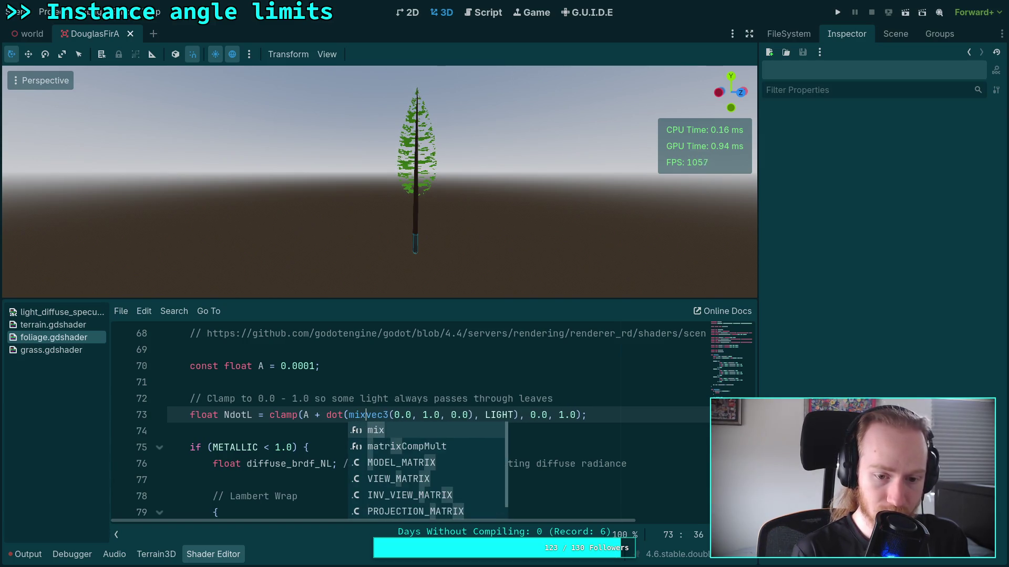
{"action": "left_click", "coordinate": [604, 402]}
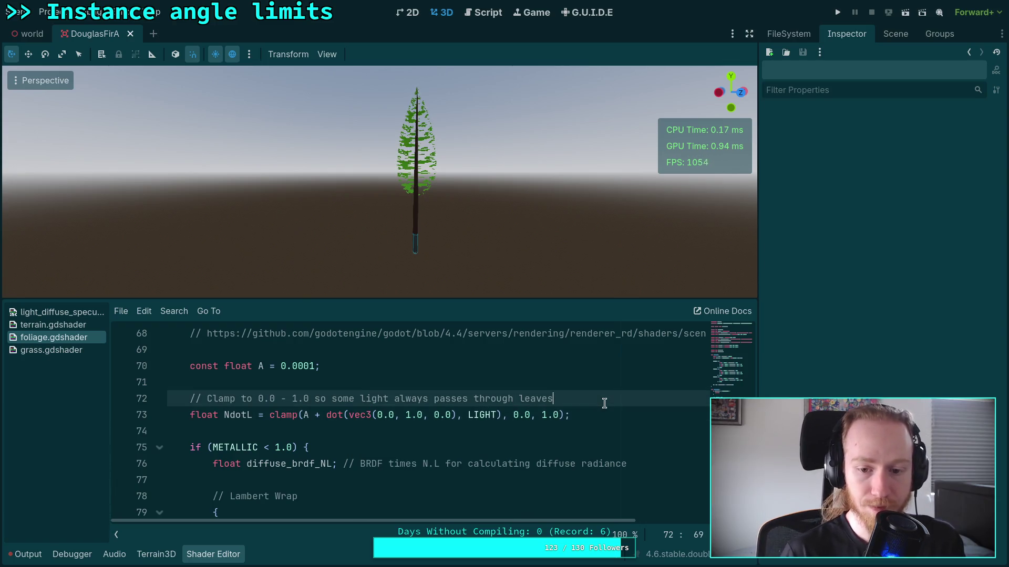
{"action": "key", "text": "Return"}
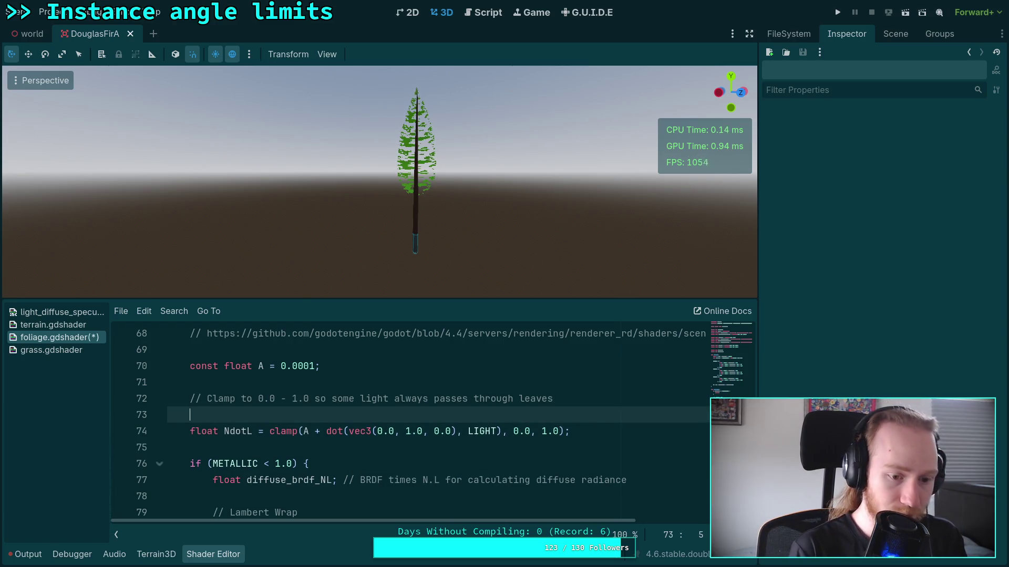
{"action": "type", "text": "vec3 up_n"}
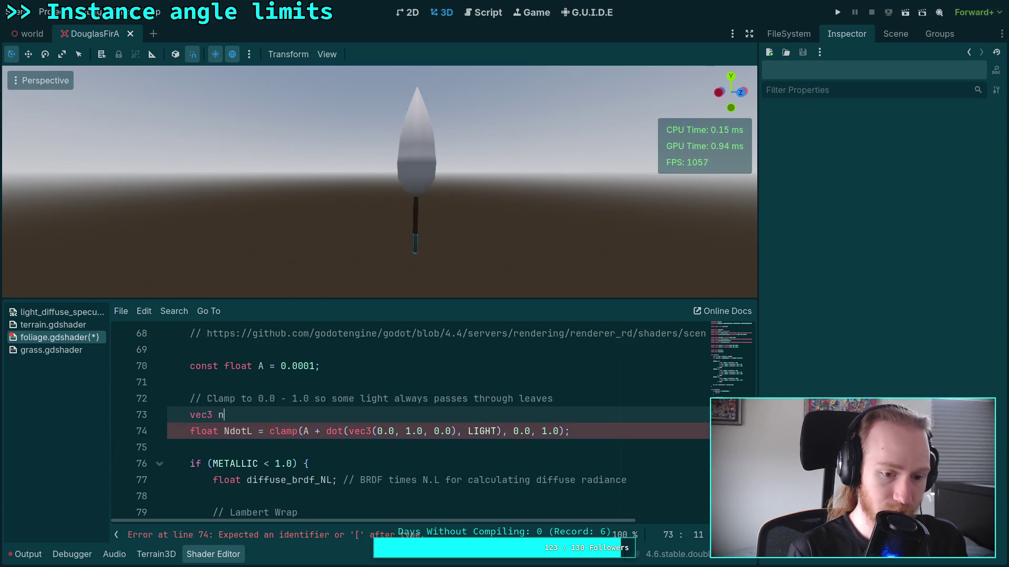
{"action": "type", "text": "or"}
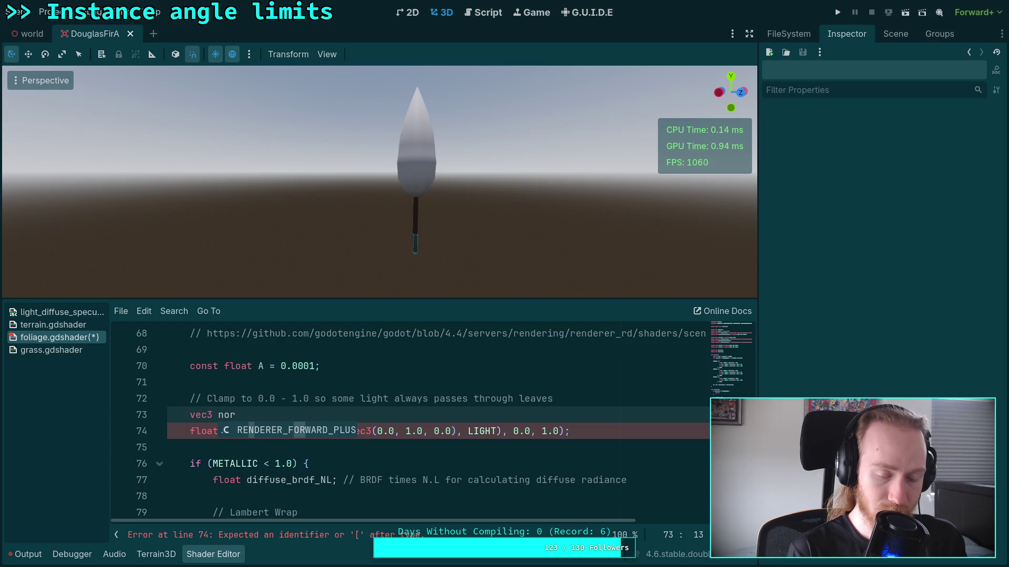
{"action": "type", "text": "mal"}
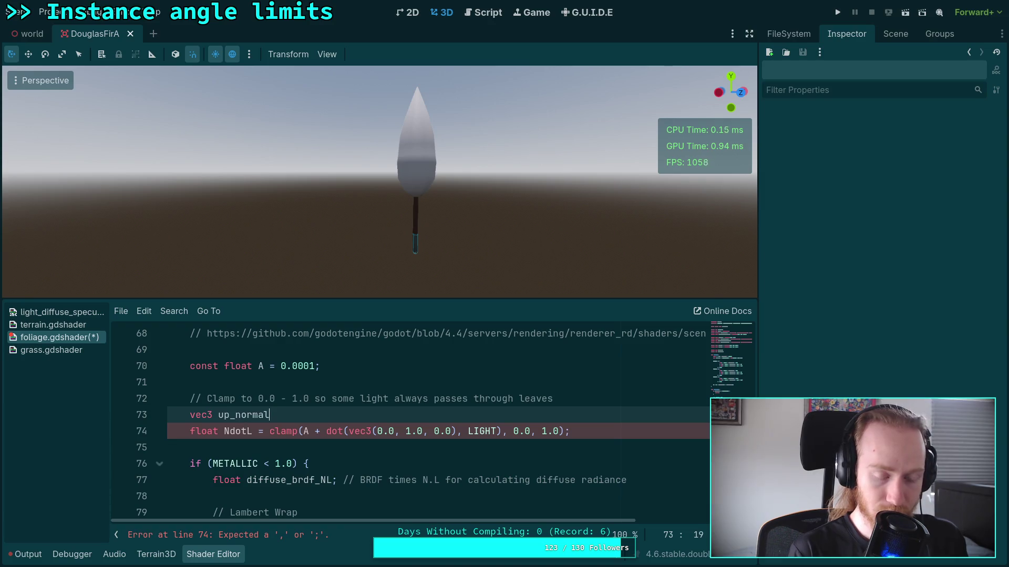
{"action": "type", "text": " = "}
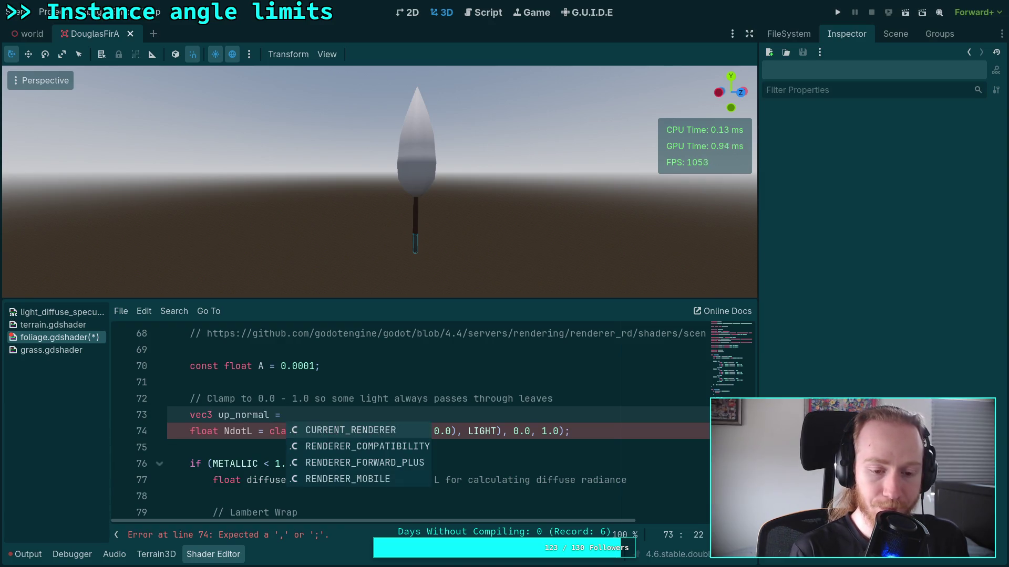
{"action": "type", "text": "normalize(mix("}
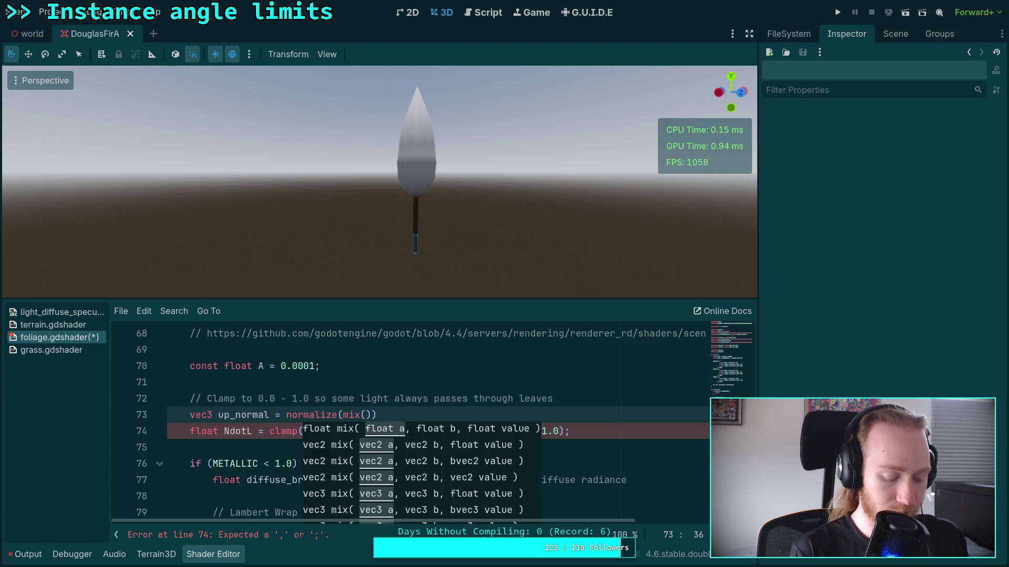
{"action": "type", "text": "vec2"}
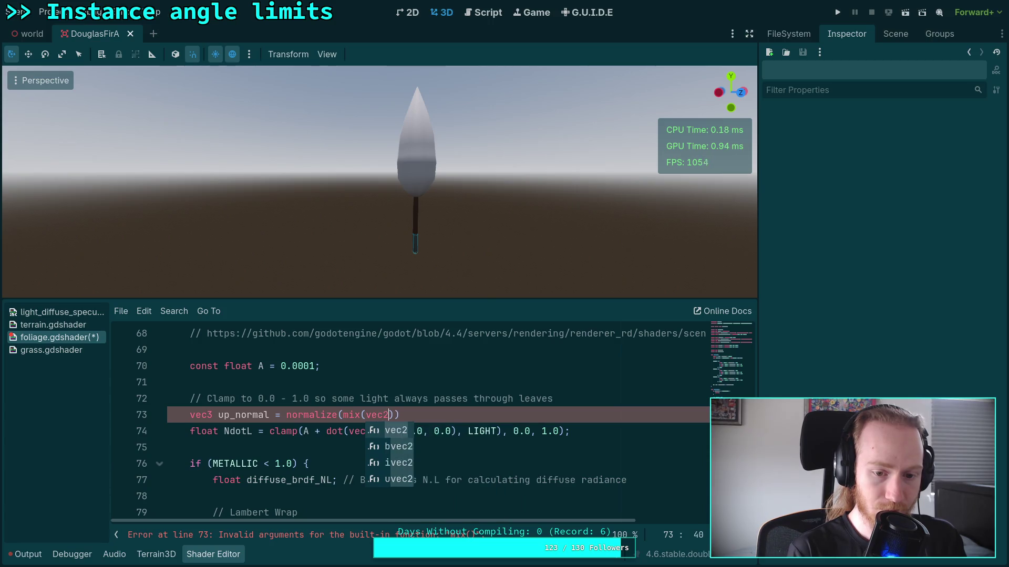
{"action": "key", "text": "BackSpace"}
{"action": "type", "text": "3(0.1"}
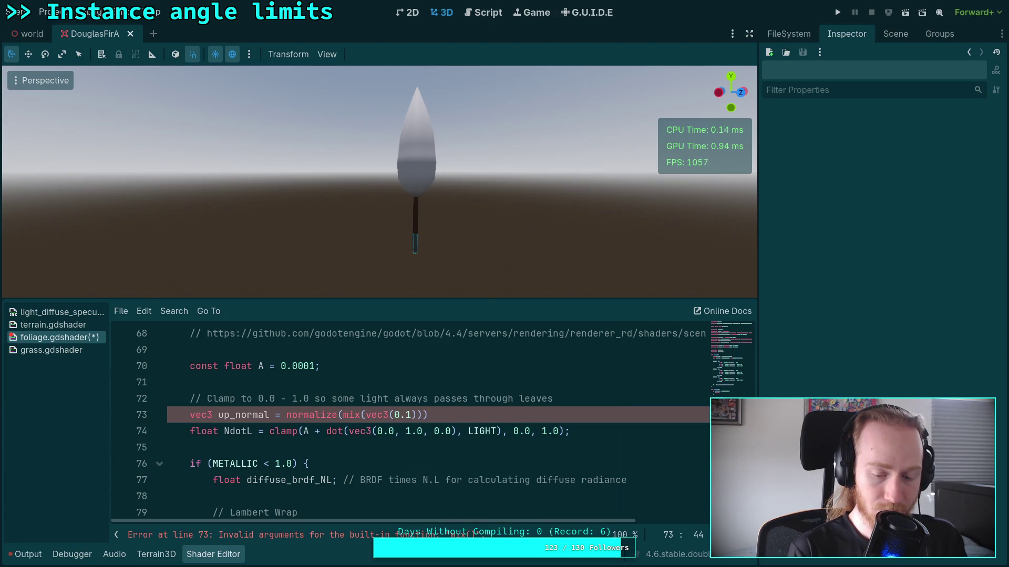
{"action": "type", "text": "0, 0"}
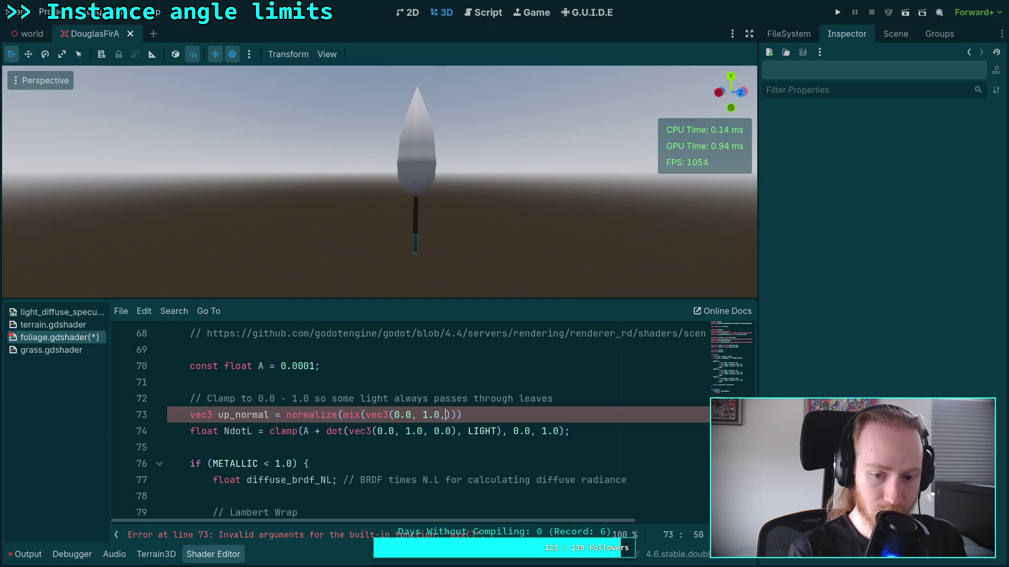
{"action": "type", "text": ".0), "}
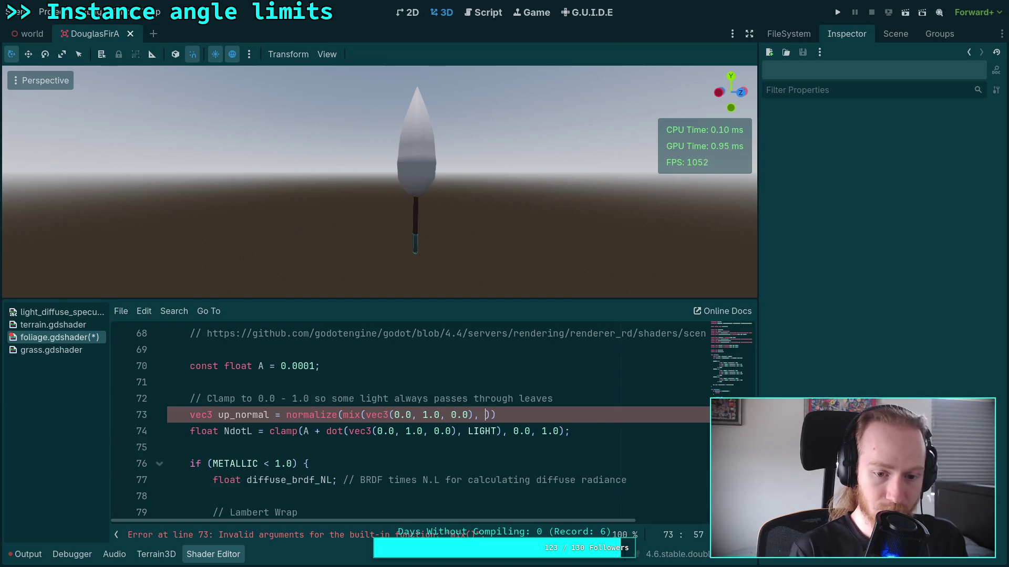
{"action": "type", "text": "NORMAL, 0"}
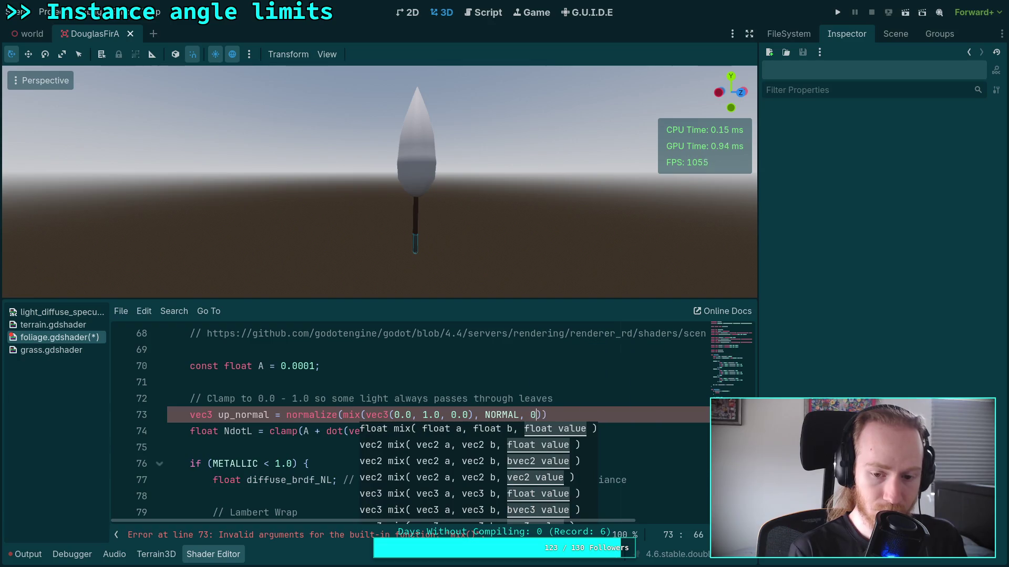
{"action": "type", "text": ".5));"}
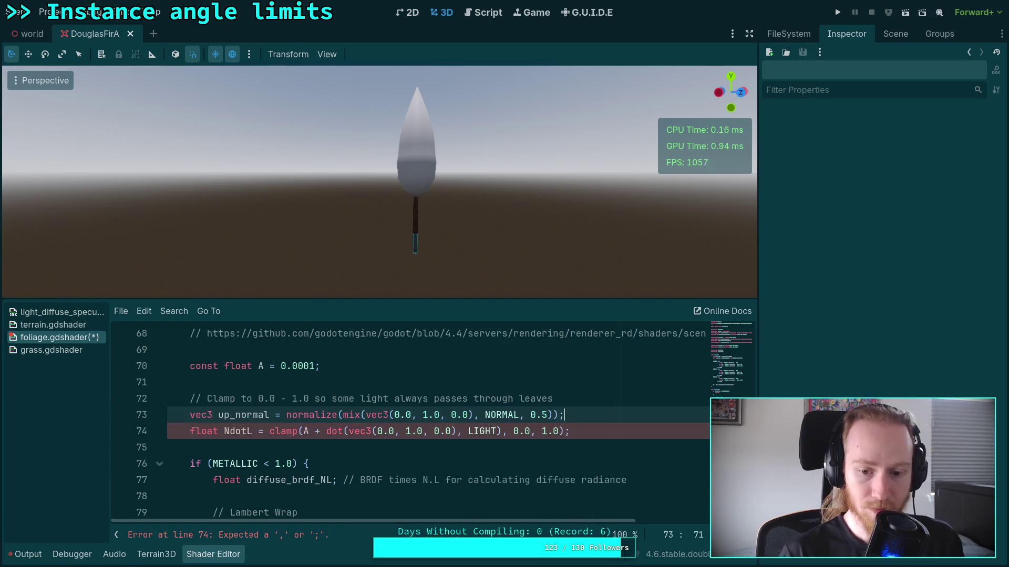
Step: Use it in line 74's dot() and rename it to l_normal in both places
{"action": "left_click_drag", "start_coordinate": [349, 431], "coordinate": [457, 429]}
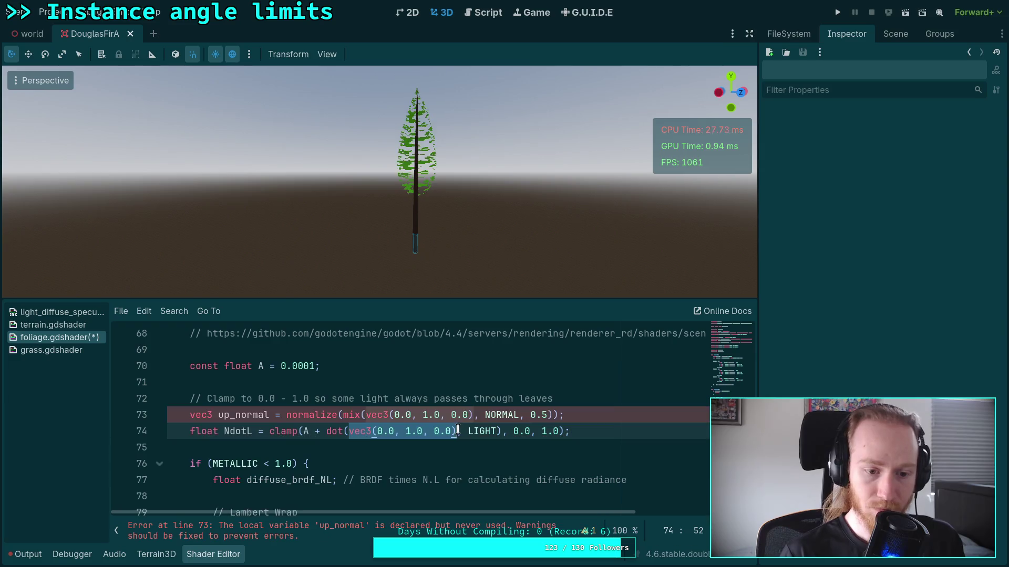
{"action": "type", "text": "up_normal"}
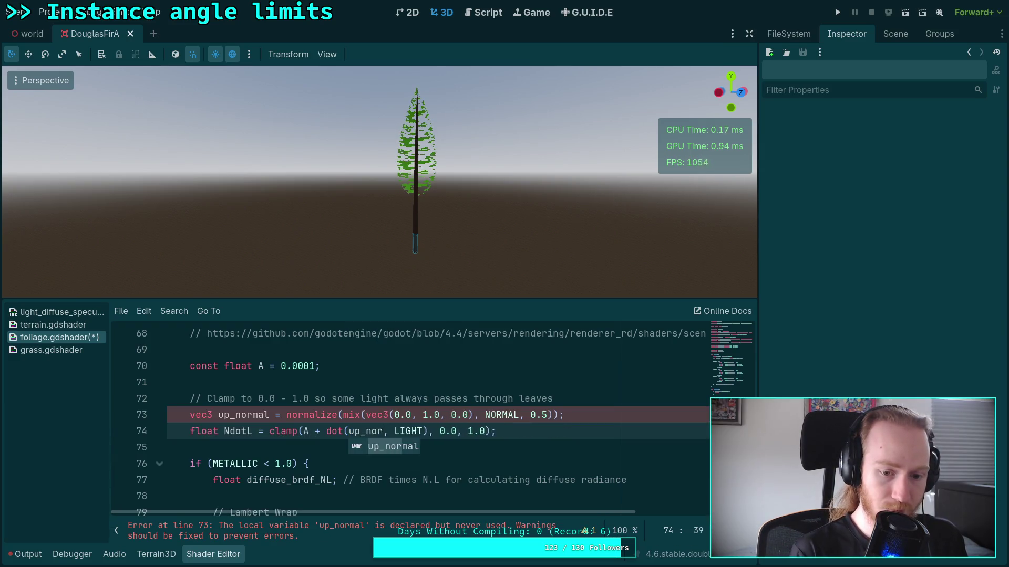
{"action": "left_click", "coordinate": [217, 415]}
{"action": "key", "text": "shift+Right"}
{"action": "key", "text": "shift+Right"}
{"action": "type", "text": "l"}
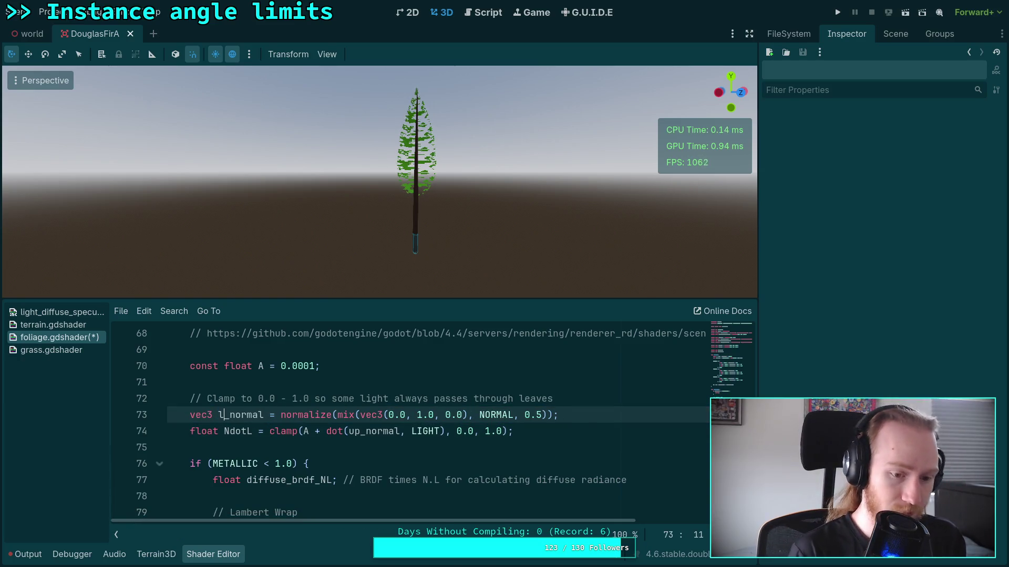
{"action": "left_click", "coordinate": [383, 431]}
{"action": "left_click", "coordinate": [359, 431]}
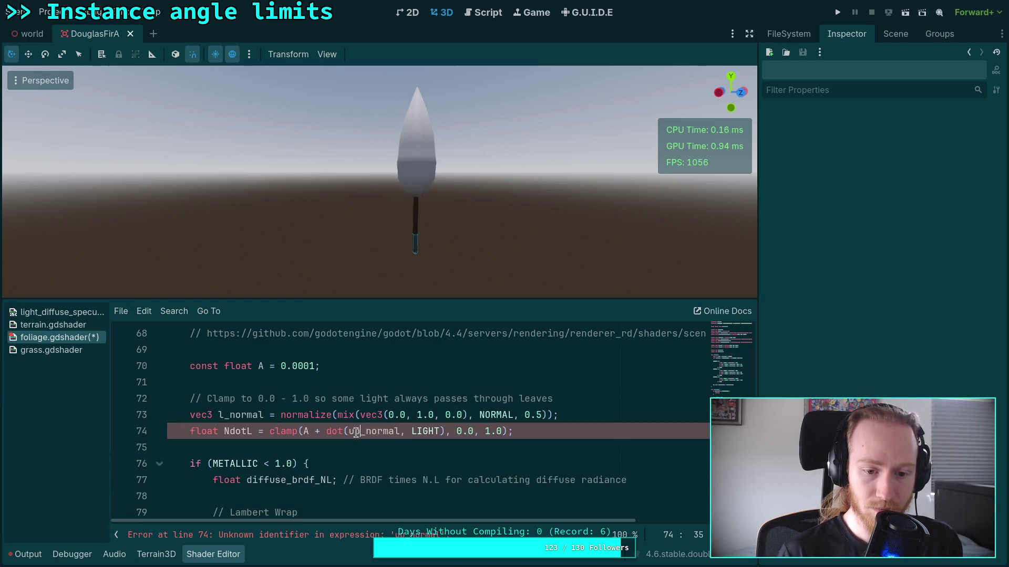
{"action": "key", "text": "BackSpace"}
{"action": "key", "text": "BackSpace"}
{"action": "type", "text": "l"}
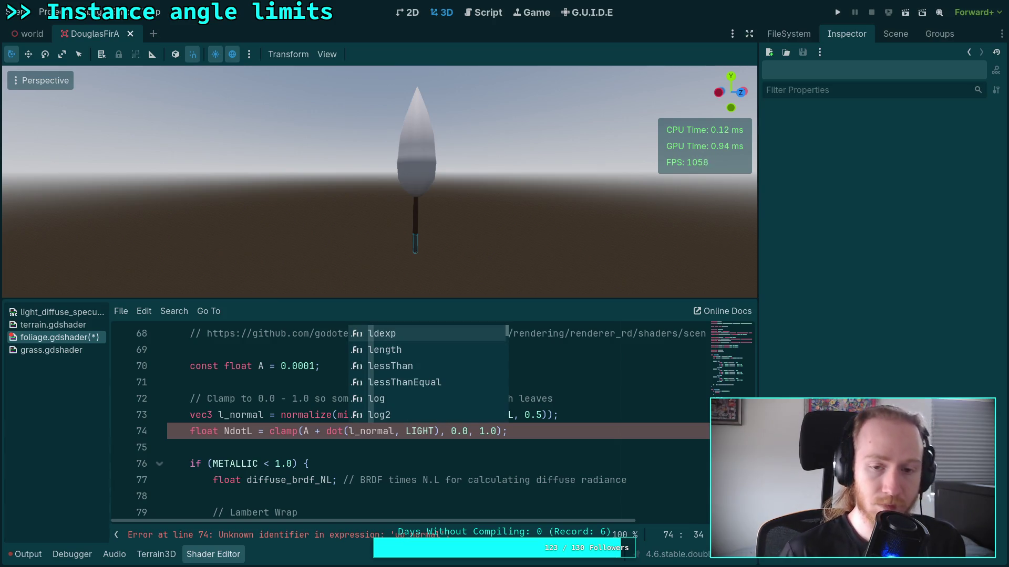
{"action": "left_click", "coordinate": [308, 460]}
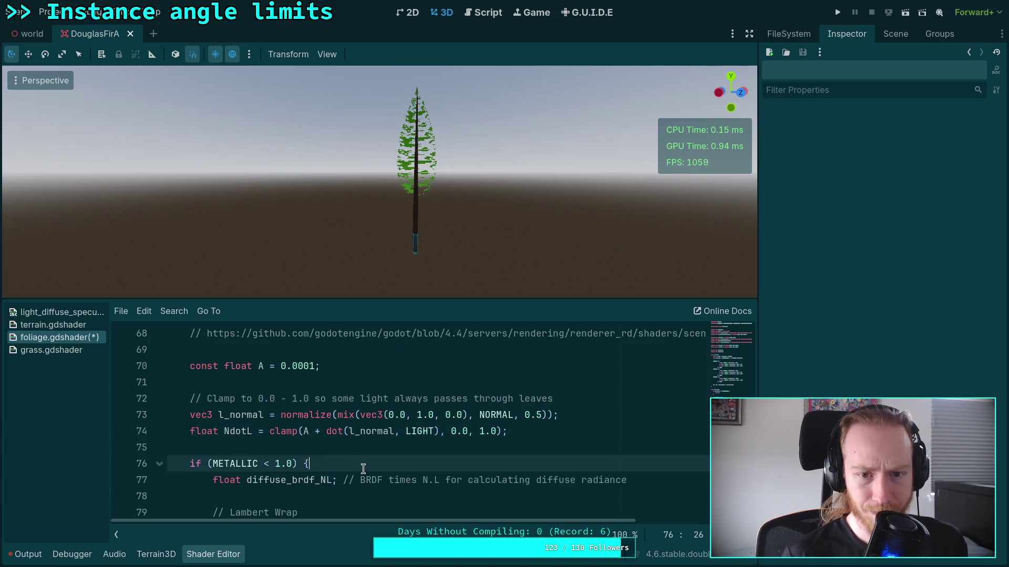
Step: Inspect the reflect call on line 90 in the ROUGHNESS block, then switch to the browser
{"action": "scroll", "coordinate": [362, 465], "scroll_direction": "down", "scroll_amount": 2}
{"action": "scroll", "coordinate": [370, 446], "scroll_direction": "down", "scroll_amount": 1}
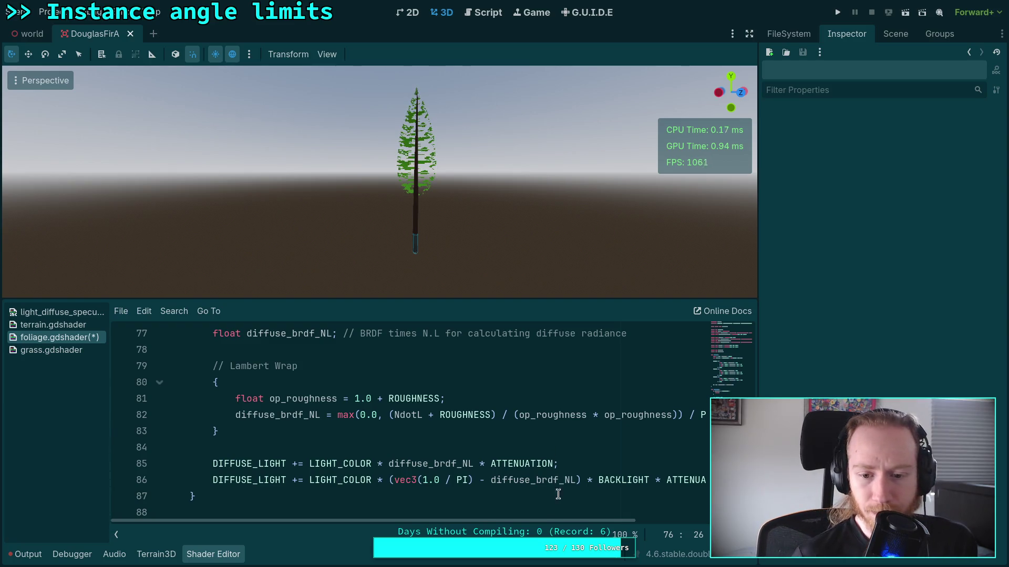
{"action": "scroll", "coordinate": [551, 491], "scroll_direction": "down", "scroll_amount": 3}
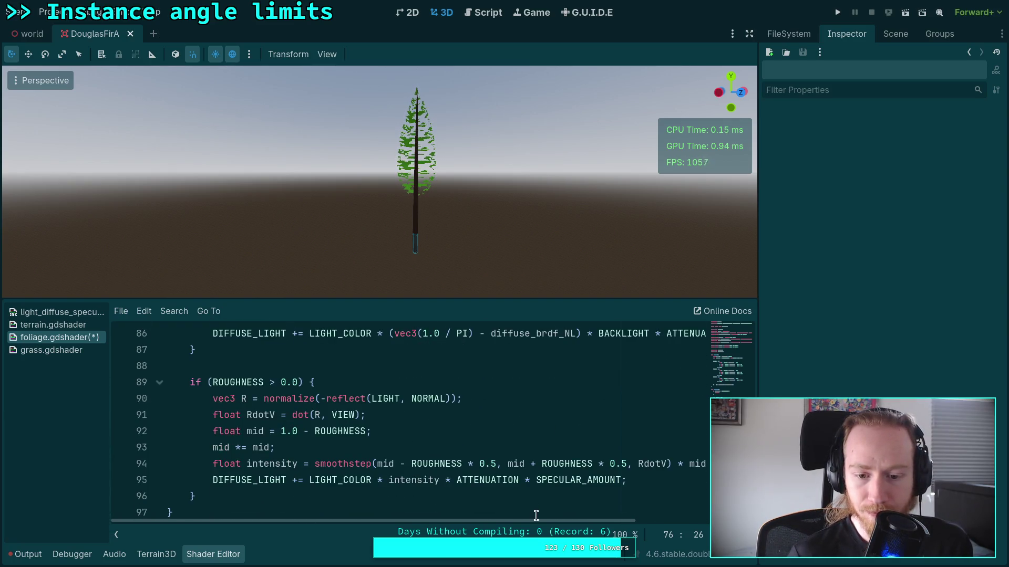
{"action": "mouse_move", "coordinate": [537, 523]}
{"action": "left_mouse_down"}
{"action": "mouse_move", "coordinate": [569, 526]}
{"action": "mouse_move", "coordinate": [513, 516]}
{"action": "left_mouse_up"}
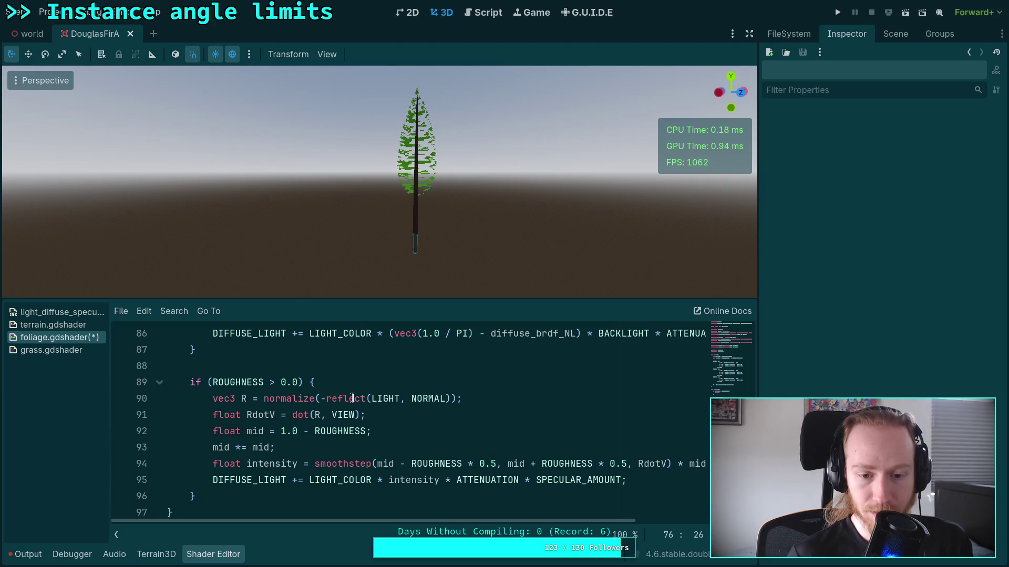
{"action": "double_click", "coordinate": [353, 398]}
{"action": "right_click", "coordinate": [351, 399]}
{"action": "key", "text": "Escape"}
{"action": "left_click", "coordinate": [347, 403]}
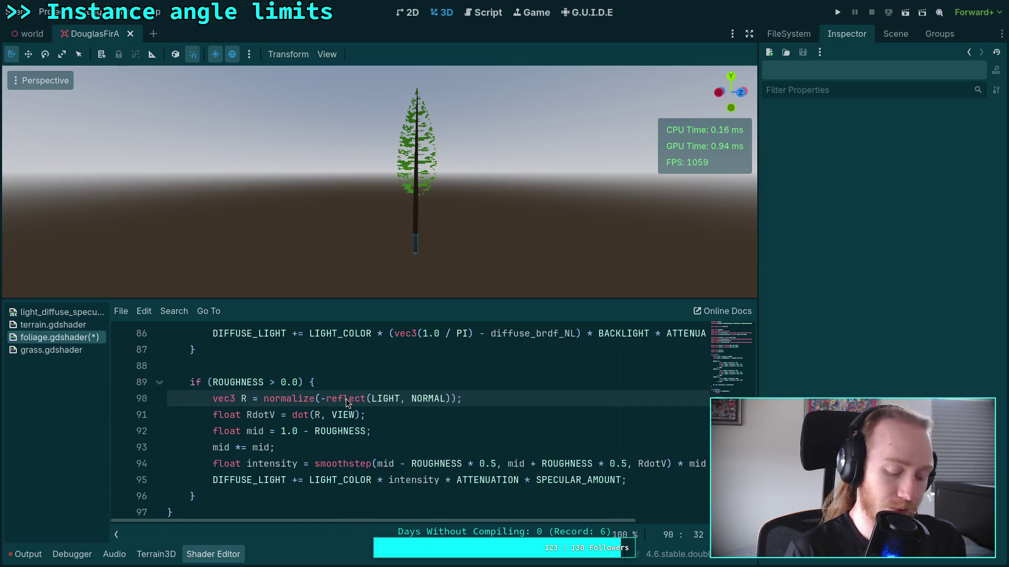
{"action": "key", "text": "super+3"}
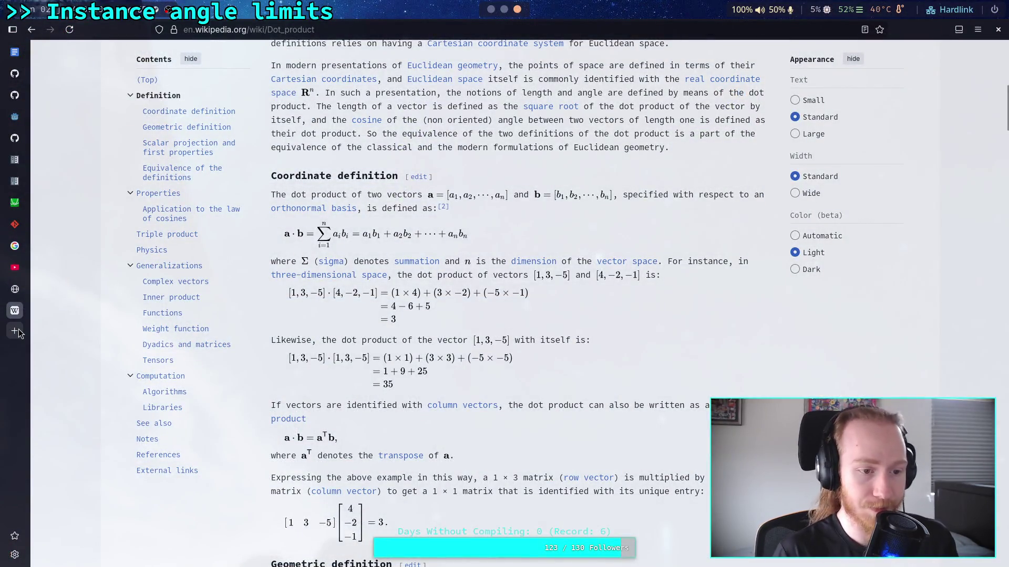
Step: Search 'glsl reflect' in a new Firefox tab, read the Khronos reflect reference, and return to Godot
{"action": "key", "text": "ctrl+t"}
{"action": "type", "text": "gl"}
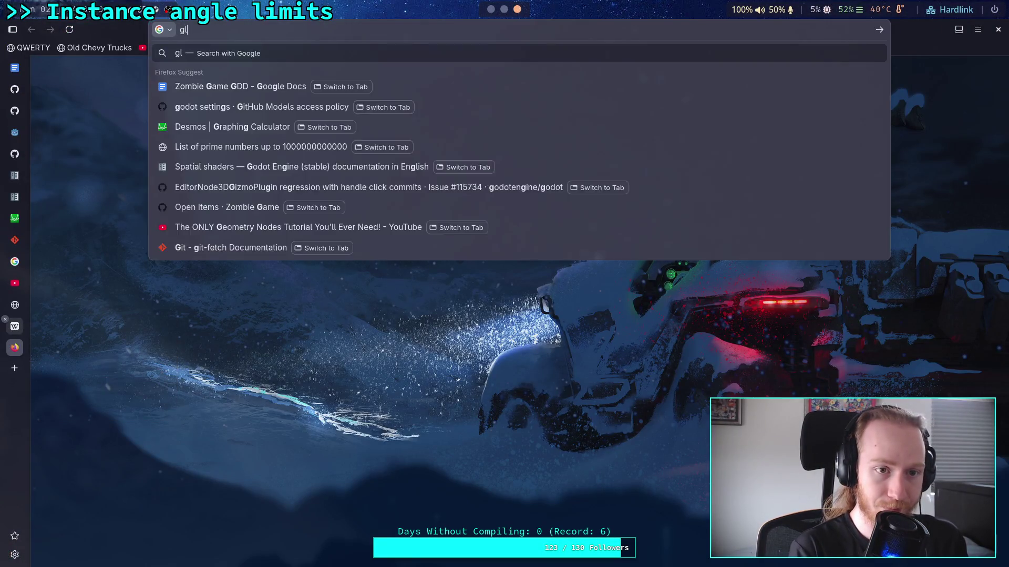
{"action": "type", "text": "sl reflect"}
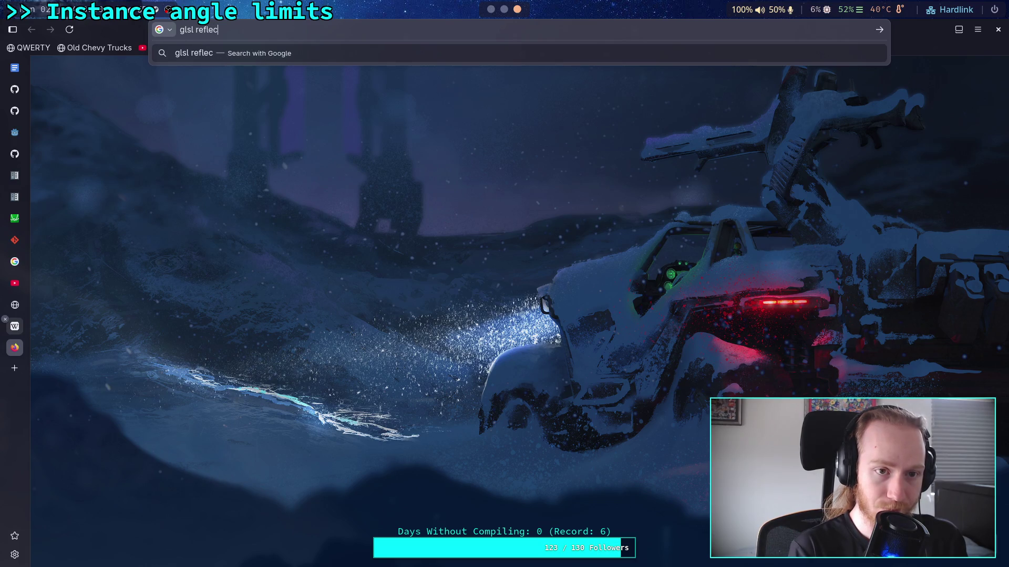
{"action": "key", "text": "Return"}
{"action": "left_click", "coordinate": [229, 157]}
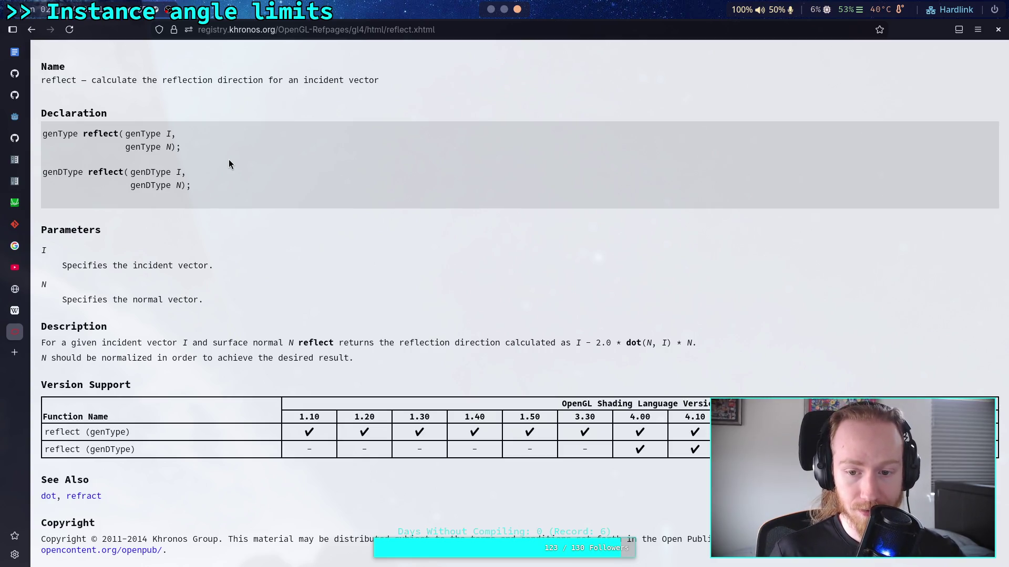
{"action": "key", "text": "super+1"}
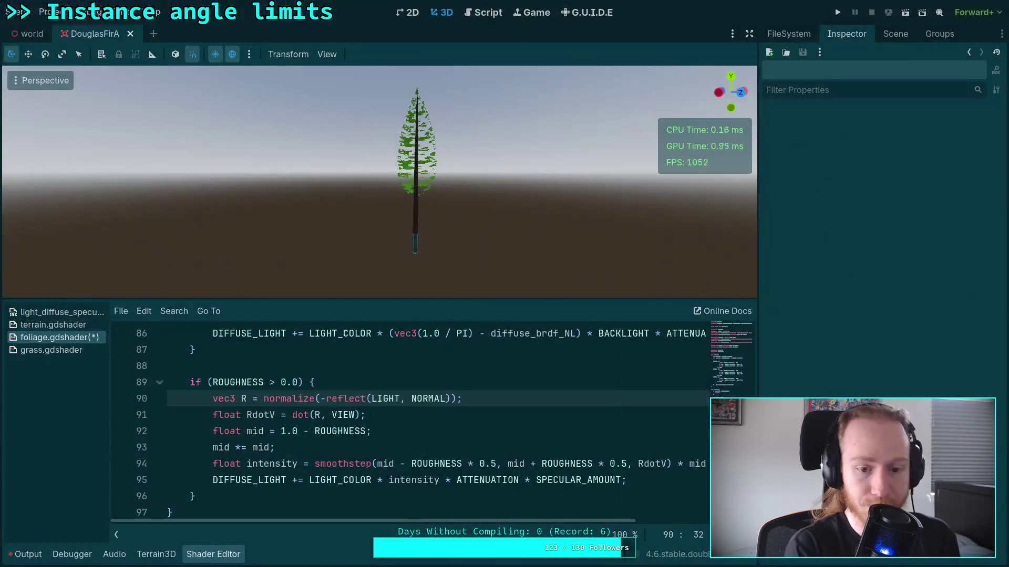
Step: Replace NORMAL with l_normal in line 90's reflect() call, then collapse the shader code panel
{"action": "double_click", "coordinate": [427, 398]}
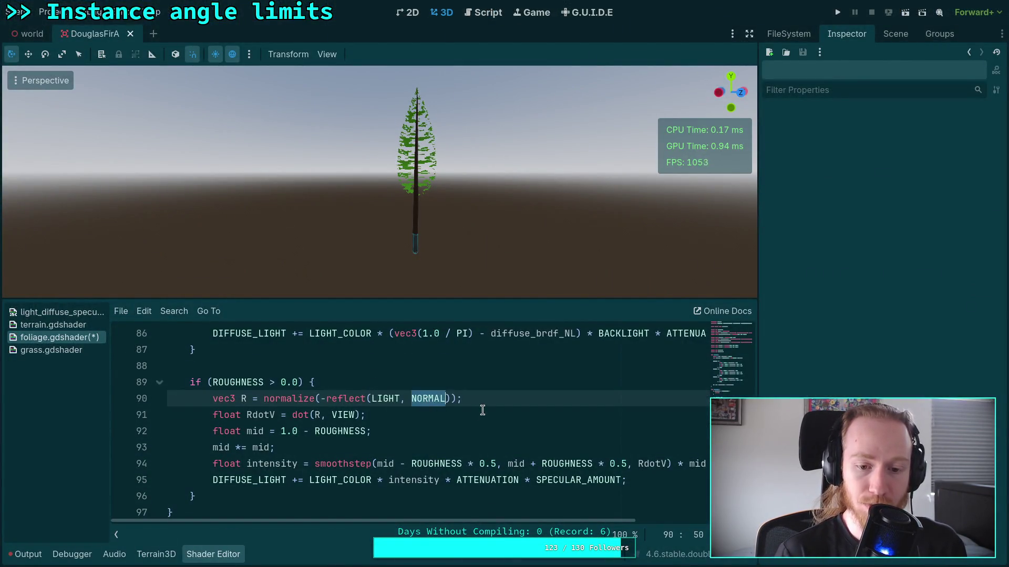
{"action": "scroll", "coordinate": [484, 413], "scroll_direction": "up", "scroll_amount": 1}
{"action": "scroll", "coordinate": [486, 414], "scroll_direction": "up", "scroll_amount": 3}
{"action": "scroll", "coordinate": [486, 414], "scroll_direction": "down", "scroll_amount": 2}
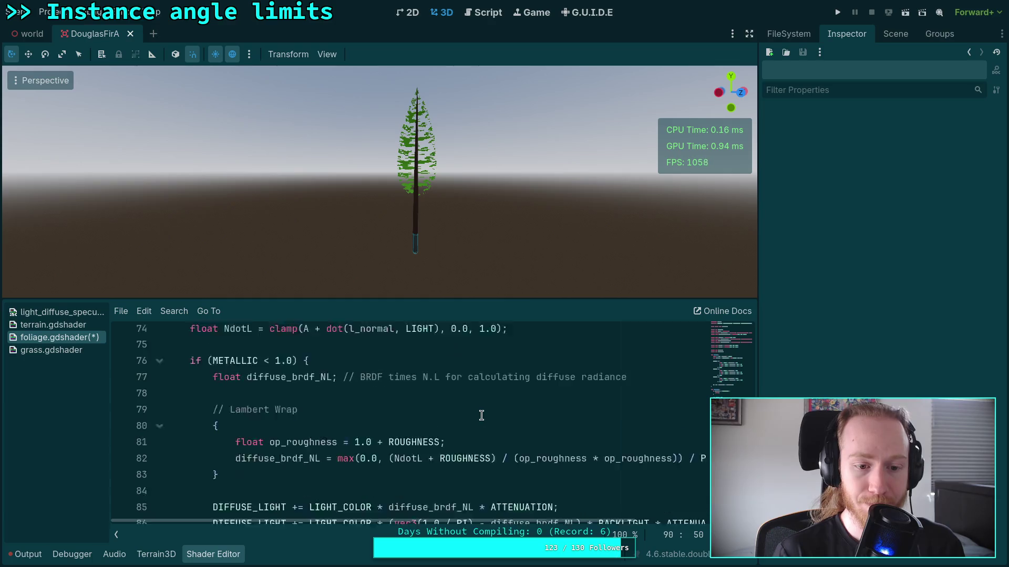
{"action": "type", "text": "l_normal));"}
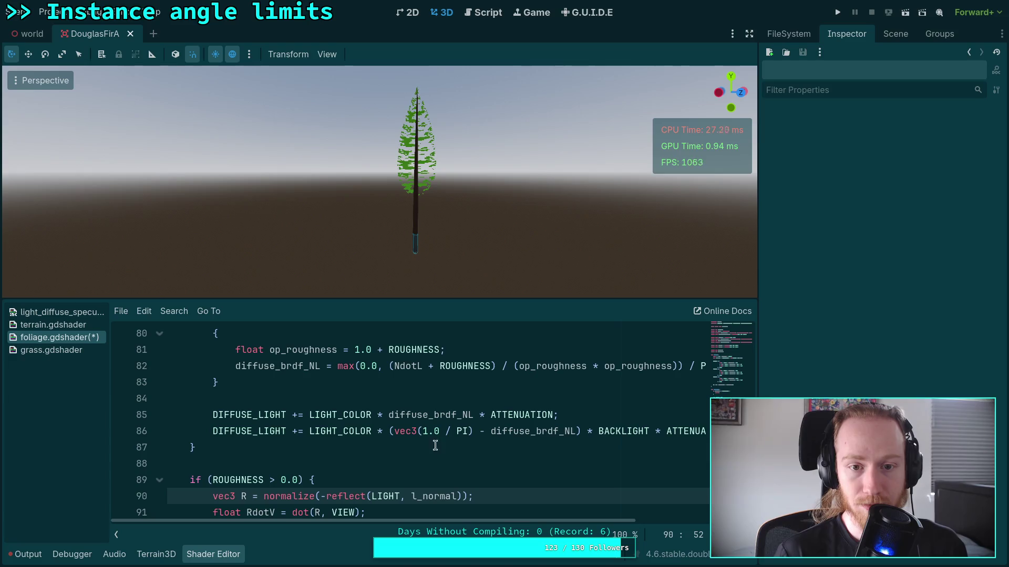
{"action": "scroll", "coordinate": [488, 450], "scroll_direction": "down", "scroll_amount": 2}
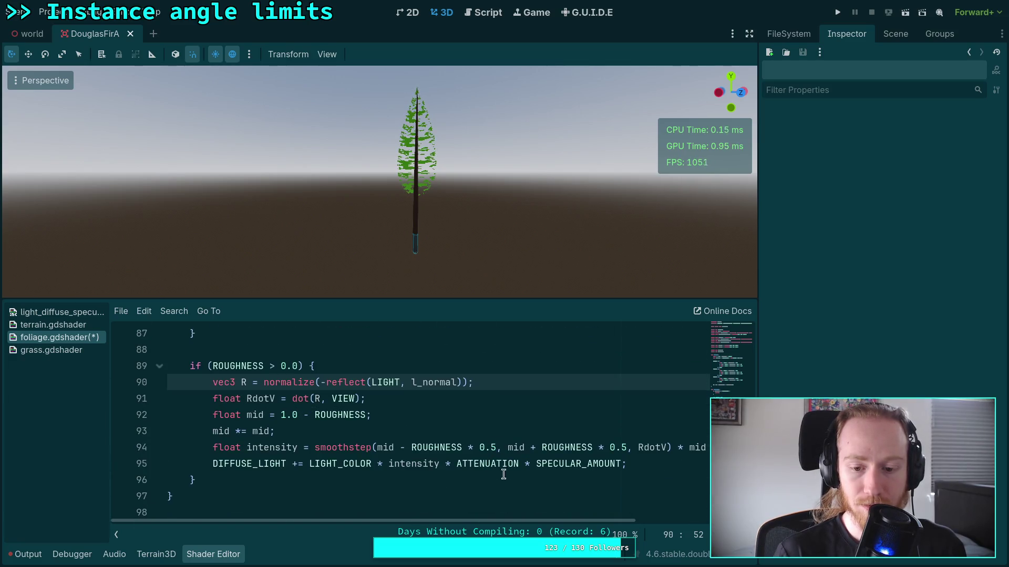
{"action": "left_click", "coordinate": [209, 555]}
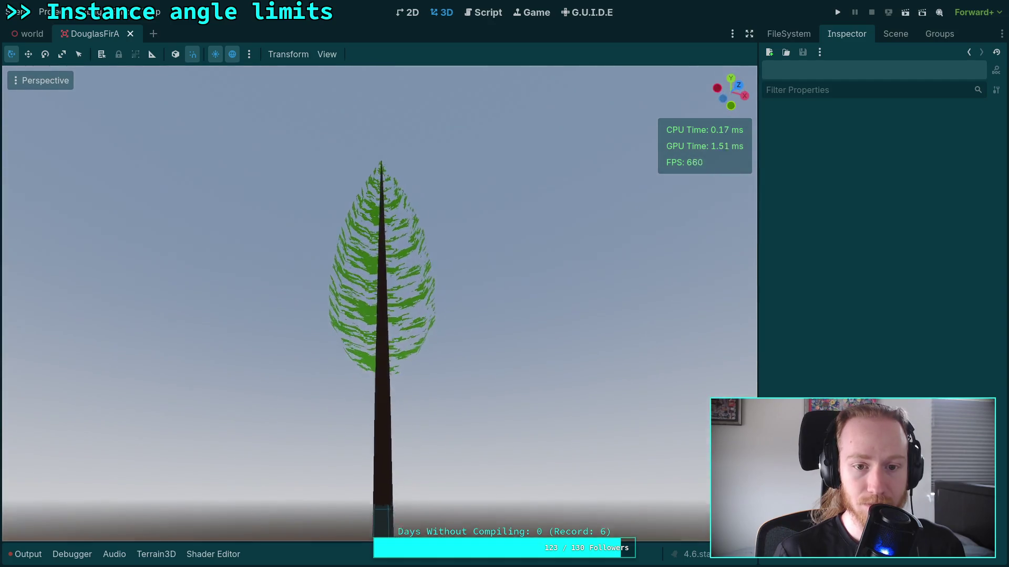
Step: Orbit and zoom the 3D view to bring the Douglas fir closer
{"action": "mouse_move", "coordinate": [379, 302]}
{"action": "left_mouse_down"}
{"action": "mouse_move", "coordinate": [376, 294]}
{"action": "mouse_move", "coordinate": [379, 336]}
{"action": "left_mouse_up"}
{"action": "scroll", "coordinate": [330, 267], "scroll_direction": "down", "scroll_amount": 5}
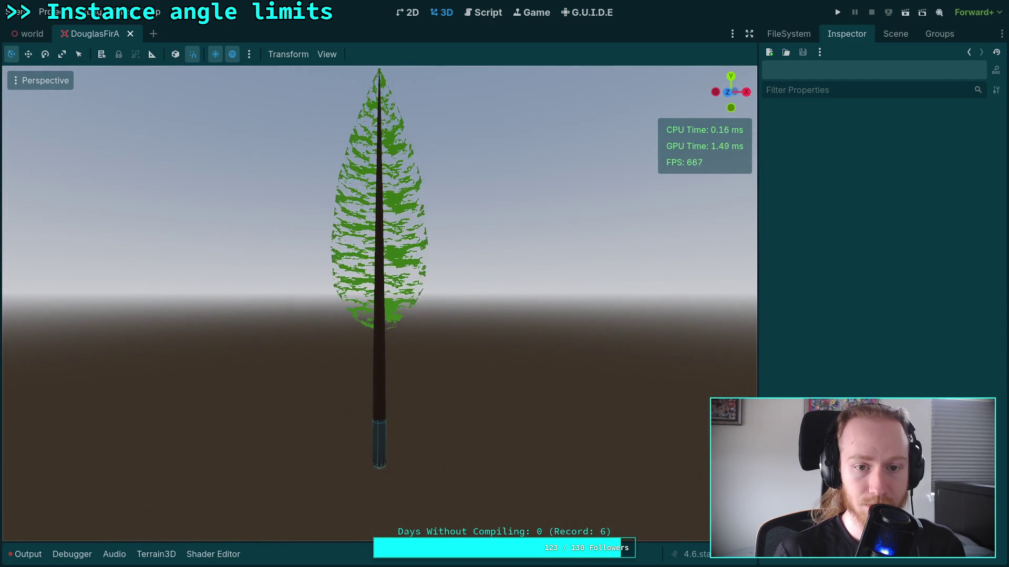
{"action": "left_click", "coordinate": [16, 82]}
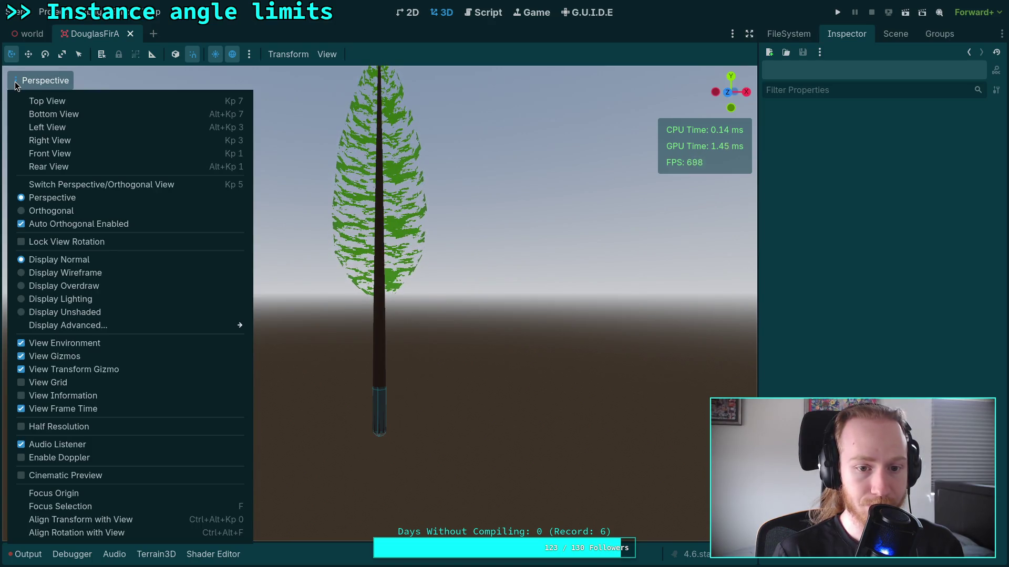
{"action": "left_click", "coordinate": [15, 84]}
{"action": "left_click", "coordinate": [248, 55]}
{"action": "left_click", "coordinate": [515, 182]}
{"action": "left_click_drag", "start_coordinate": [499, 221], "coordinate": [457, 223]}
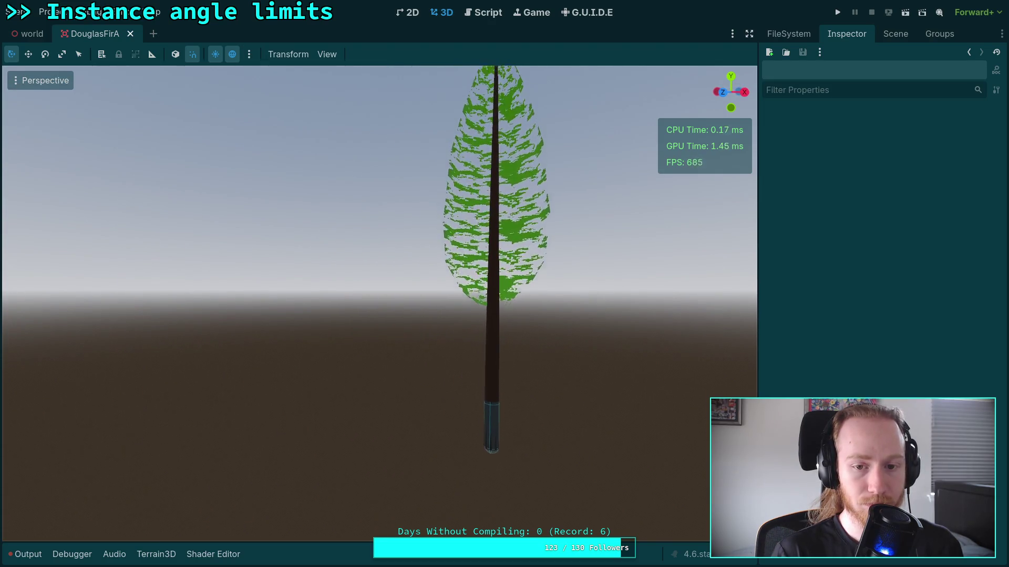
Step: Drag the preview sun low to about 28.4° altitude, -262.9° azimuth
{"action": "left_click", "coordinate": [249, 54]}
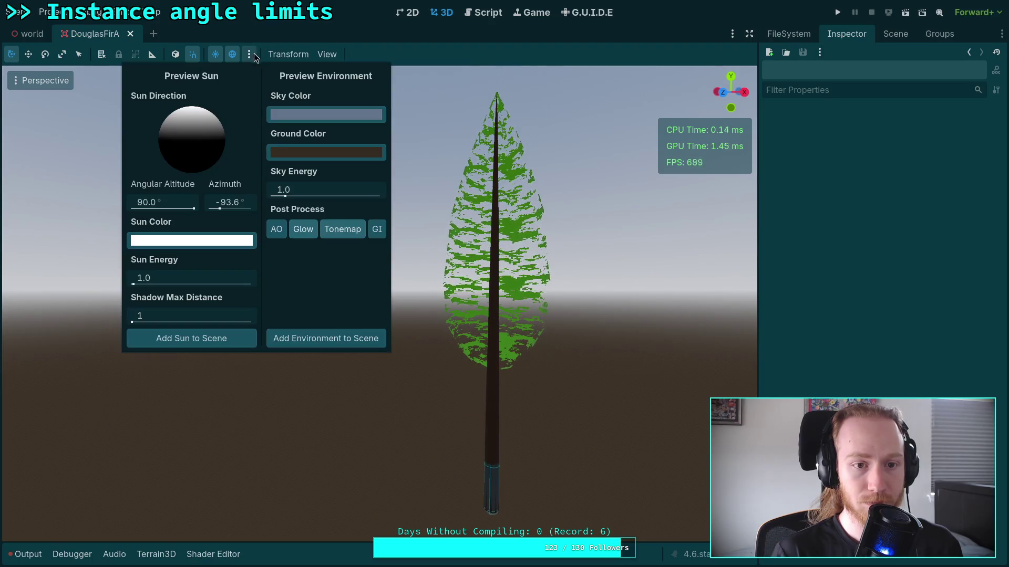
{"action": "mouse_move", "coordinate": [171, 121]}
{"action": "left_mouse_down"}
{"action": "mouse_move", "coordinate": [170, 141]}
{"action": "mouse_move", "coordinate": [189, 175]}
{"action": "mouse_move", "coordinate": [217, 193]}
{"action": "mouse_move", "coordinate": [191, 181]}
{"action": "mouse_move", "coordinate": [177, 151]}
{"action": "mouse_move", "coordinate": [154, 148]}
{"action": "mouse_move", "coordinate": [197, 141]}
{"action": "mouse_move", "coordinate": [198, 115]}
{"action": "mouse_move", "coordinate": [200, 188]}
{"action": "mouse_move", "coordinate": [195, 111]}
{"action": "mouse_move", "coordinate": [168, 134]}
{"action": "mouse_move", "coordinate": [184, 143]}
{"action": "left_mouse_up"}
{"action": "key", "text": "ctrl+F3"}
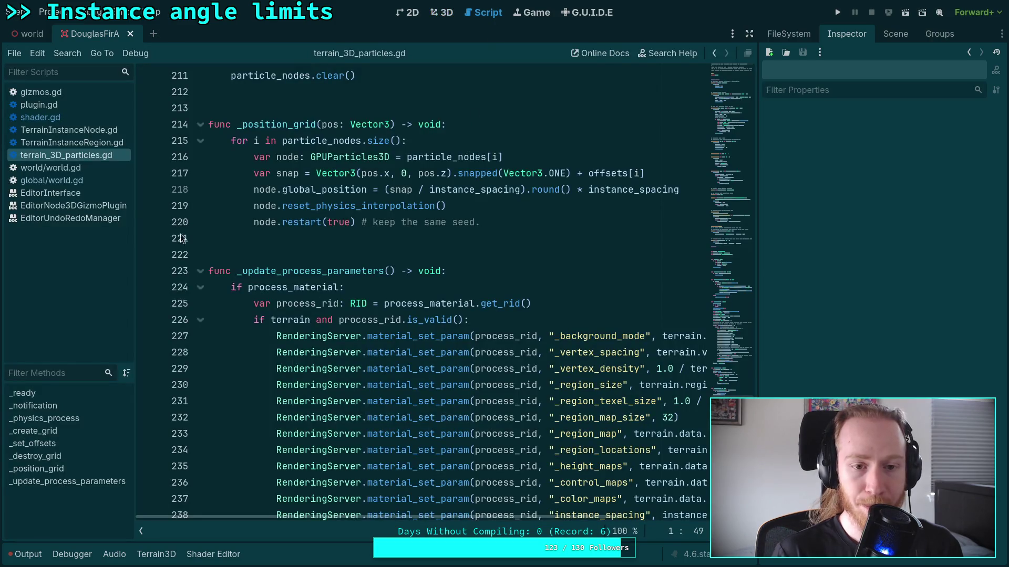
Step: Reopen foliage.gdshader and make the comment's NdotL clamp lower bound negative
{"action": "left_click", "coordinate": [213, 554]}
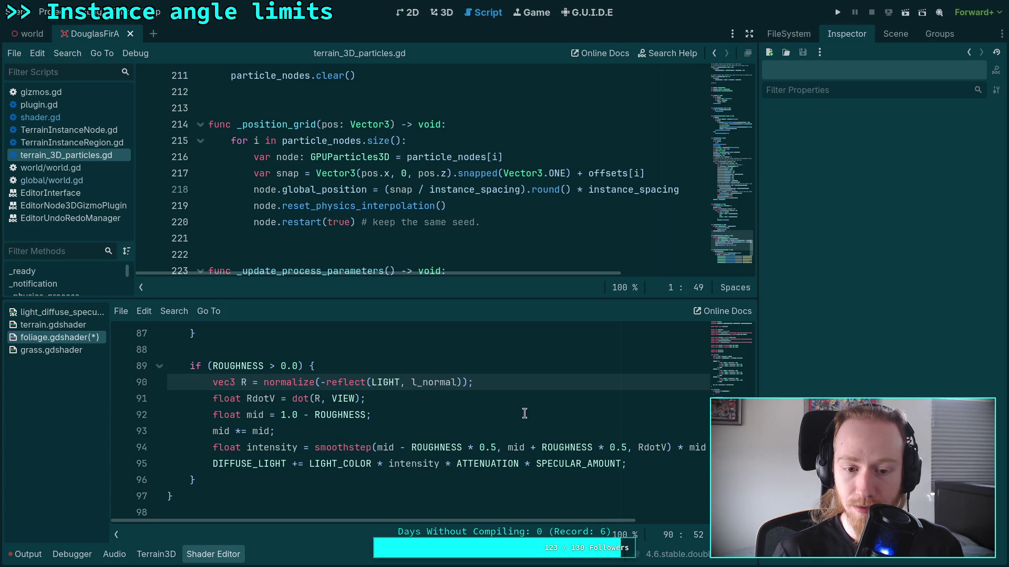
{"action": "scroll", "coordinate": [554, 411], "scroll_direction": "up", "scroll_amount": 6}
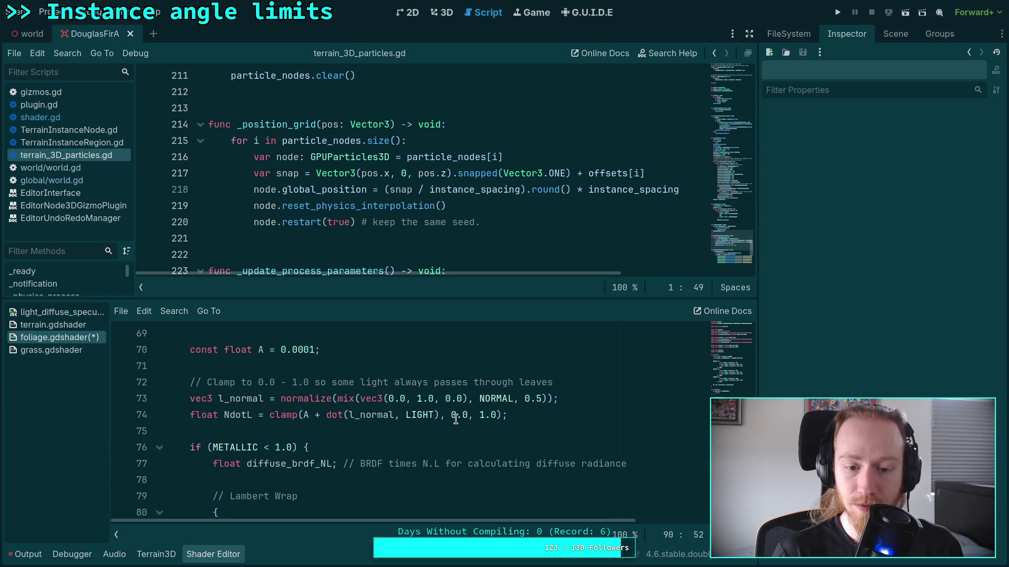
{"action": "double_click", "coordinate": [454, 416]}
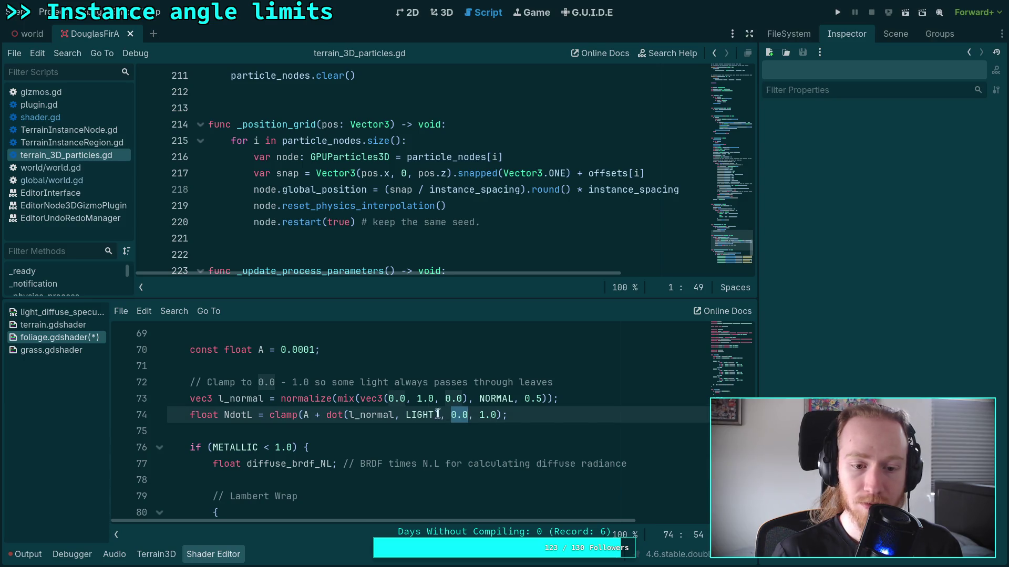
{"action": "left_click", "coordinate": [257, 382]}
{"action": "type", "text": "-"}
{"action": "key", "text": "Right"}
{"action": "key", "text": "Right"}
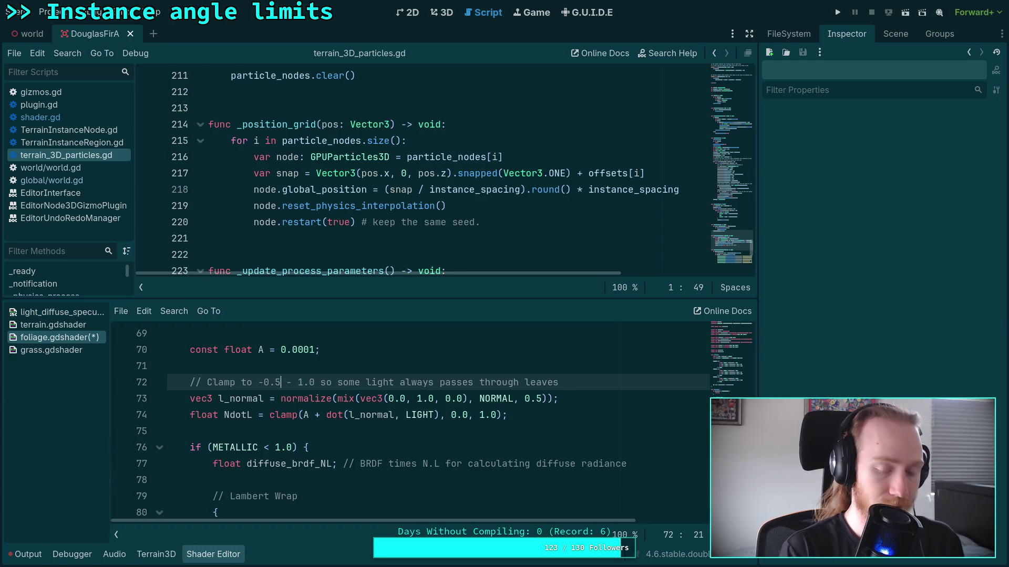
Step: Change line 74's clamp lower bound from 0.0 to -0.5, save, and return to the 3D view
{"action": "left_click", "coordinate": [450, 415]}
{"action": "type", "text": "-"}
{"action": "key", "text": "Right"}
{"action": "key", "text": "Right"}
{"action": "key", "text": "Right"}
{"action": "key", "text": "BackSpace"}
{"action": "type", "text": "6"}
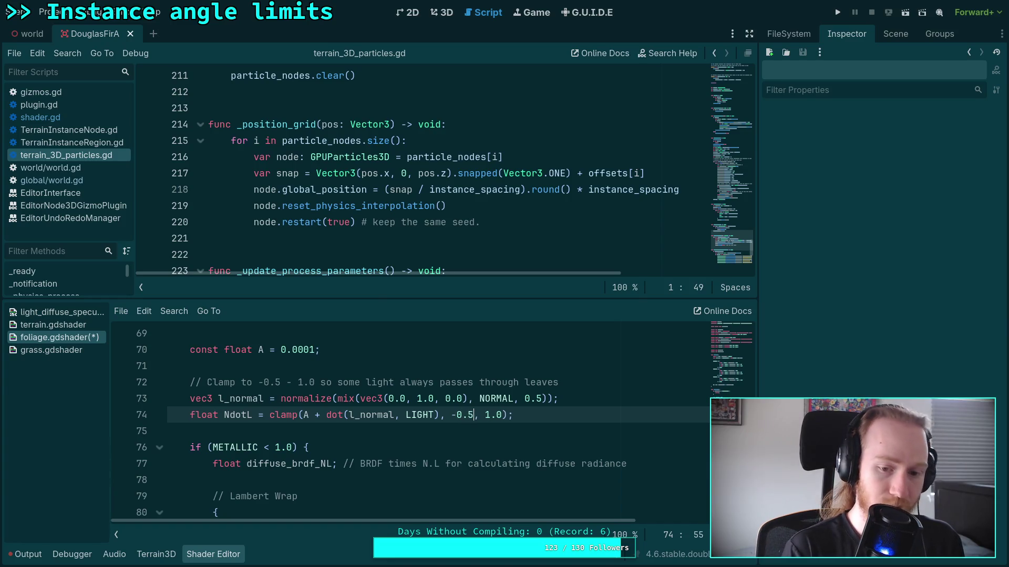
{"action": "key", "text": "BackSpace"}
{"action": "type", "text": "5"}
{"action": "key", "text": "ctrl+s"}
{"action": "left_click", "coordinate": [452, 20]}
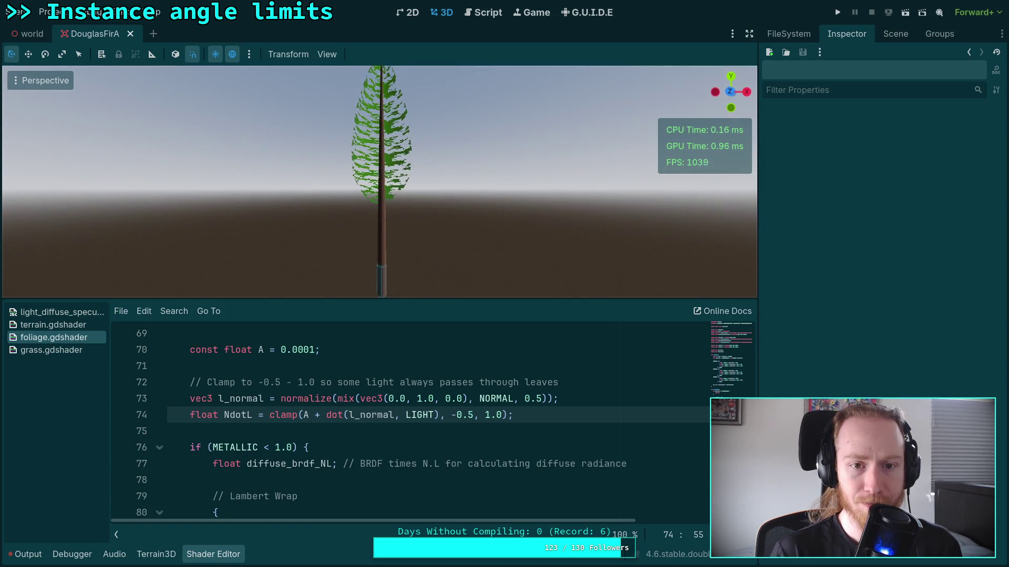
Step: Change the NdotL clamp lower bound and its comment from -0.5 to -0.2
{"action": "left_click", "coordinate": [465, 415]}
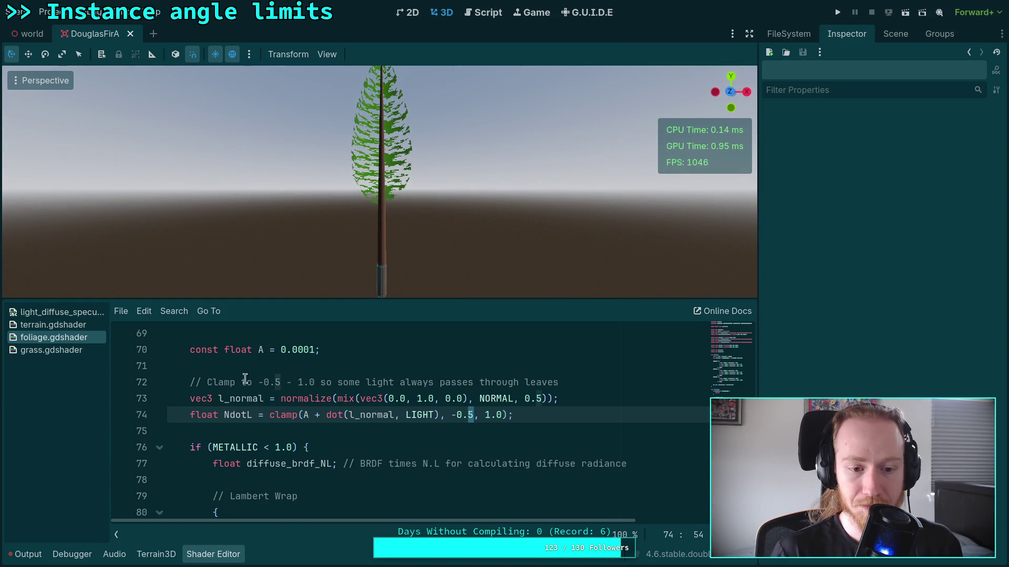
{"action": "type", "text": "2"}
{"action": "left_click", "coordinate": [276, 383]}
{"action": "key", "text": "BackSpace"}
{"action": "type", "text": "2"}
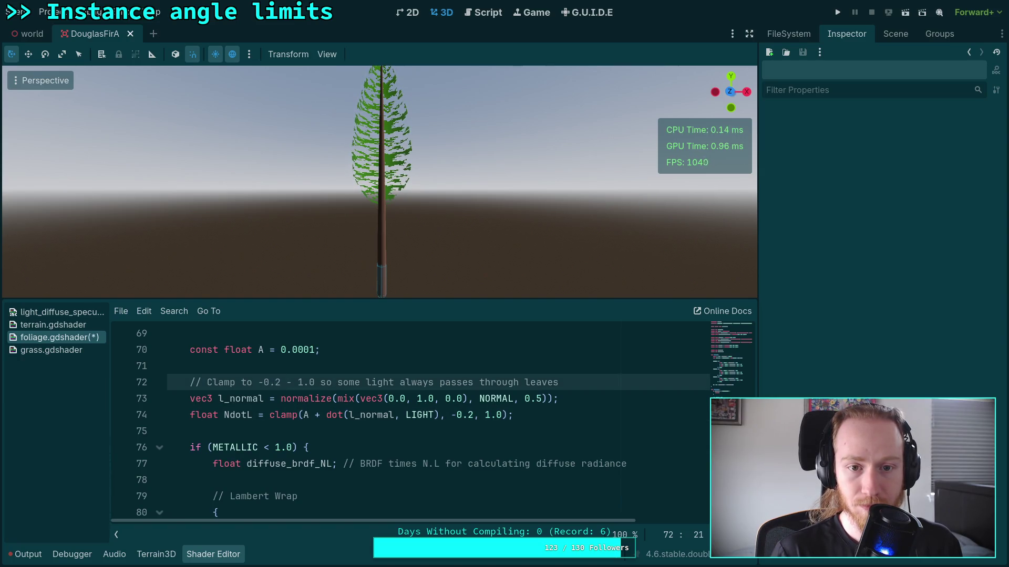
Step: Change the clamp lower bound on line 74 and in the comment from -0.2 to -0.1
{"action": "left_click", "coordinate": [473, 415]}
{"action": "key", "text": "ctrl+Left"}
{"action": "key", "text": "ctrl+Left"}
{"action": "key", "text": "ctrl+Left"}
{"action": "key", "text": "Up"}
{"action": "left_click", "coordinate": [471, 415]}
{"action": "key", "text": "BackSpace"}
{"action": "type", "text": "1"}
{"action": "left_click", "coordinate": [276, 383]}
{"action": "type", "text": "1"}
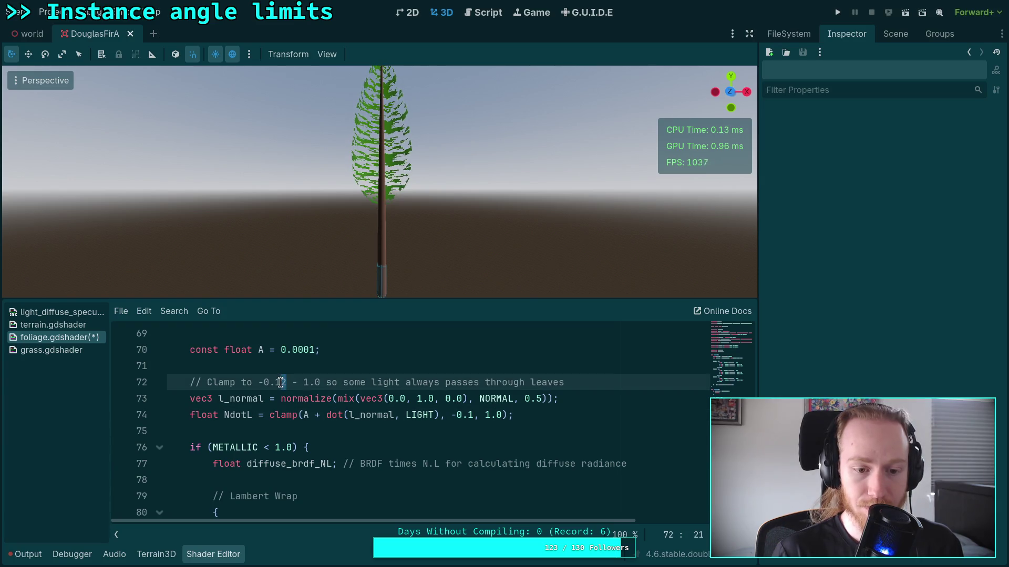
{"action": "key", "text": "Delete"}
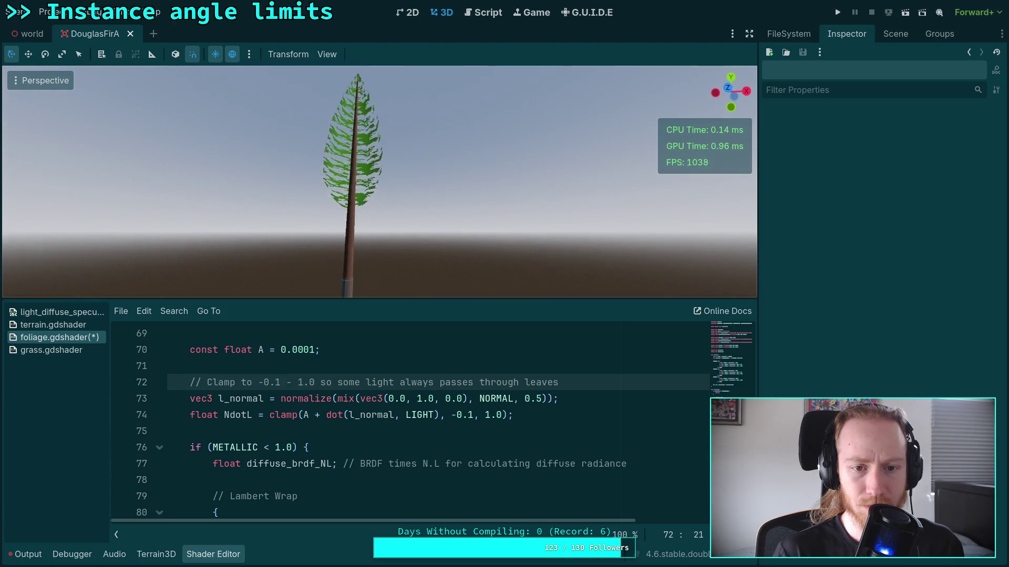
Step: Toggle the shader panel to preview the lit tree, then save the shader
{"action": "left_click", "coordinate": [213, 554]}
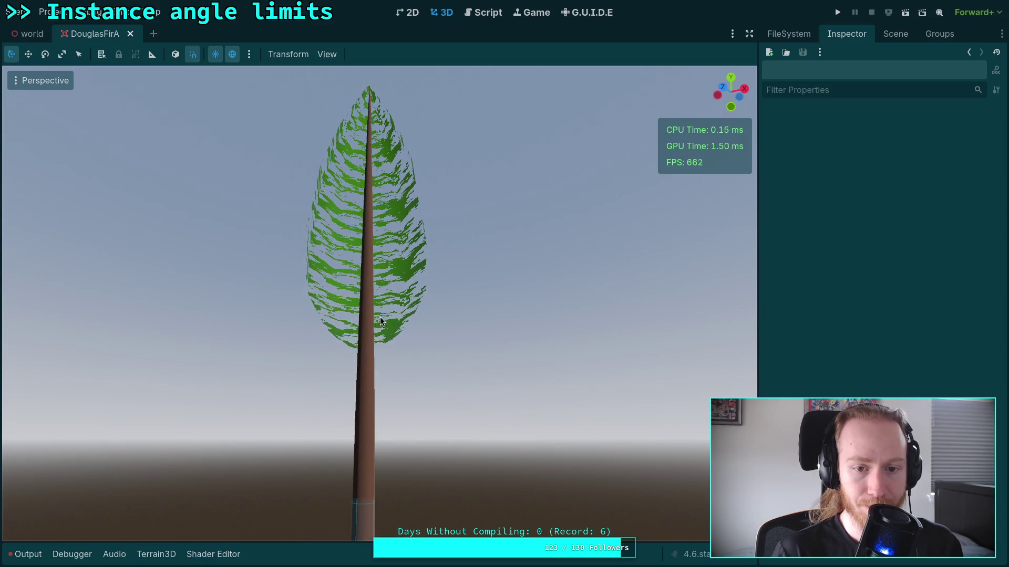
{"action": "left_click", "coordinate": [212, 554]}
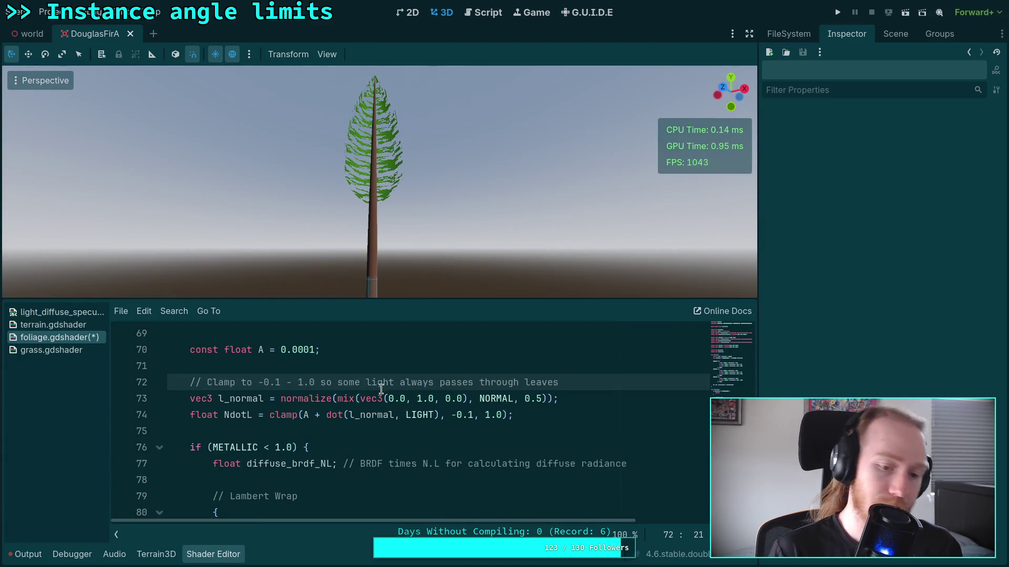
{"action": "scroll", "coordinate": [373, 389], "scroll_direction": "down", "scroll_amount": 6}
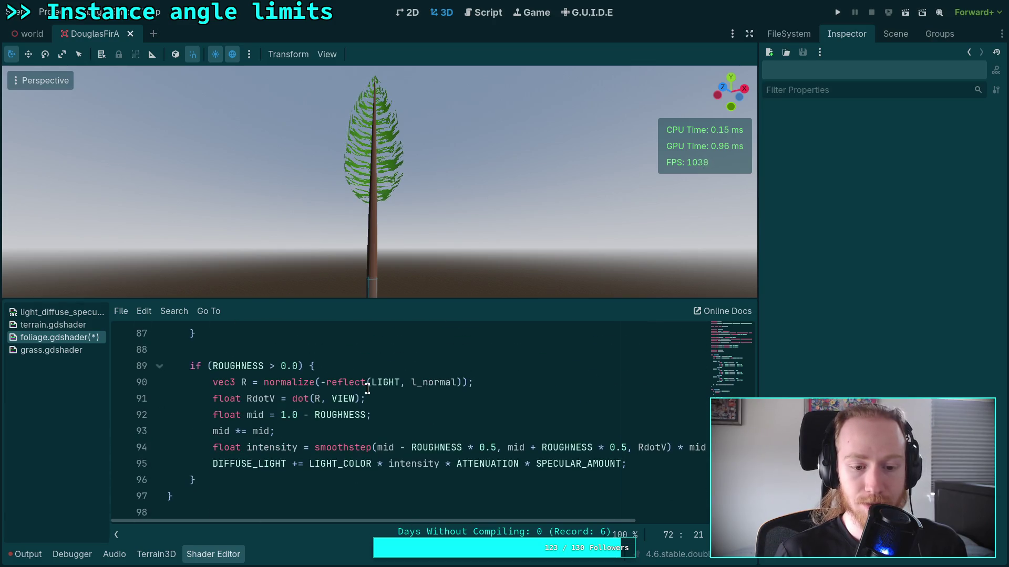
{"action": "scroll", "coordinate": [368, 389], "scroll_direction": "up", "scroll_amount": 8}
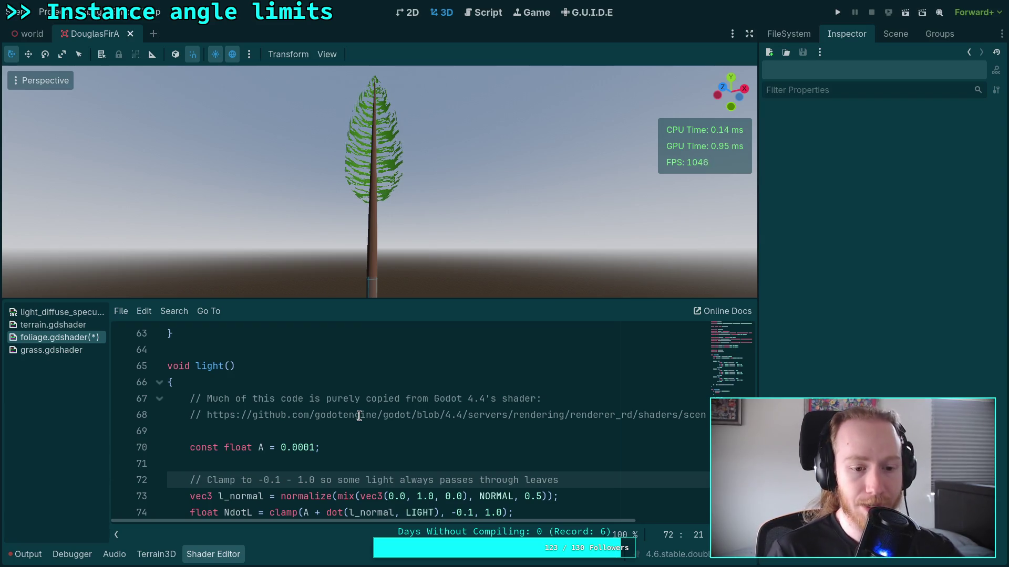
{"action": "key", "text": "ctrl+s"}
Step: Add a float edge declaration on a new line after the ROUGHNESS assignment
{"action": "scroll", "coordinate": [363, 425], "scroll_direction": "up", "scroll_amount": 4}
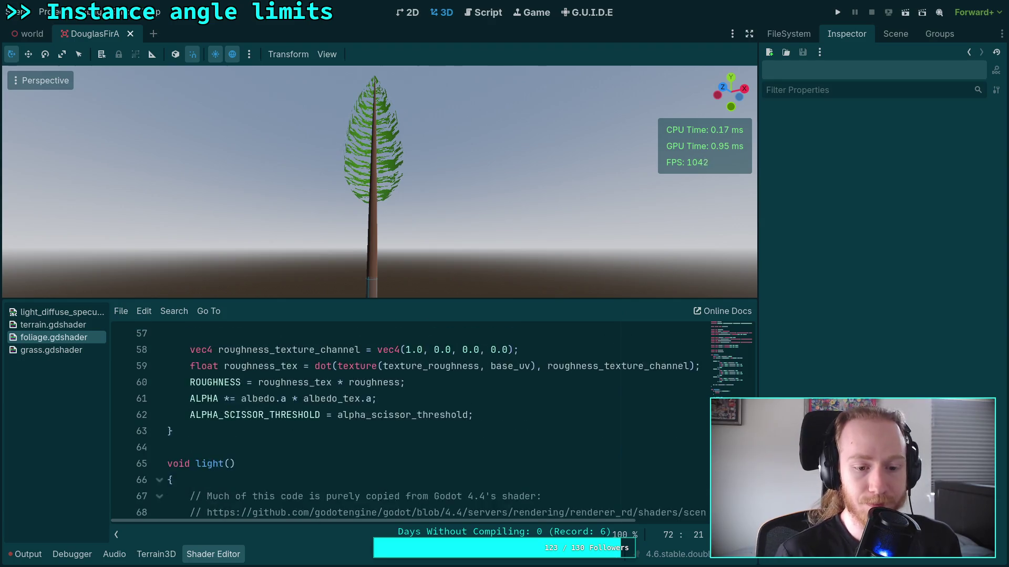
{"action": "scroll", "coordinate": [366, 435], "scroll_direction": "down", "scroll_amount": 1}
{"action": "left_click", "coordinate": [441, 446]}
{"action": "left_click", "coordinate": [442, 431]}
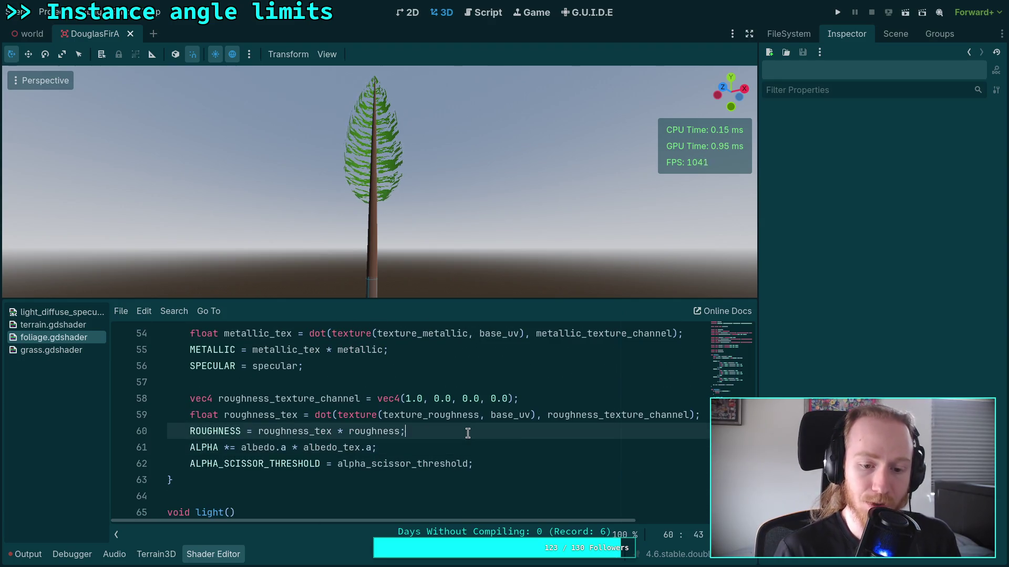
{"action": "key", "text": "Return"}
{"action": "type", "text": "flota"}
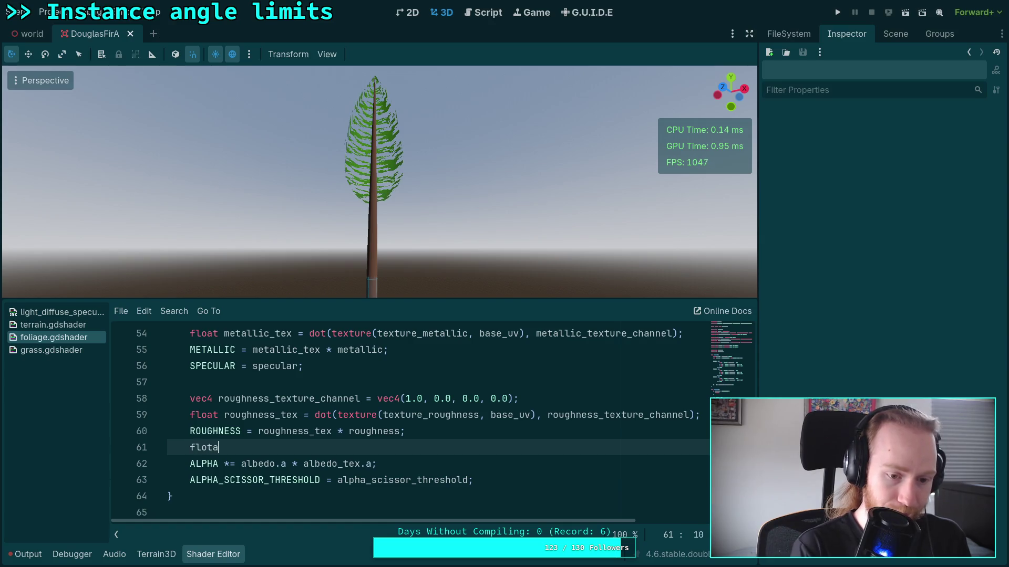
{"action": "key", "text": "BackSpace"}
{"action": "key", "text": "BackSpace"}
{"action": "type", "text": "at ed"}
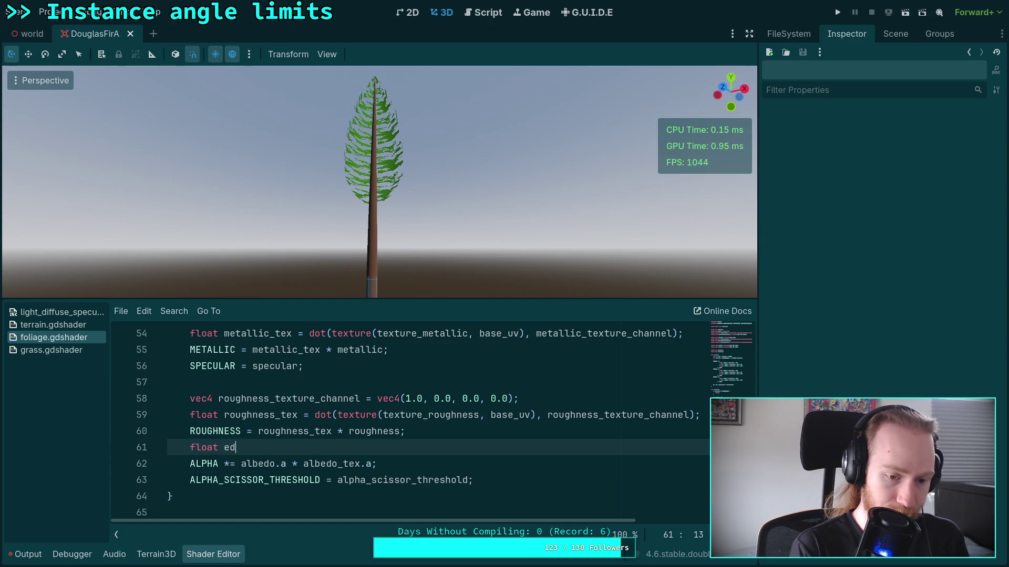
{"action": "type", "text": "ge = 1.0;"}
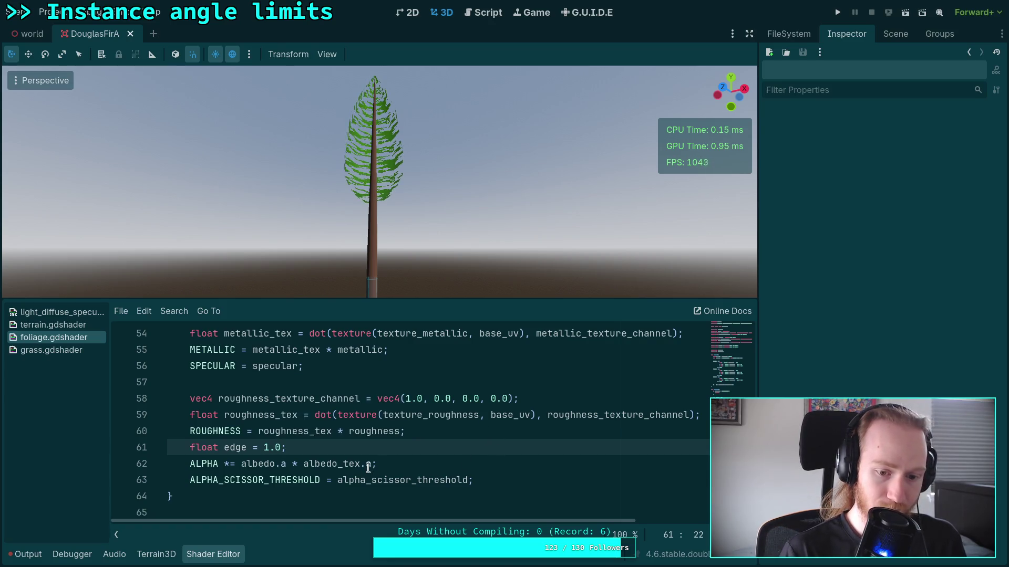
Step: Multiply ALPHA by (1.0 - edge), save, and set edge's value to 0.0
{"action": "left_click", "coordinate": [368, 465]}
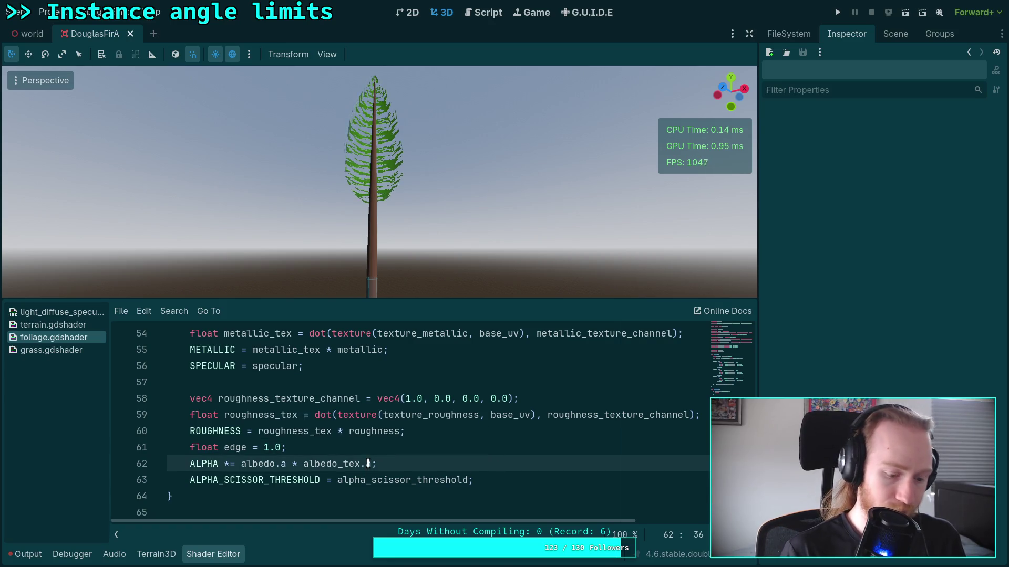
{"action": "type", "text": "* (1.0 - "}
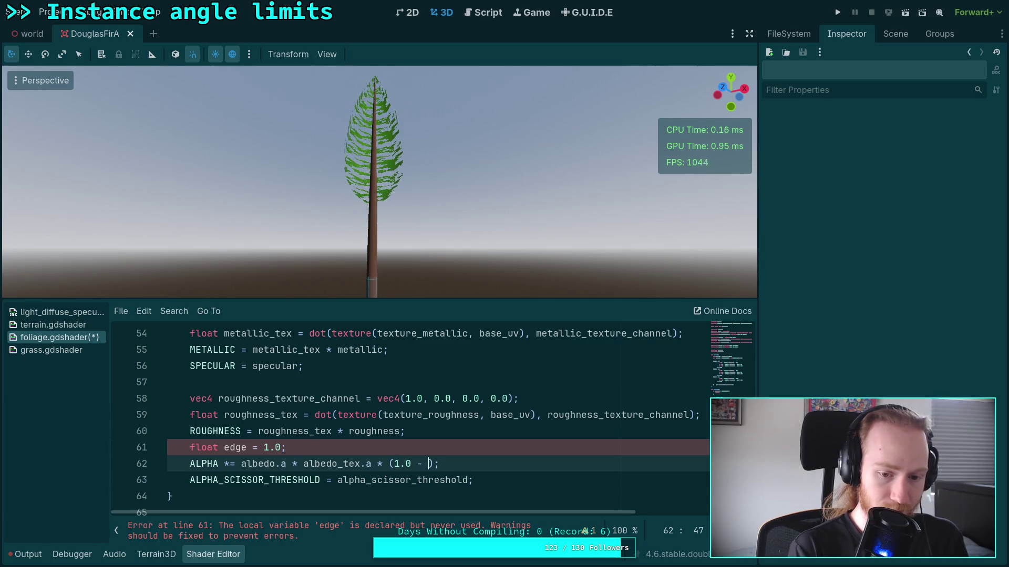
{"action": "type", "text": "edge"}
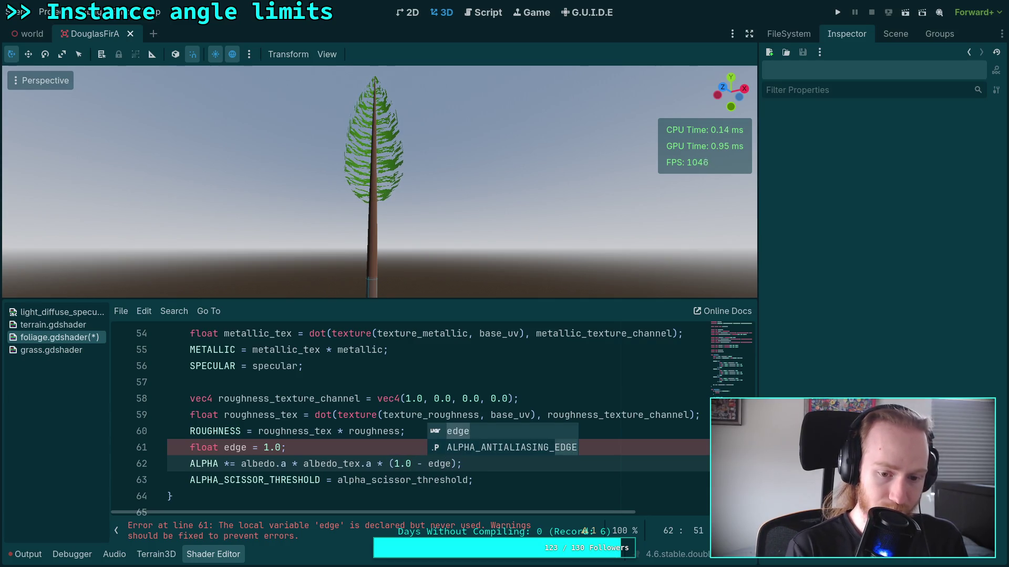
{"action": "key", "text": "ctrl+s"}
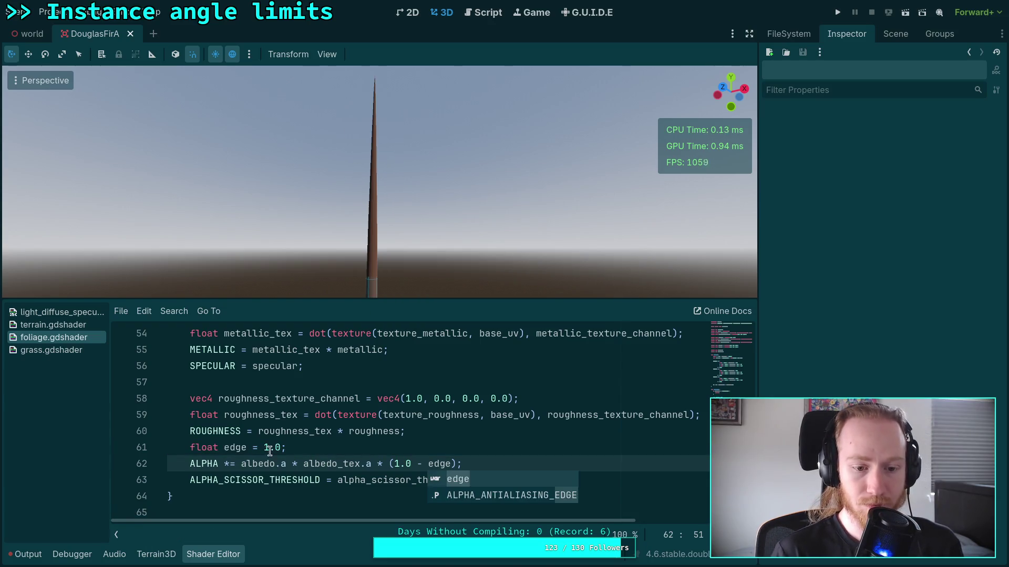
{"action": "left_click", "coordinate": [269, 448]}
{"action": "type", "text": "0"}
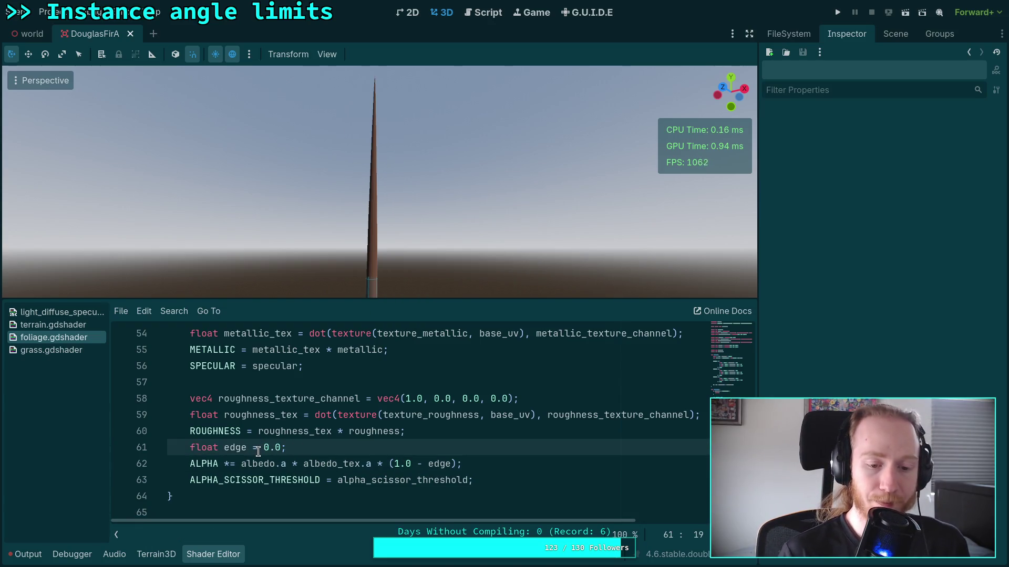
{"action": "double_click", "coordinate": [281, 448]}
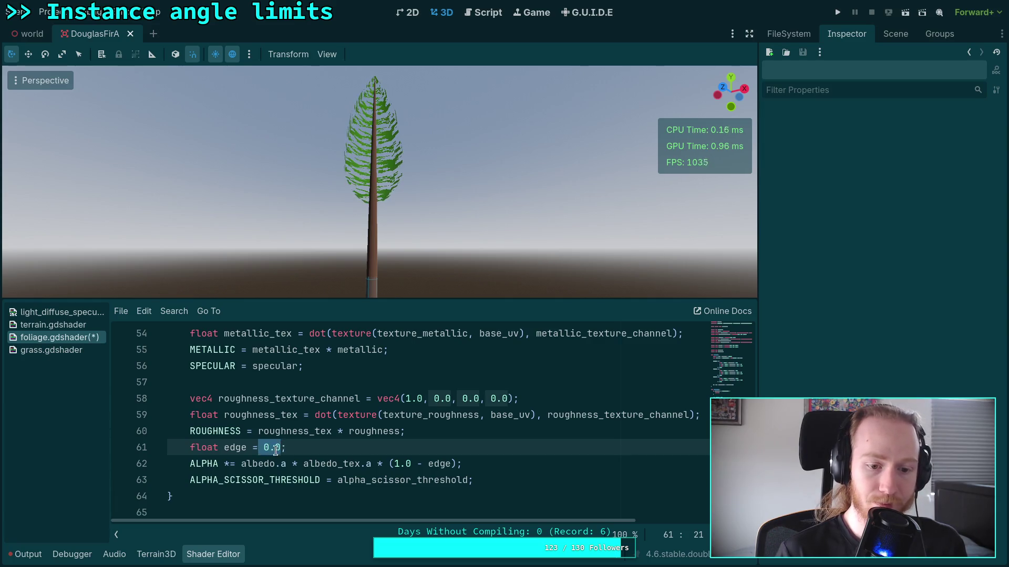
{"action": "double_click", "coordinate": [264, 447]}
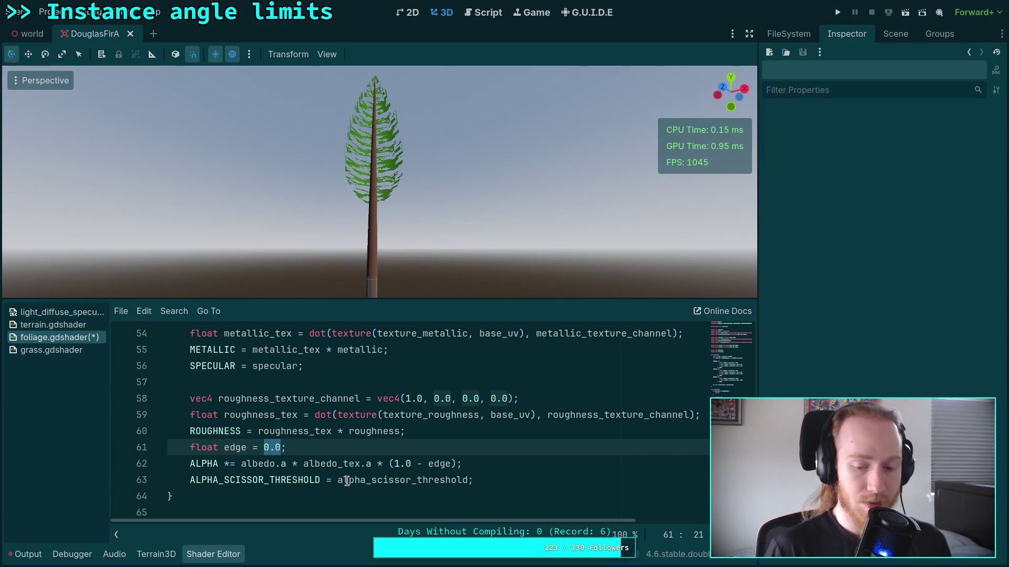
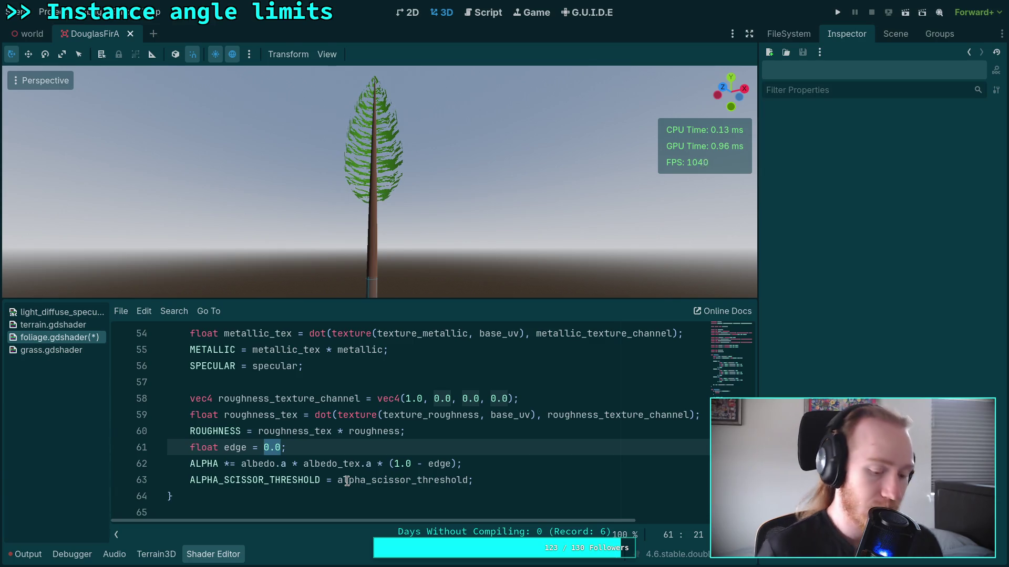
Step: Set line 61's edge to max(abs(NORMAL.x - VIEW.x), abs(NORMAL.z - VIEW.z)) and save the shader
{"action": "type", "text": "max"}
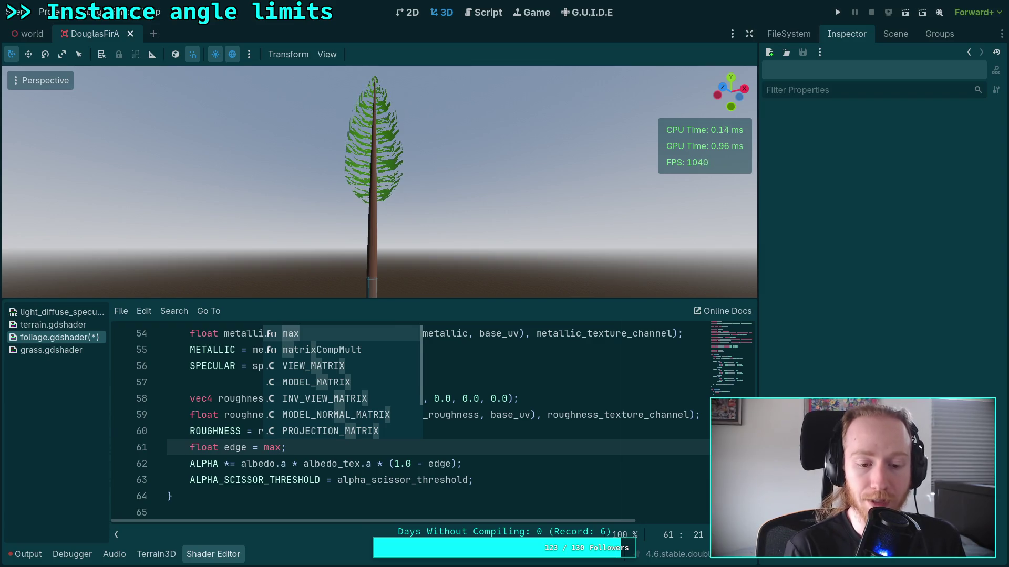
{"action": "type", "text": "(VIE"}
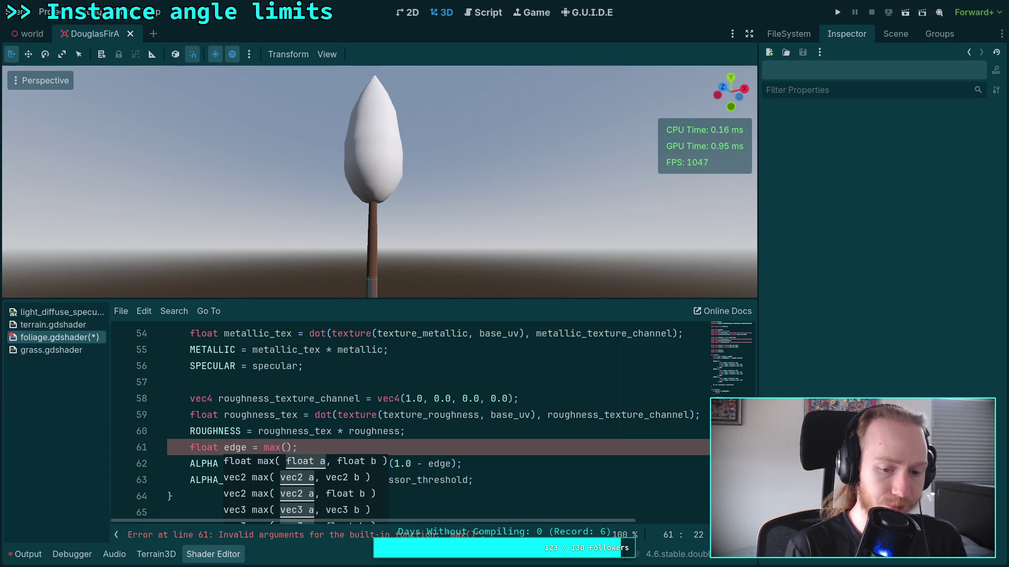
{"action": "type", "text": "W.x"}
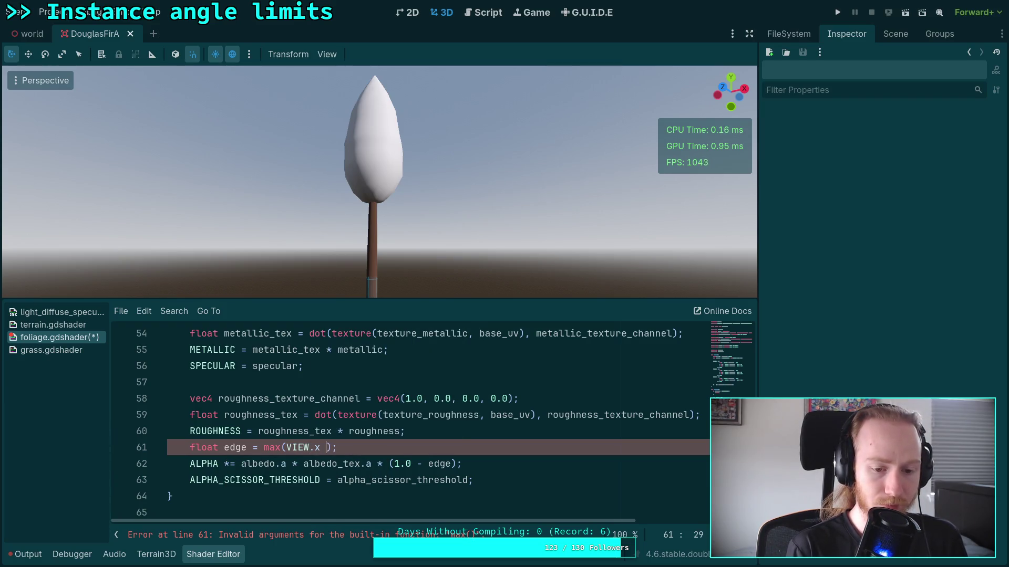
{"action": "type", "text": "a"}
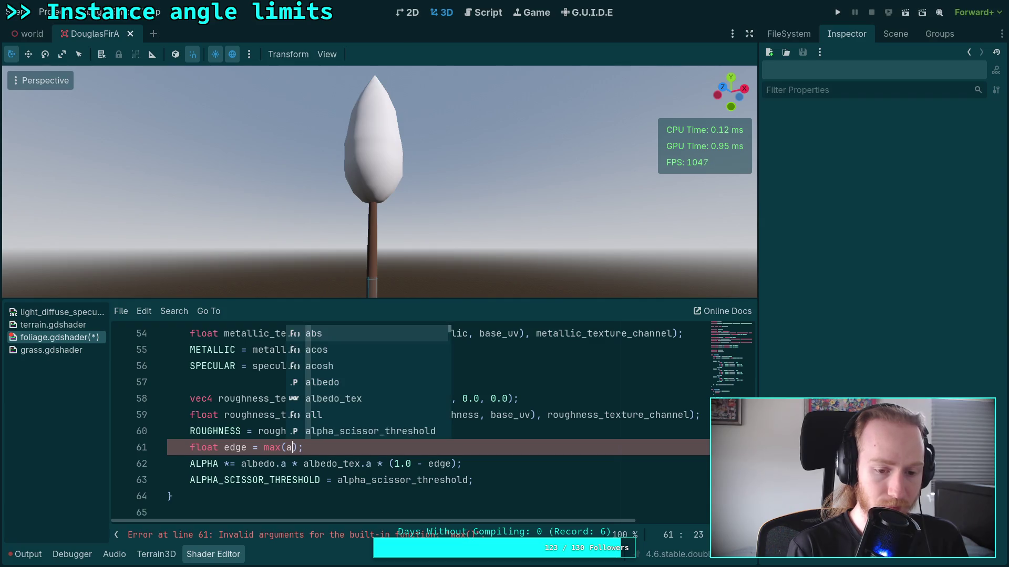
{"action": "type", "text": "bs"}
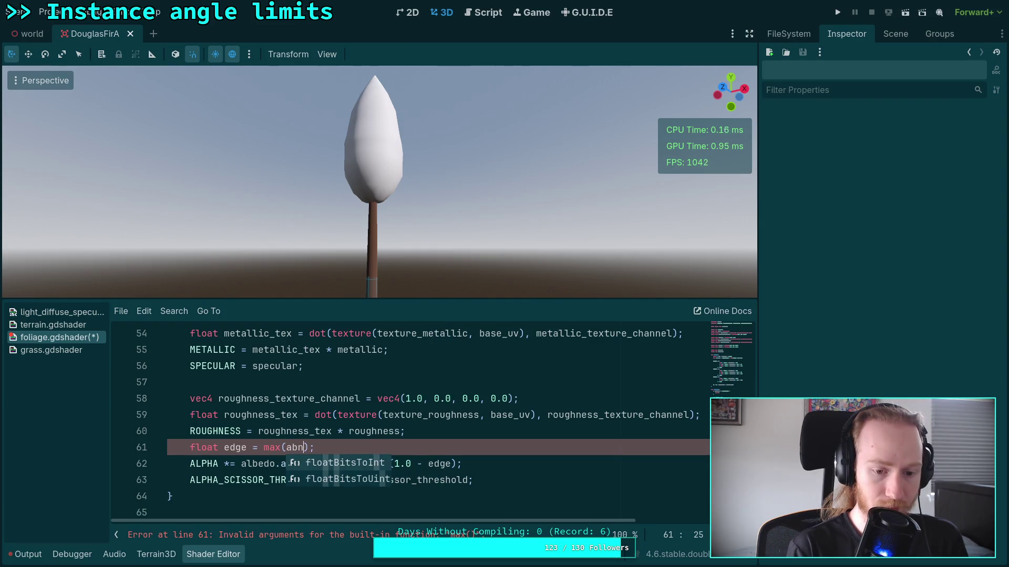
{"action": "type", "text": "(NORM"}
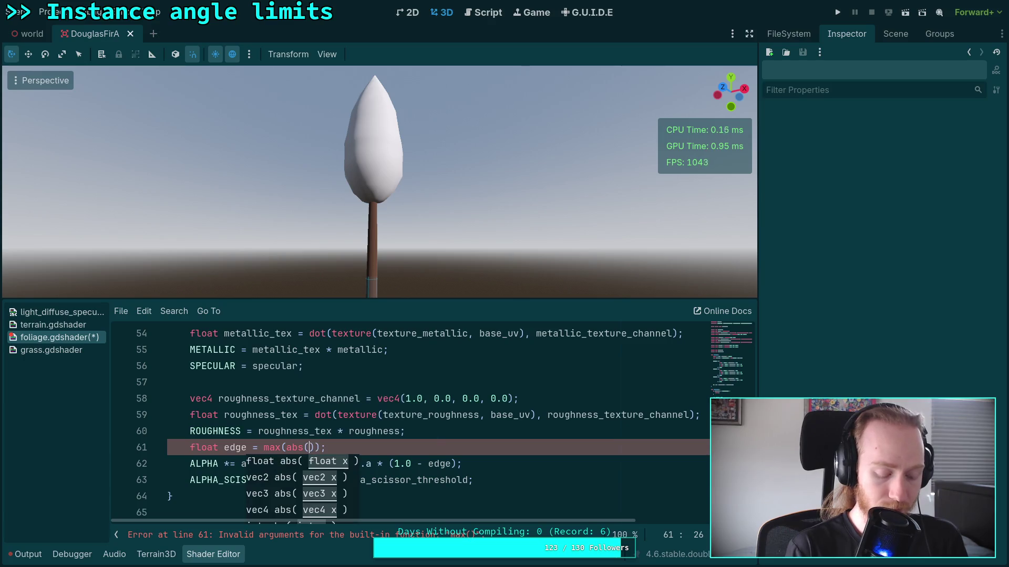
{"action": "type", "text": "AL."}
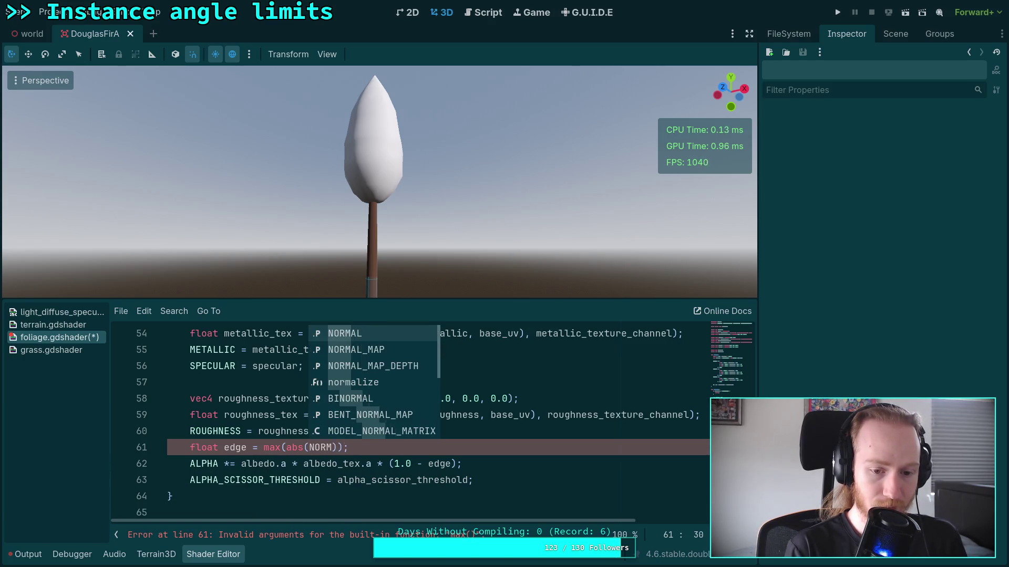
{"action": "type", "text": "x)"}
{"action": "key", "text": "BackSpace"}
{"action": "key", "text": "BackSpace"}
{"action": "key", "text": "BackSpace"}
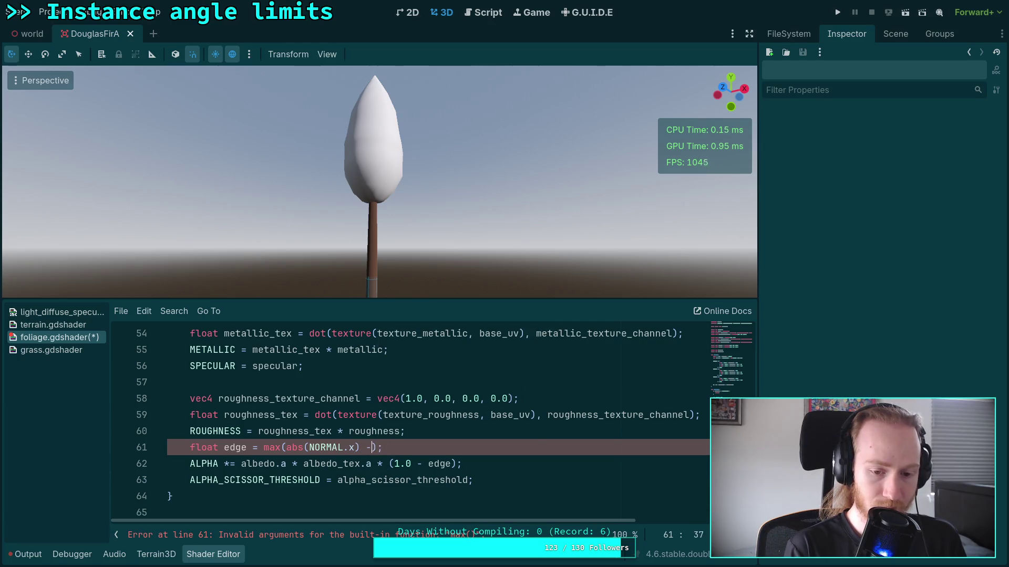
{"action": "type", "text": "EW.x"}
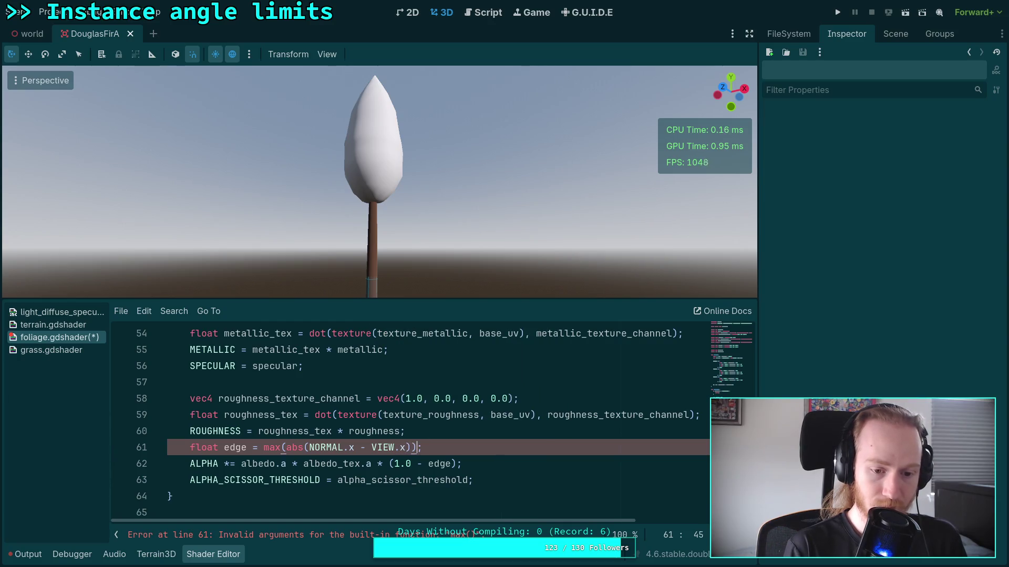
{"action": "type", "text": ", "}
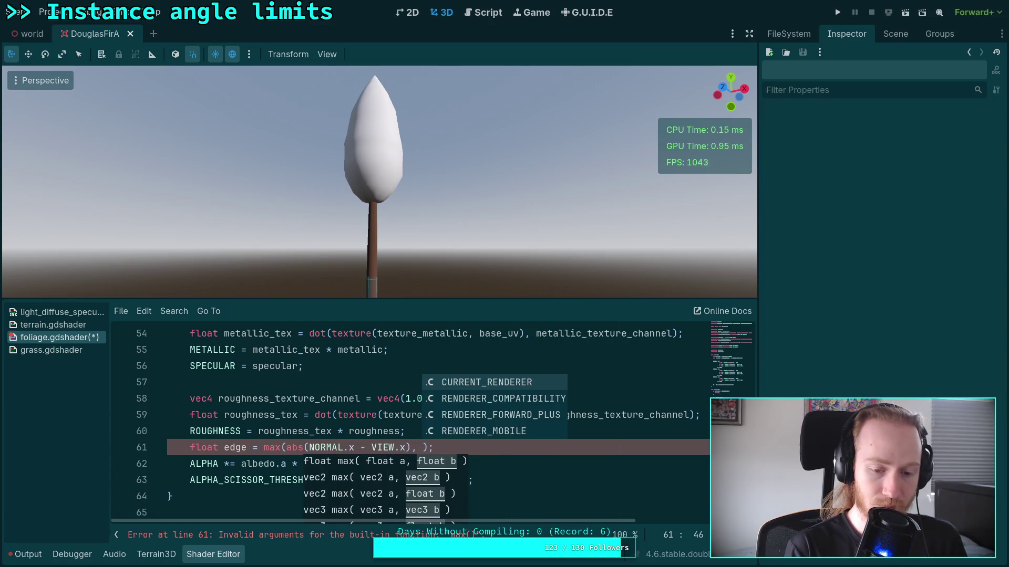
{"action": "type", "text": "abs(NORMAL."}
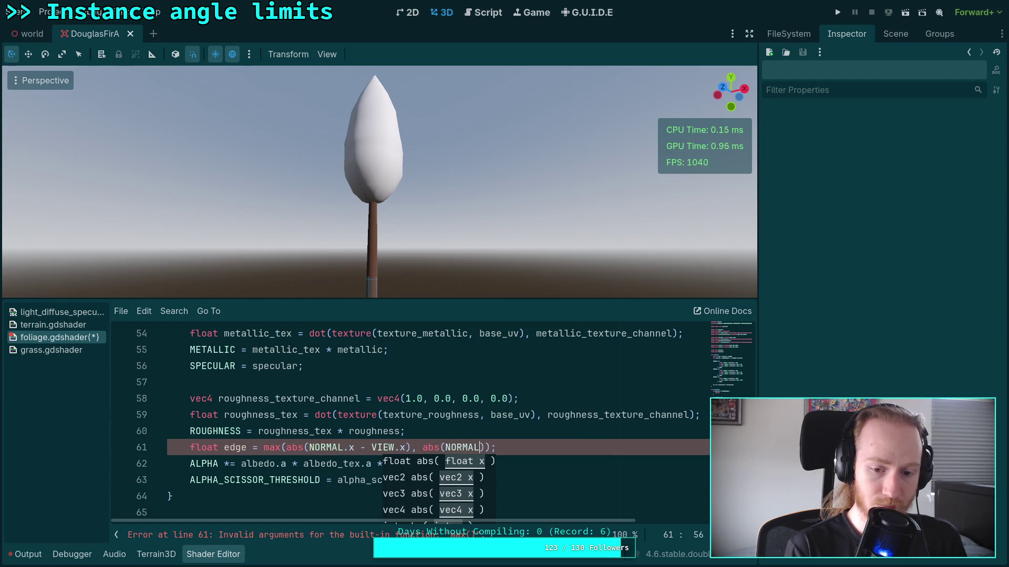
{"action": "type", "text": "z"}
{"action": "type", "text": " - NORMAL"}
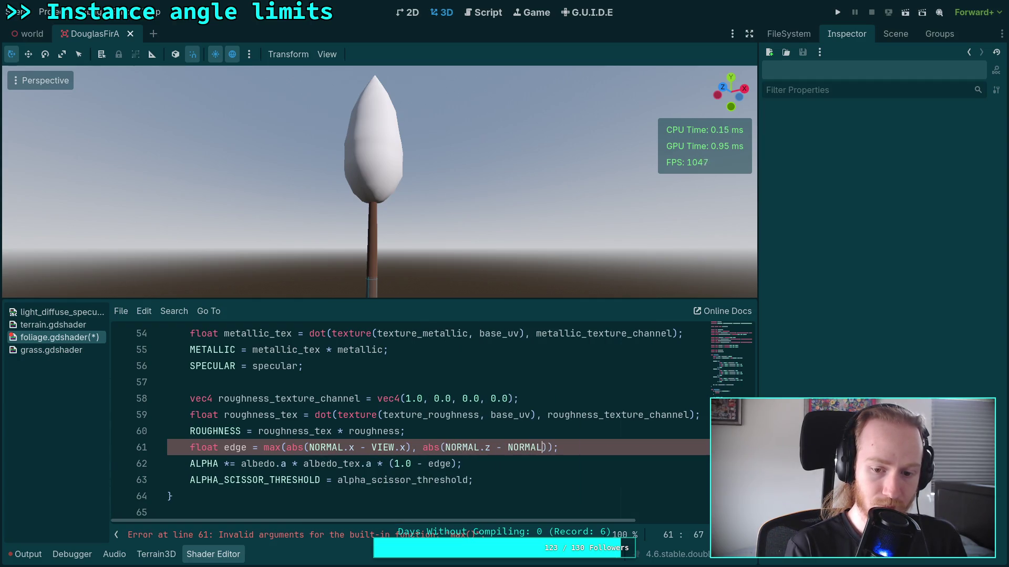
{"action": "key", "text": "BackSpace"}
{"action": "key", "text": "BackSpace"}
{"action": "key", "text": "BackSpace"}
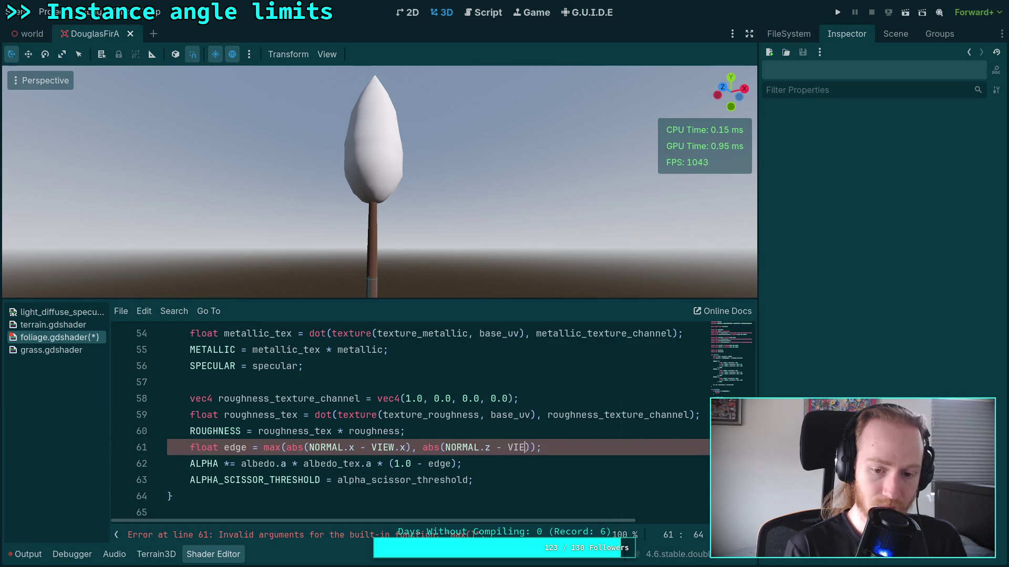
{"action": "type", "text": "W.v"}
{"action": "key", "text": "BackSpace"}
{"action": "key", "text": "BackSpace"}
{"action": "type", "text": "z"}
{"action": "key", "text": "ctrl+s"}
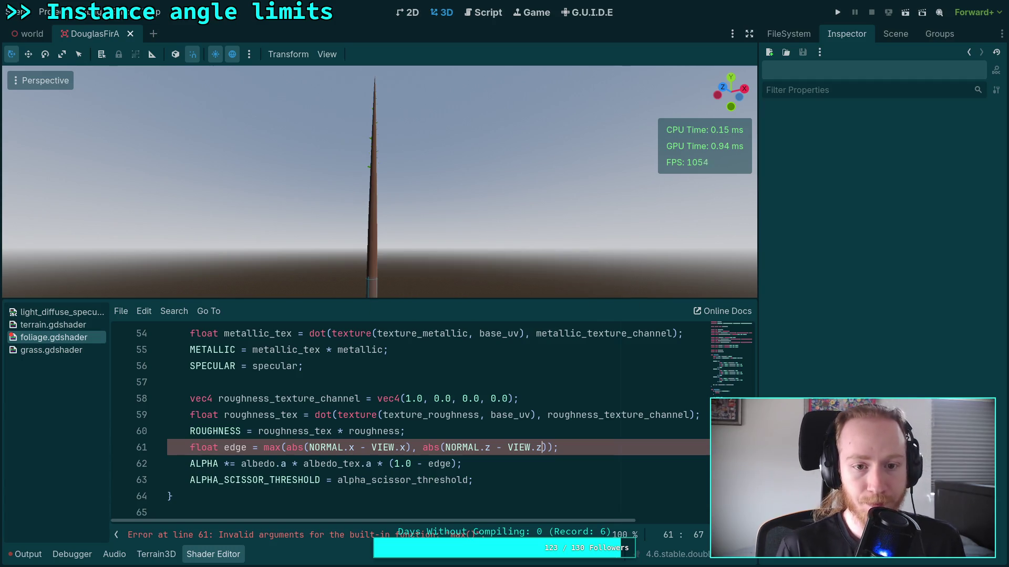
Step: Wrap the ALPHA line's edge term as clamp(edge - 0.1, 0.0, 1.0)
{"action": "mouse_move", "coordinate": [402, 294]}
{"action": "left_mouse_down"}
{"action": "mouse_move", "coordinate": [389, 221]}
{"action": "mouse_move", "coordinate": [358, 184]}
{"action": "left_mouse_up"}
{"action": "scroll", "coordinate": [380, 181], "scroll_direction": "down", "scroll_amount": 8}
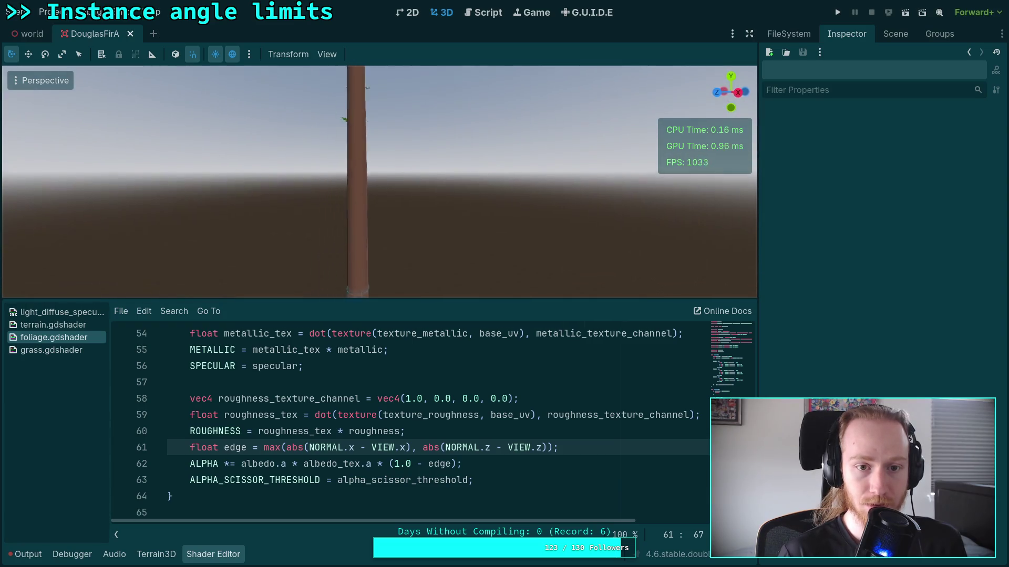
{"action": "scroll", "coordinate": [379, 182], "scroll_direction": "up", "scroll_amount": 2}
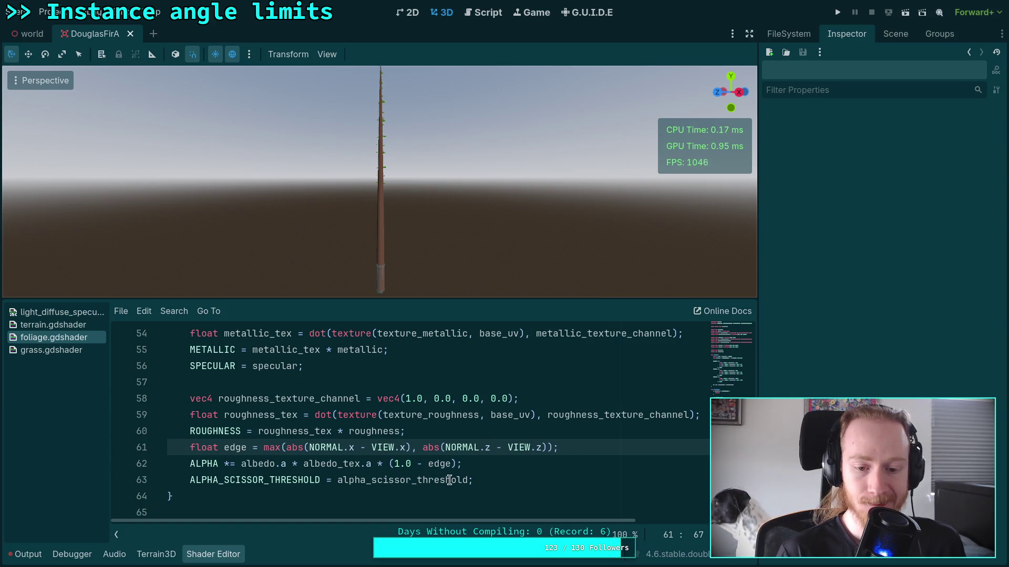
{"action": "left_click", "coordinate": [390, 464]}
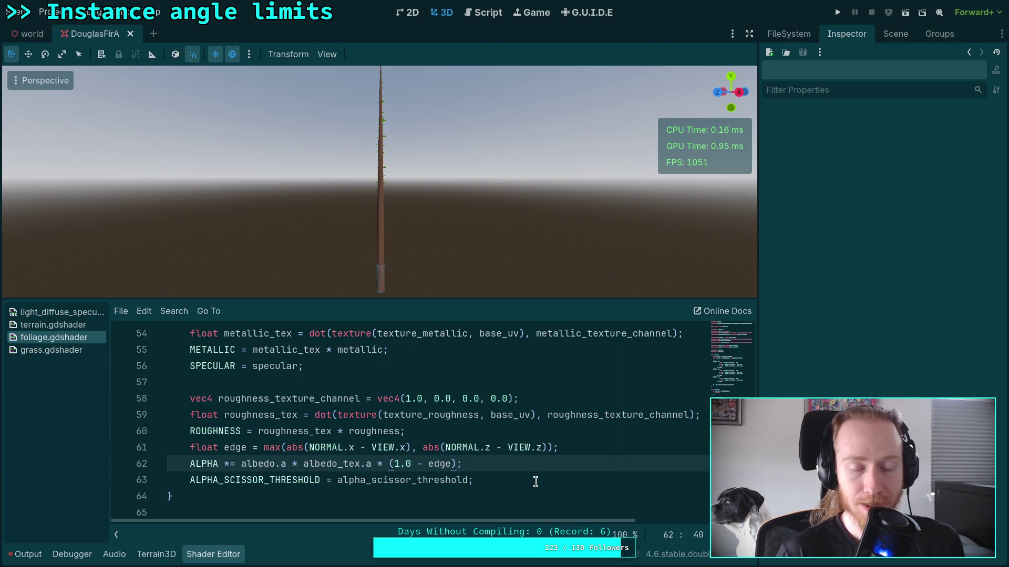
{"action": "left_click", "coordinate": [429, 465]}
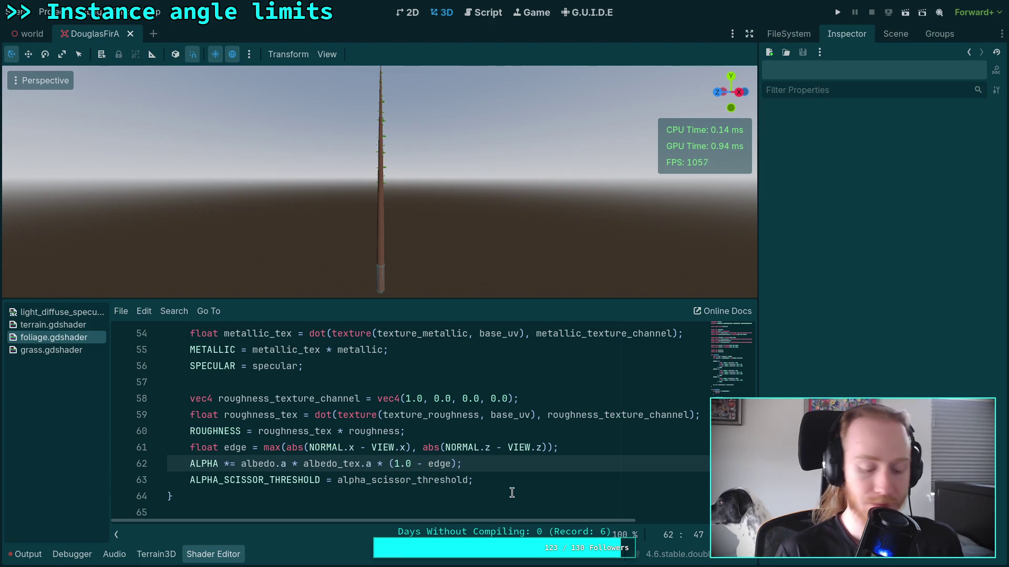
{"action": "type", "text": "clamp("}
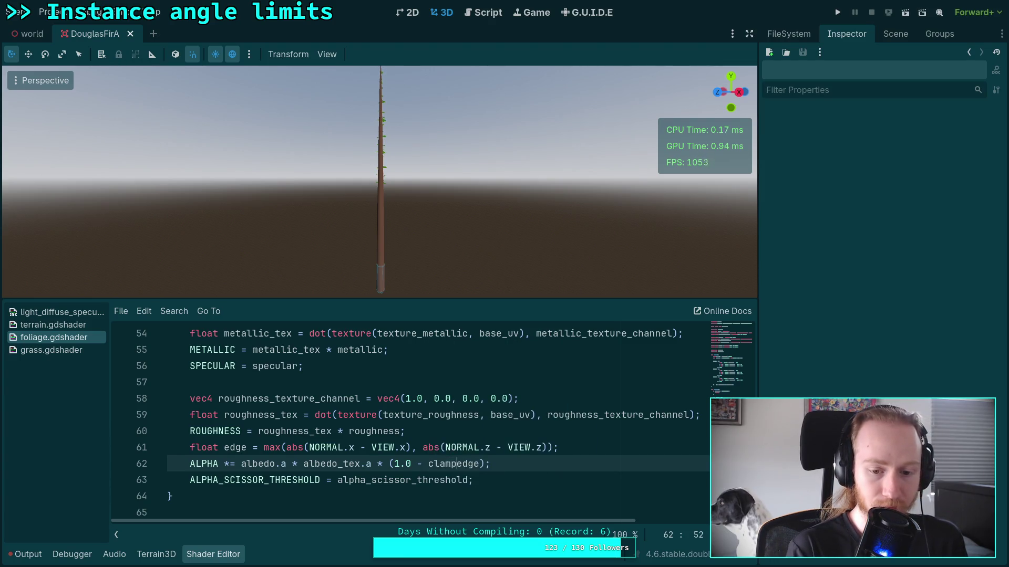
{"action": "left_click", "coordinate": [474, 464]}
{"action": "type", "text": "0."}
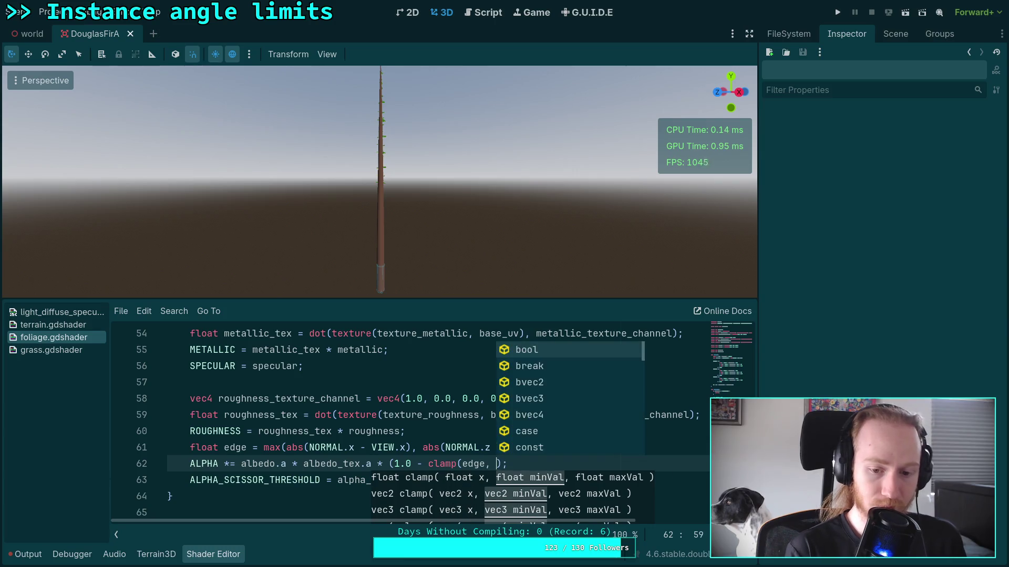
{"action": "type", "text": ")"}
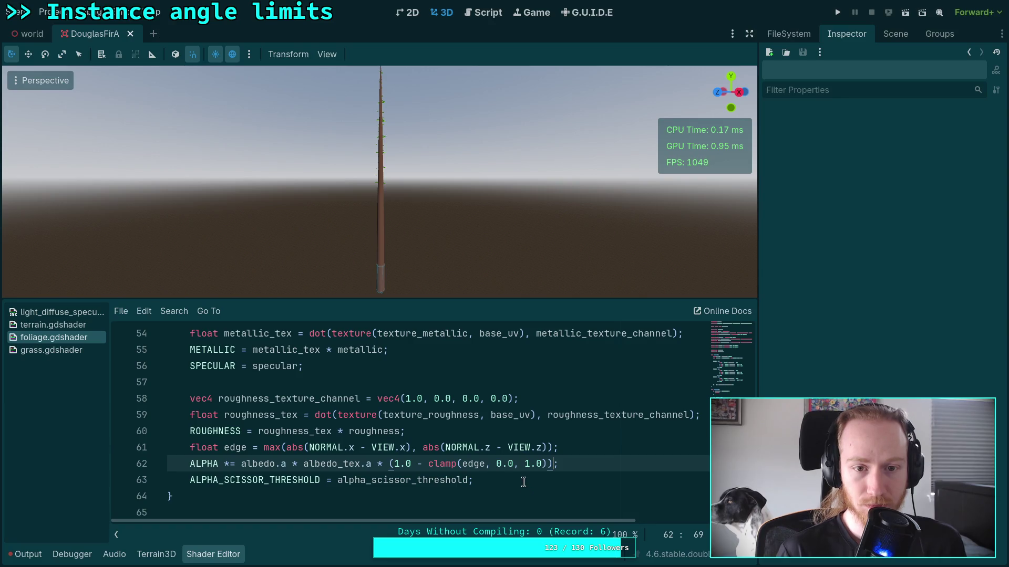
{"action": "type", "text": " + 0.1"}
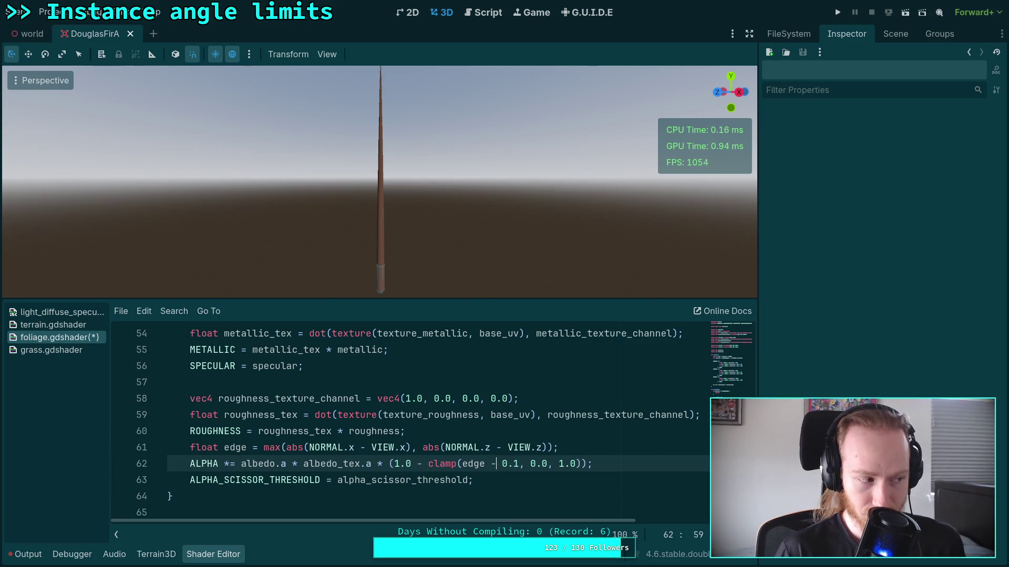
Step: Change the clamp's edge offset from 0.1 to 0.5 and inspect the whole fir tree
{"action": "double_click", "coordinate": [514, 463]}
{"action": "type", "text": "2"}
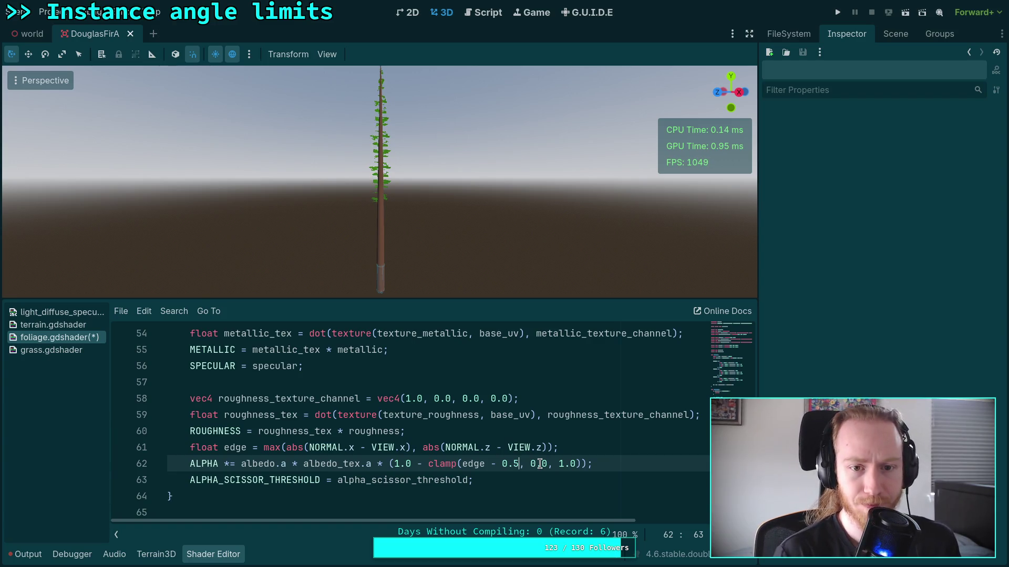
{"action": "scroll", "coordinate": [459, 196], "scroll_direction": "up", "scroll_amount": 3}
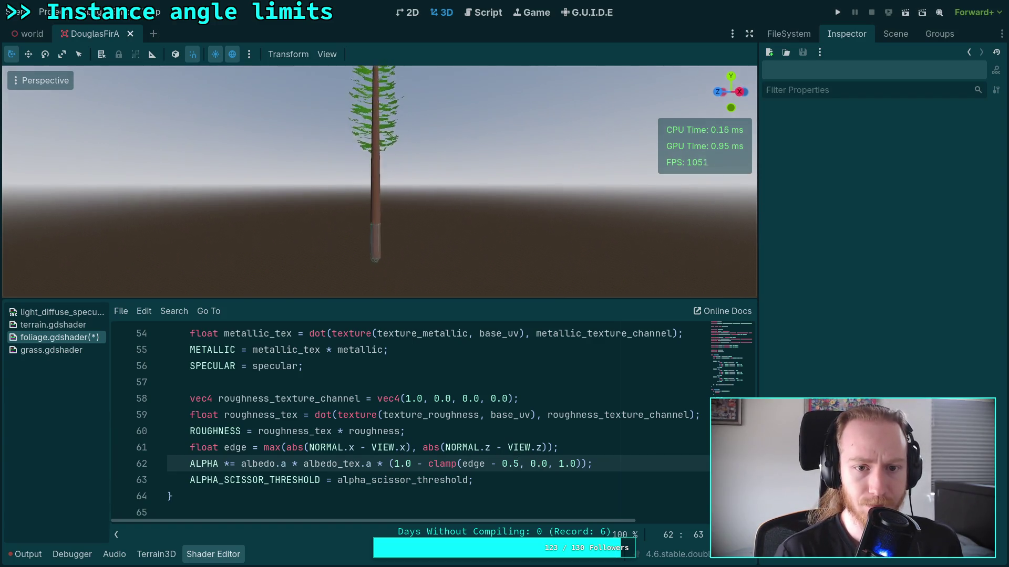
{"action": "scroll", "coordinate": [380, 181], "scroll_direction": "up", "scroll_amount": 5}
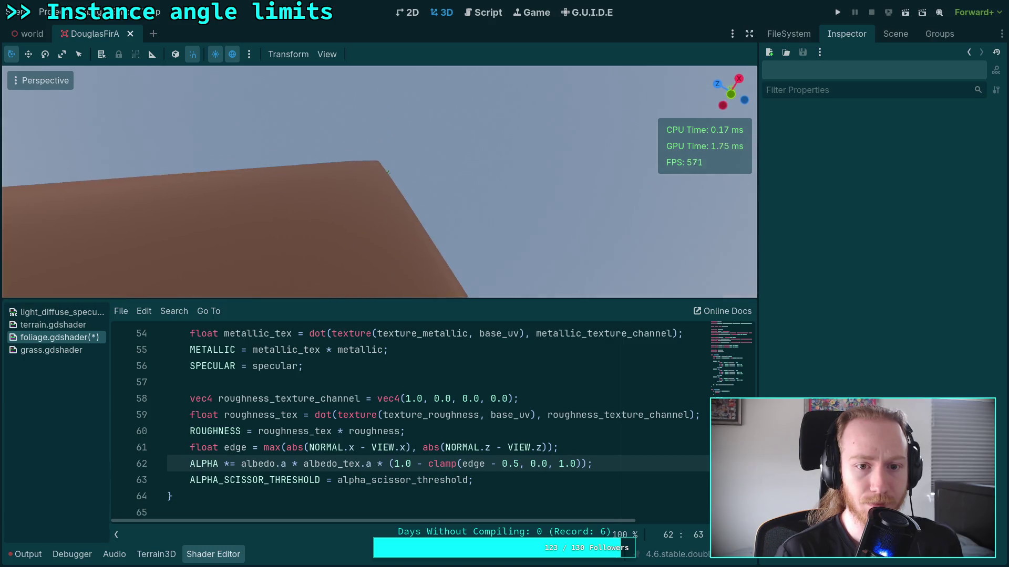
{"action": "scroll", "coordinate": [379, 181], "scroll_direction": "down", "scroll_amount": 5}
{"action": "left_click_drag", "start_coordinate": [380, 181], "coordinate": [380, 153]}
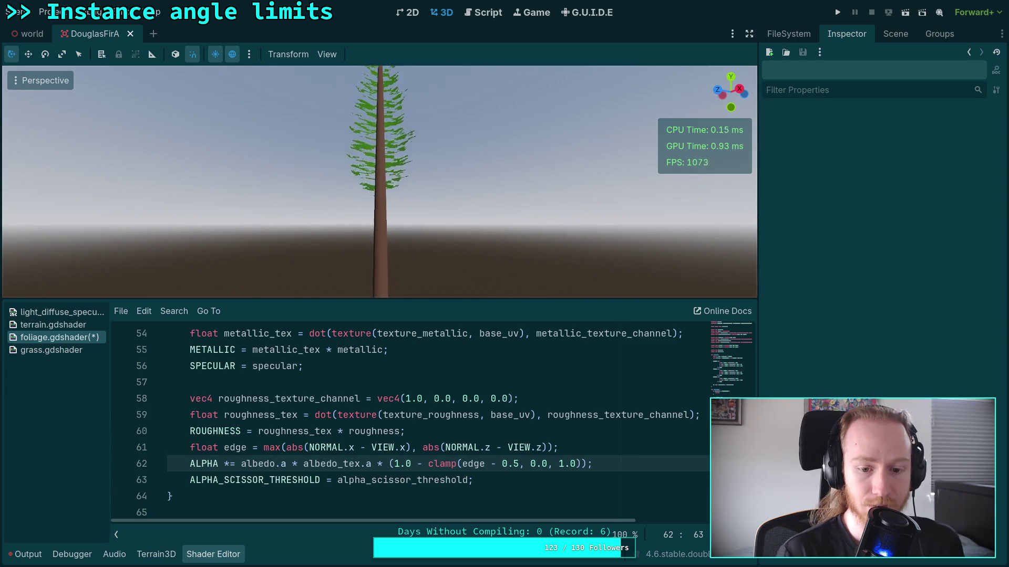
{"action": "scroll", "coordinate": [379, 181], "scroll_direction": "down", "scroll_amount": 1}
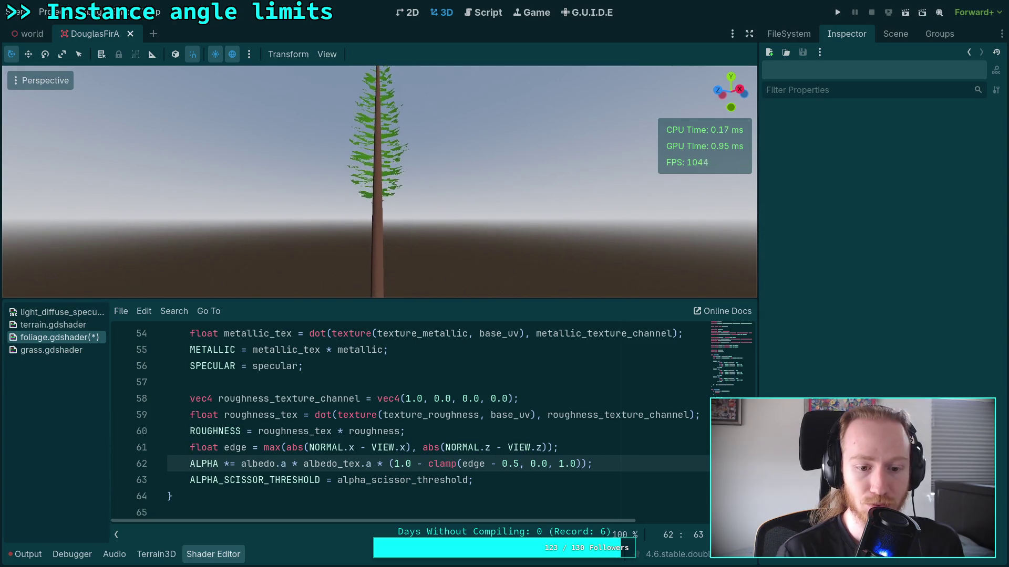
{"action": "double_click", "coordinate": [277, 453]}
{"action": "type", "text": "min"}
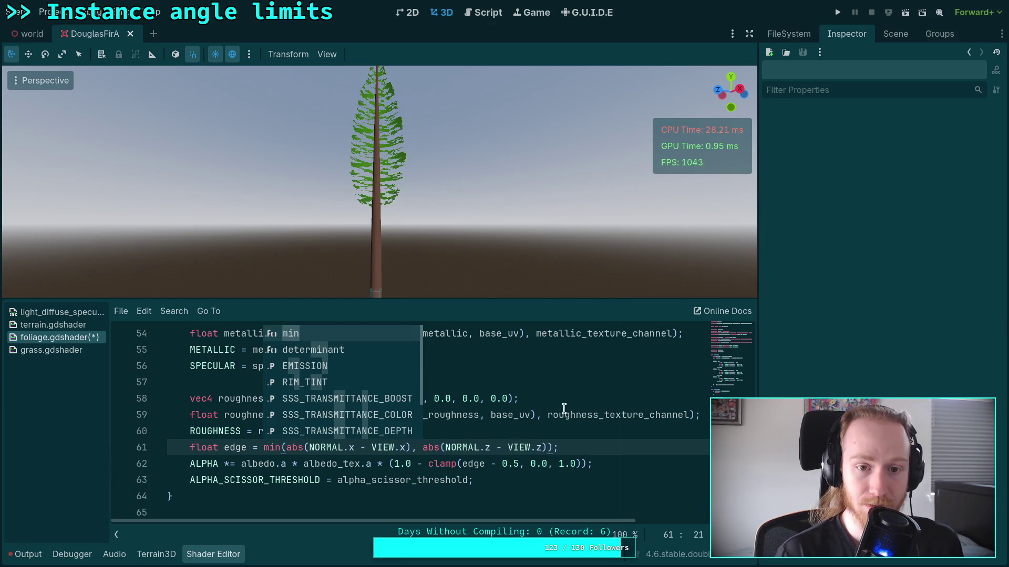
{"action": "left_click", "coordinate": [545, 447]}
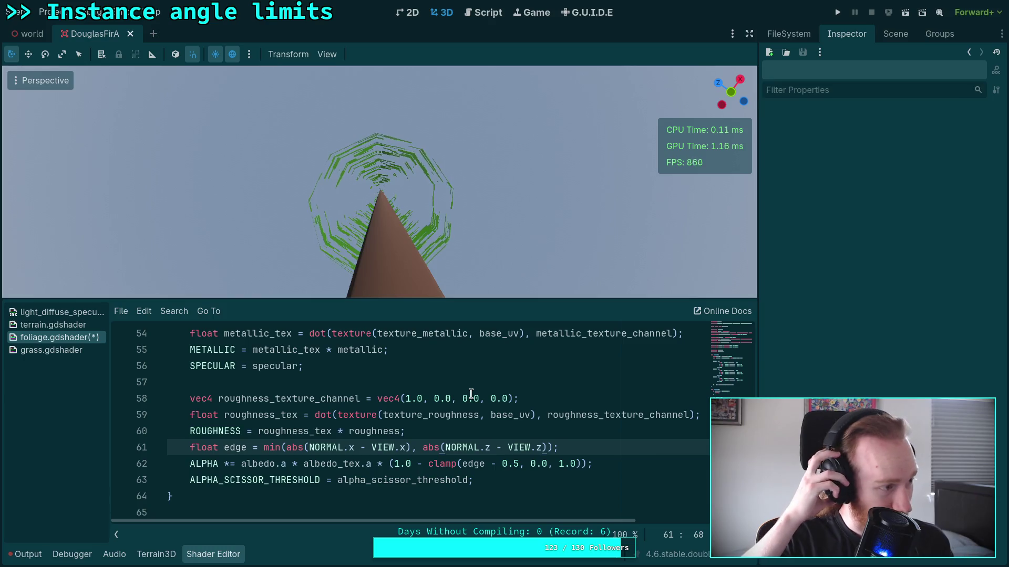
{"action": "left_click", "coordinate": [519, 464]}
{"action": "left_click", "coordinate": [622, 447]}
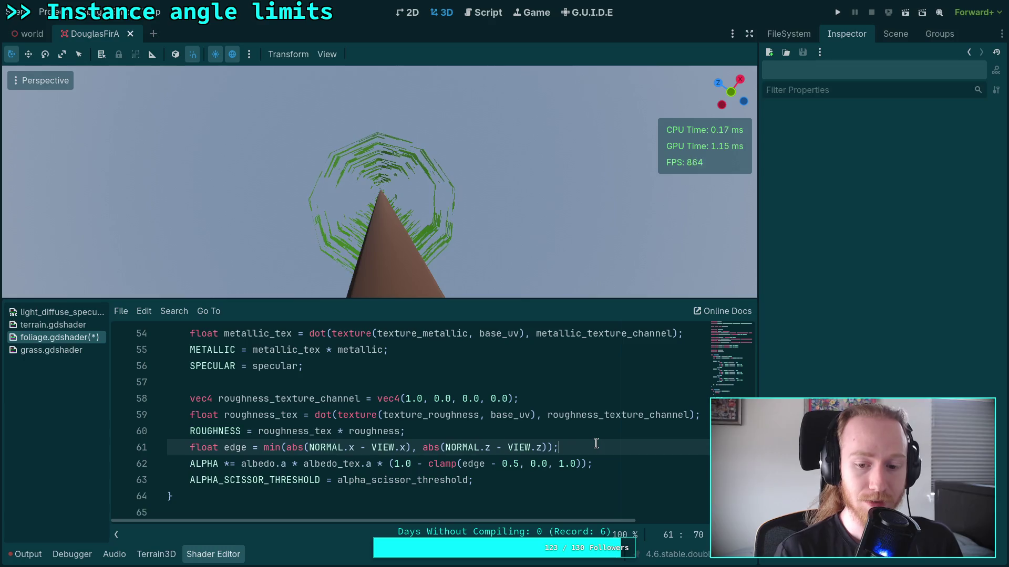
{"action": "left_click", "coordinate": [518, 462]}
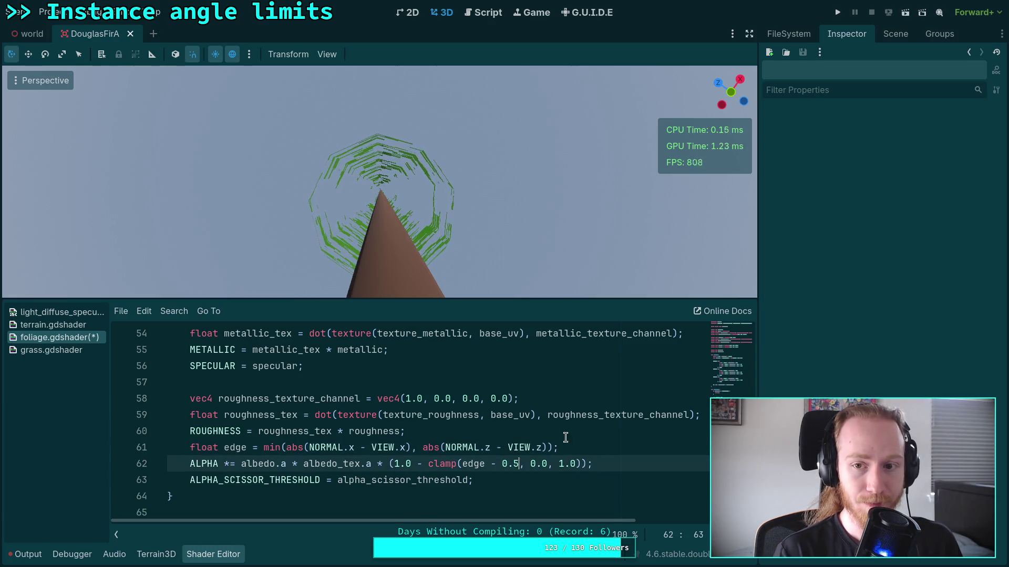
{"action": "left_click", "coordinate": [591, 448]}
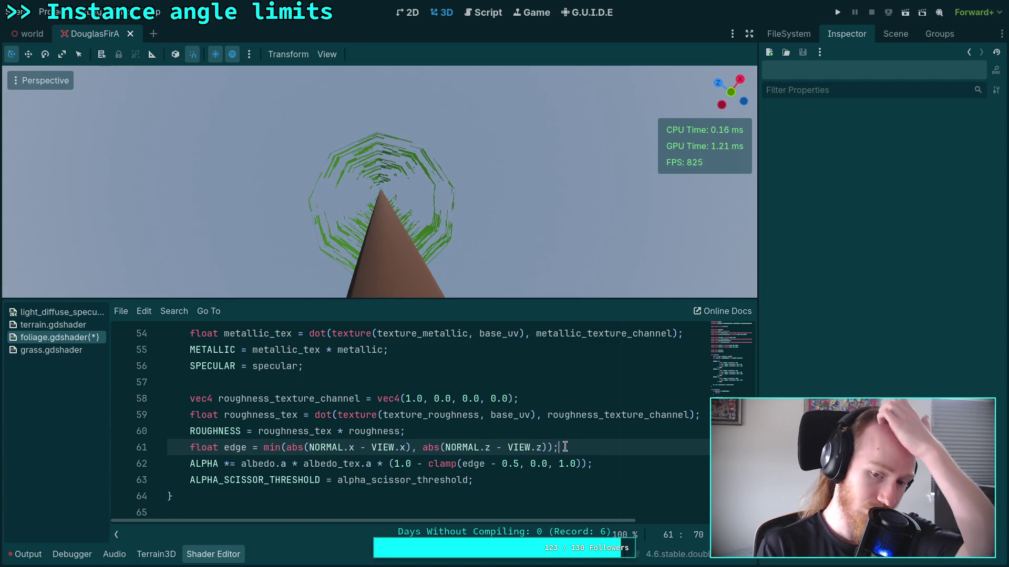
{"action": "key", "text": "Left"}
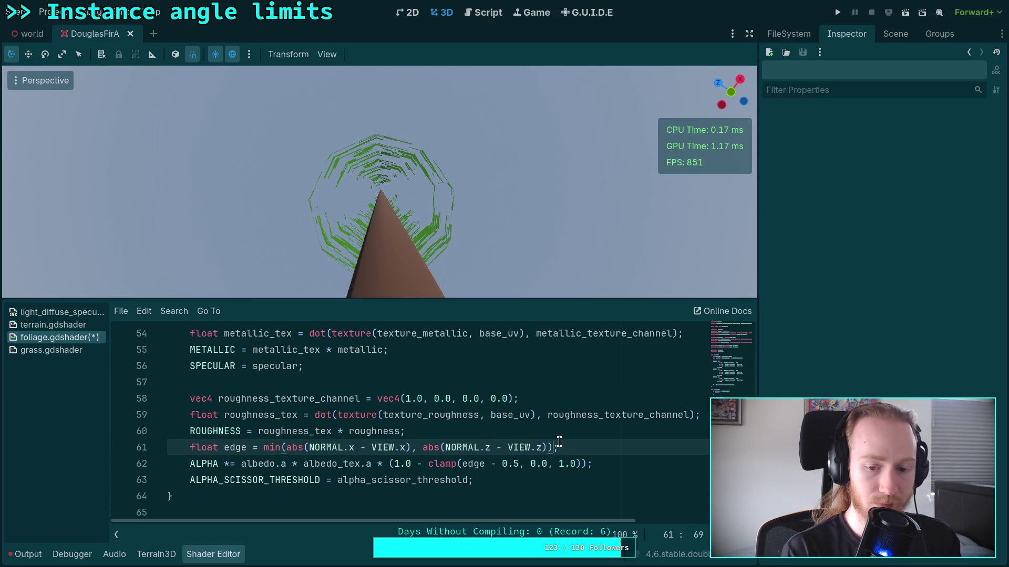
Step: Append ' - abs(NORMAL.y - VIEW.y)' to the edge expression and view the tree from the side
{"action": "type", "text": "- abs("}
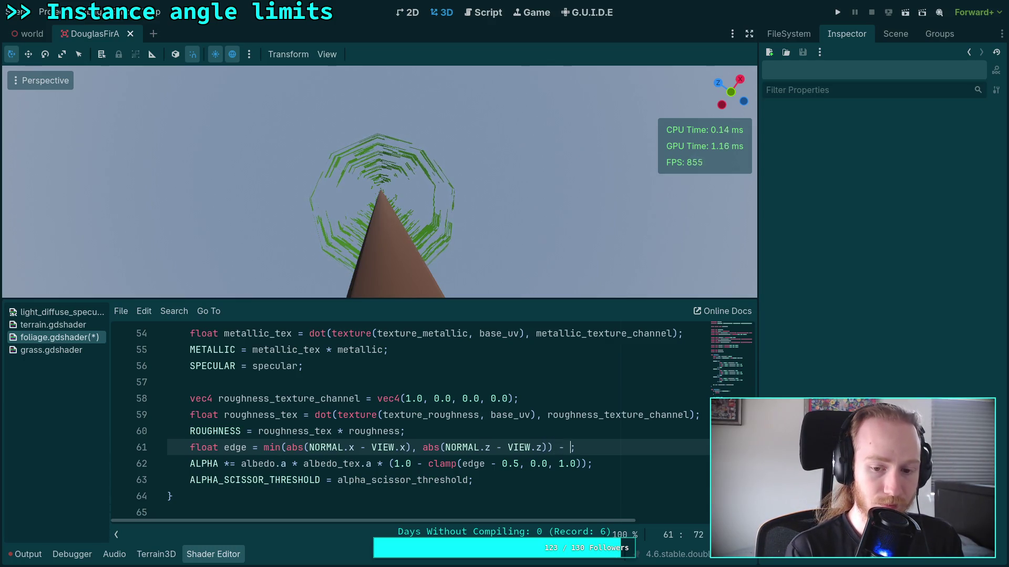
{"action": "type", "text": "NORMAL."}
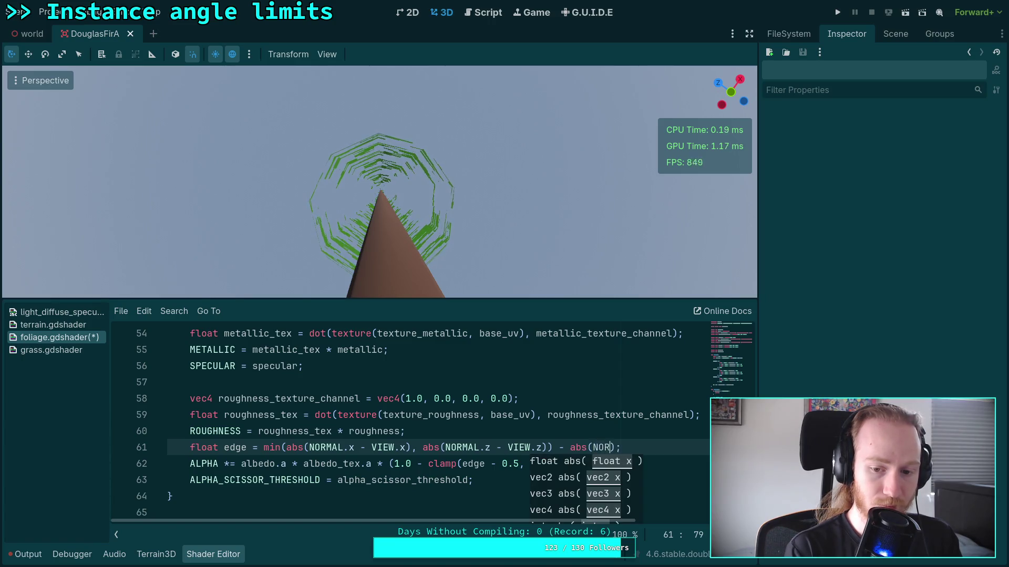
{"action": "type", "text": "y - VIEW."}
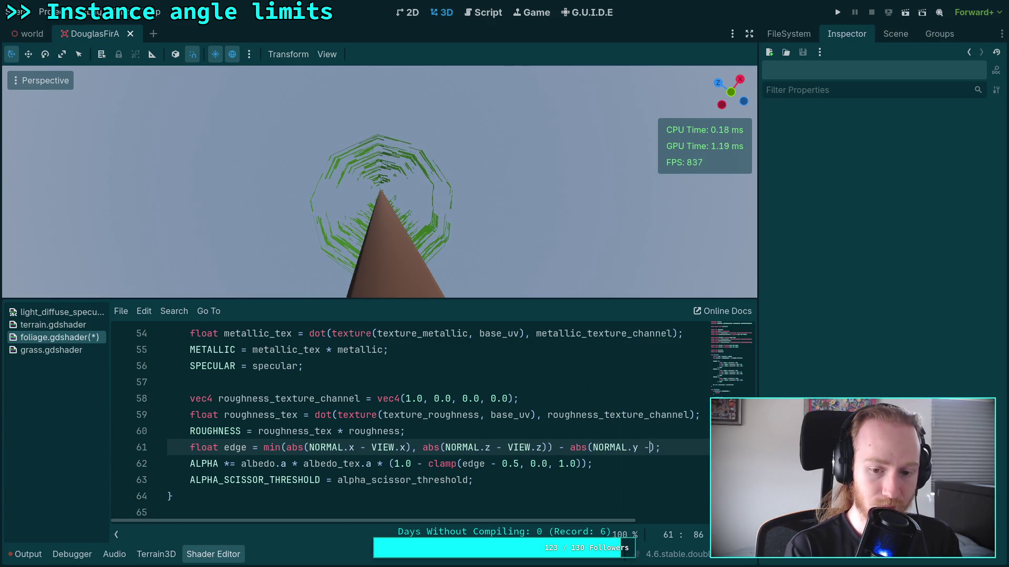
{"action": "type", "text": "y"}
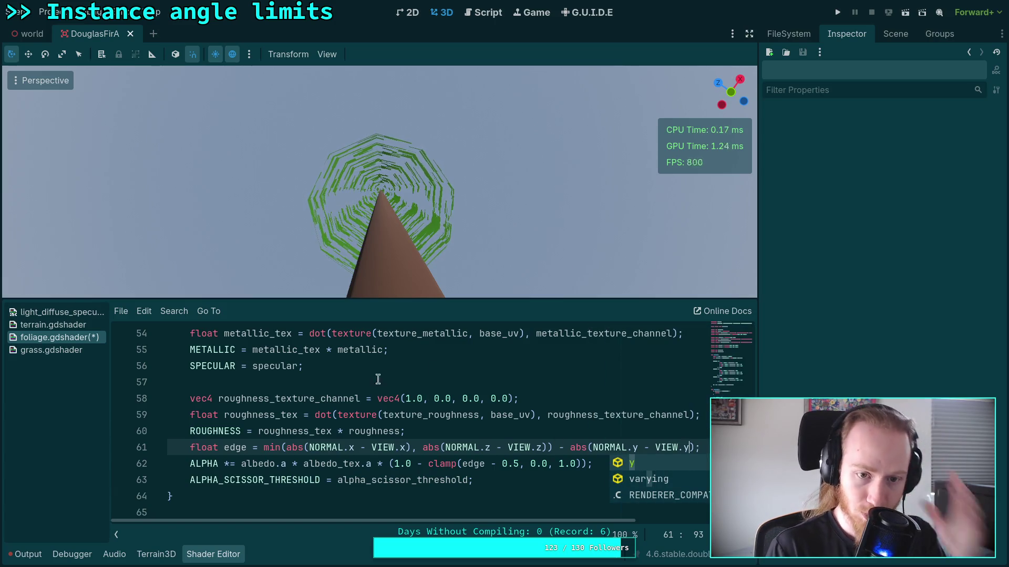
{"action": "left_click", "coordinate": [498, 414]}
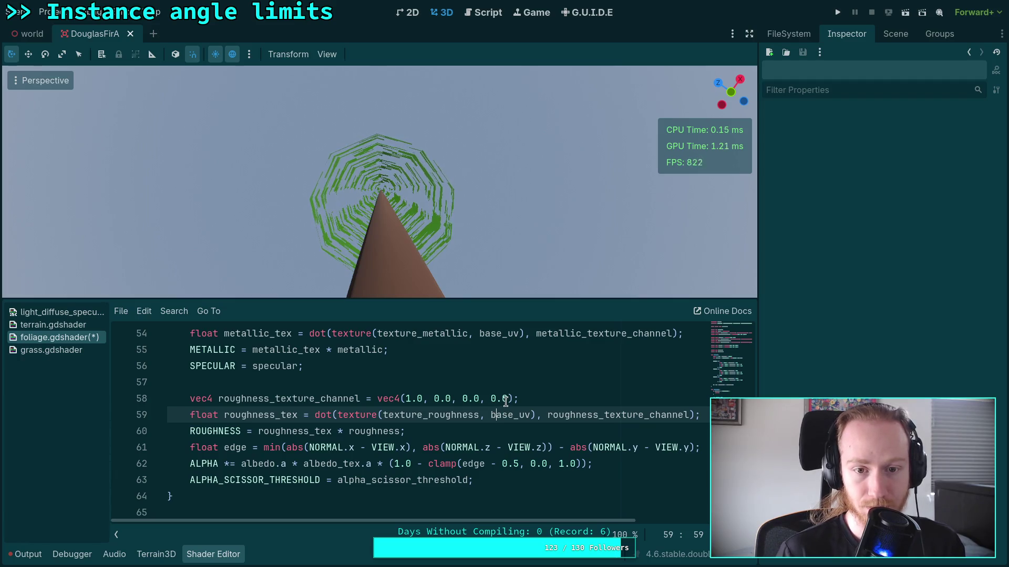
{"action": "mouse_move", "coordinate": [444, 241]}
{"action": "left_mouse_down"}
{"action": "mouse_move", "coordinate": [443, 192]}
{"action": "mouse_move", "coordinate": [444, 247]}
{"action": "mouse_move", "coordinate": [455, 197]}
{"action": "left_mouse_up"}
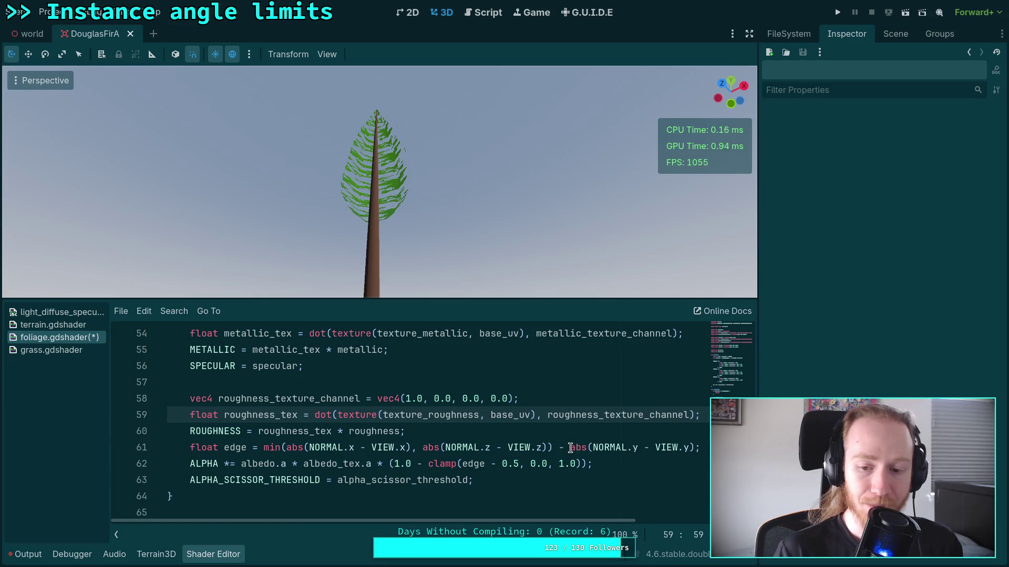
Step: Replace the abs(NORMAL.y - VIEW.y) term on line 61 with dot(NORMAL, VIEW) and save
{"action": "mouse_move", "coordinate": [570, 448]}
{"action": "left_mouse_down"}
{"action": "mouse_move", "coordinate": [698, 448]}
{"action": "mouse_move", "coordinate": [681, 447]}
{"action": "mouse_move", "coordinate": [690, 448]}
{"action": "left_mouse_up"}
{"action": "type", "text": "dot"}
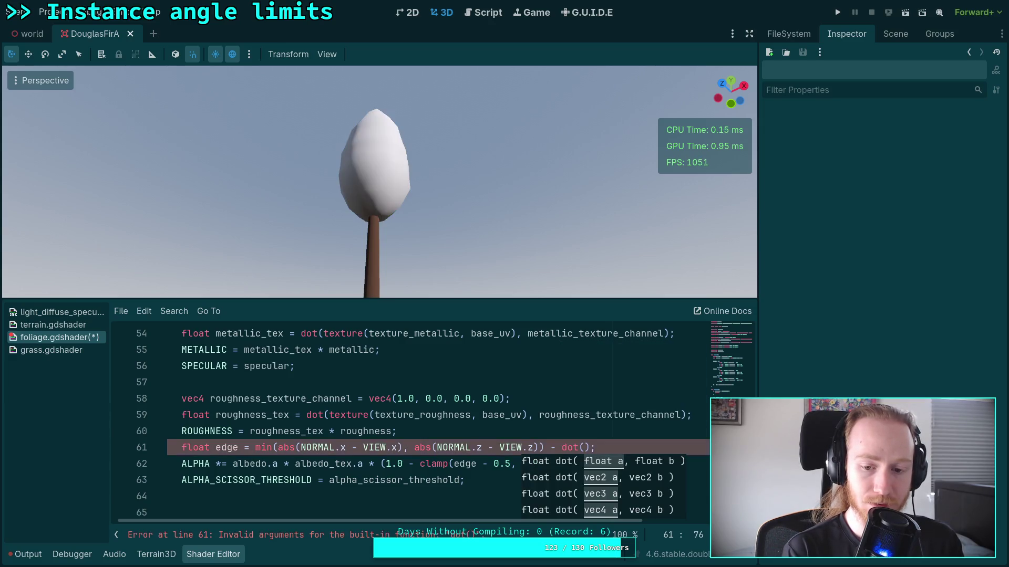
{"action": "key", "text": "BackSpace"}
{"action": "key", "text": "BackSpace"}
{"action": "type", "text": "ORMAL."}
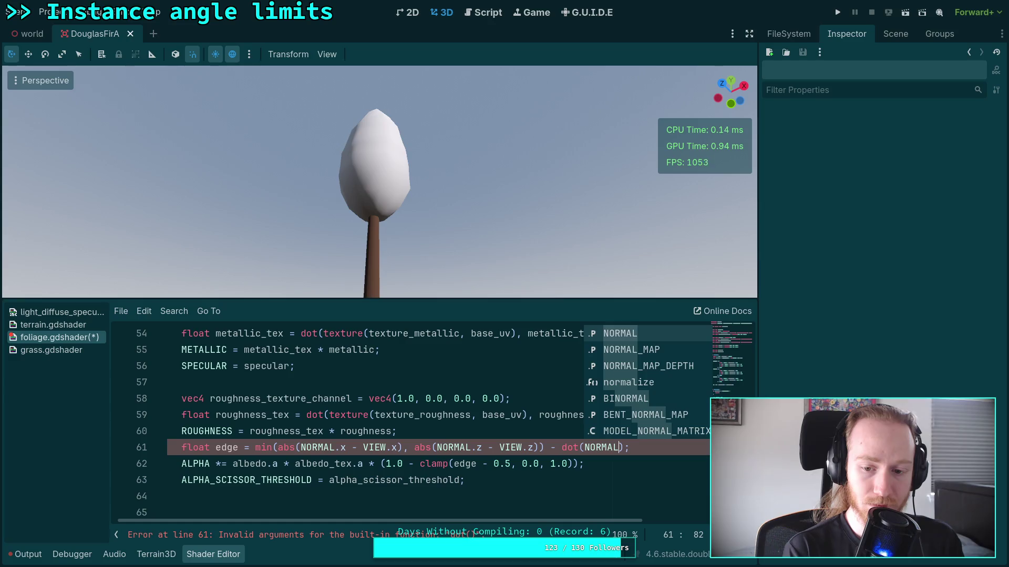
{"action": "key", "text": "Return"}
{"action": "type", "text": "."}
{"action": "key", "text": "BackSpace"}
{"action": "type", "text": ", VIEW"}
{"action": "key", "text": "ctrl+s"}
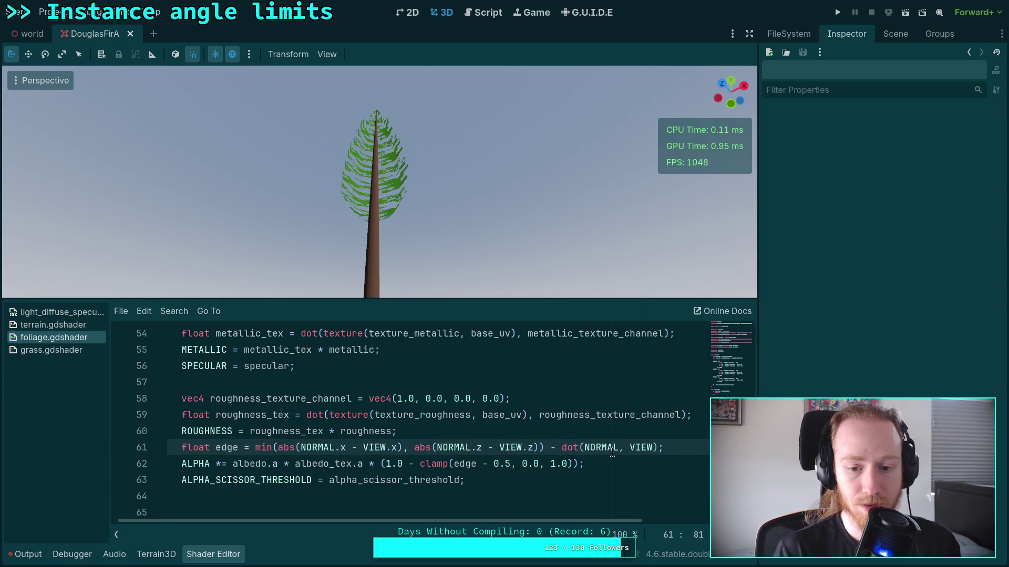
Step: Remove the stray characters inside NORMAL and save the shader again to recompile
{"action": "key", "text": "Escape"}
{"action": "key", "text": "Left"}
{"action": "key", "text": "Left"}
{"action": "key", "text": "Left"}
{"action": "type", "text": "\"<"}
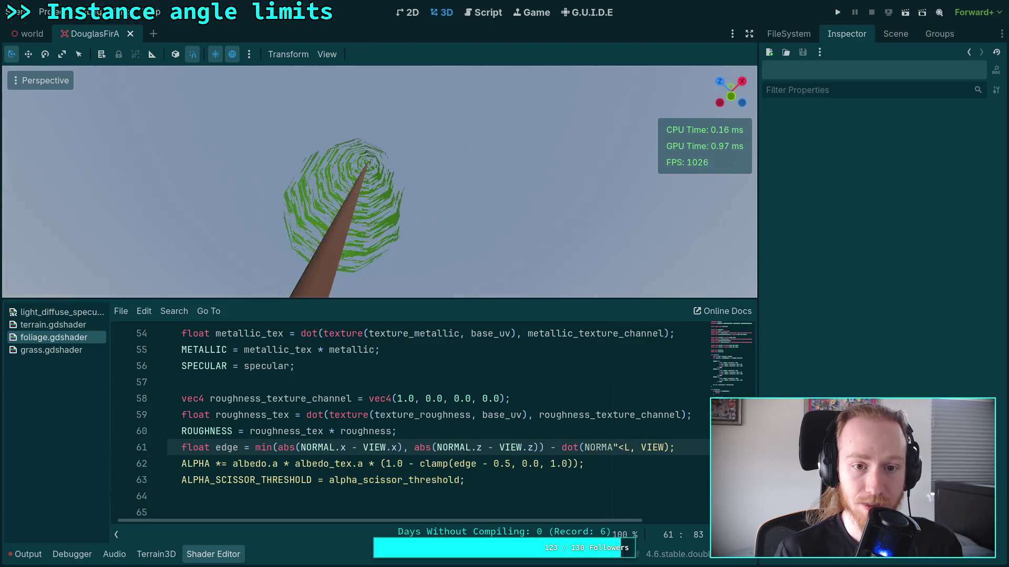
{"action": "key", "text": "BackSpace"}
{"action": "key", "text": "BackSpace"}
{"action": "key", "text": "ctrl+s"}
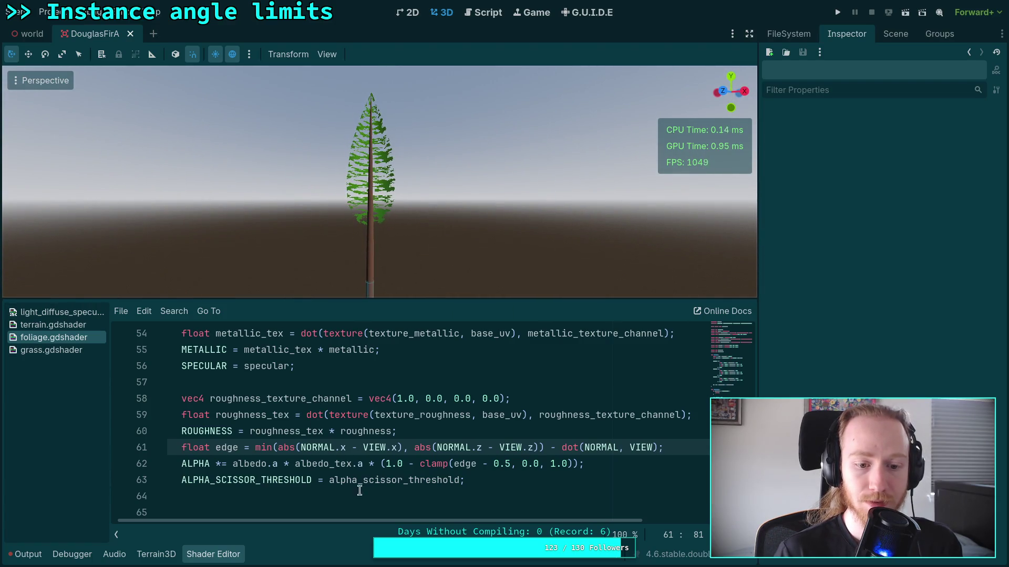
Step: Split the ALPHA line so the clamp multiplier and the semicolon sit on their own lines
{"action": "left_click", "coordinate": [375, 463]}
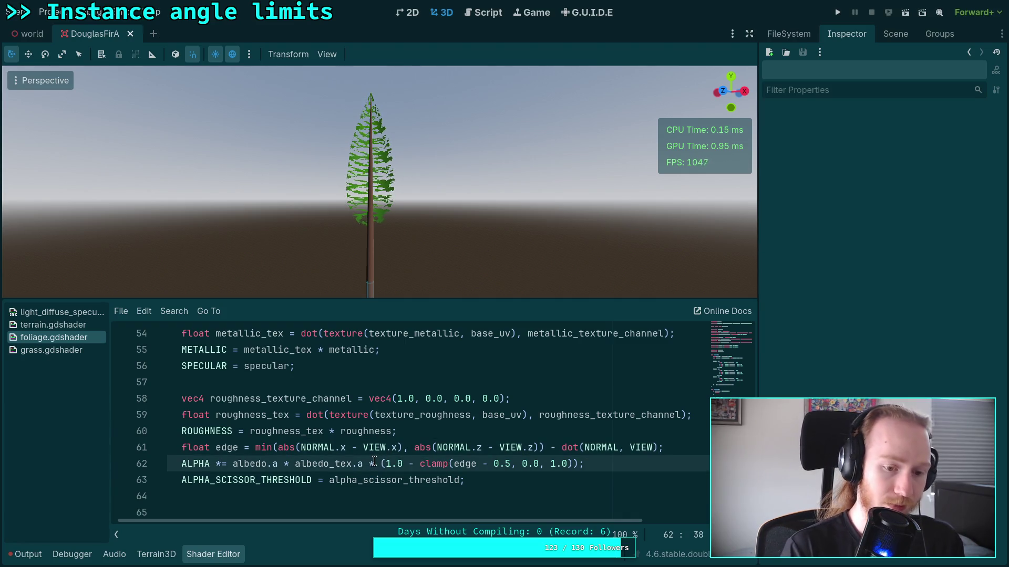
{"action": "key", "text": "Return"}
{"action": "key", "text": "Tab"}
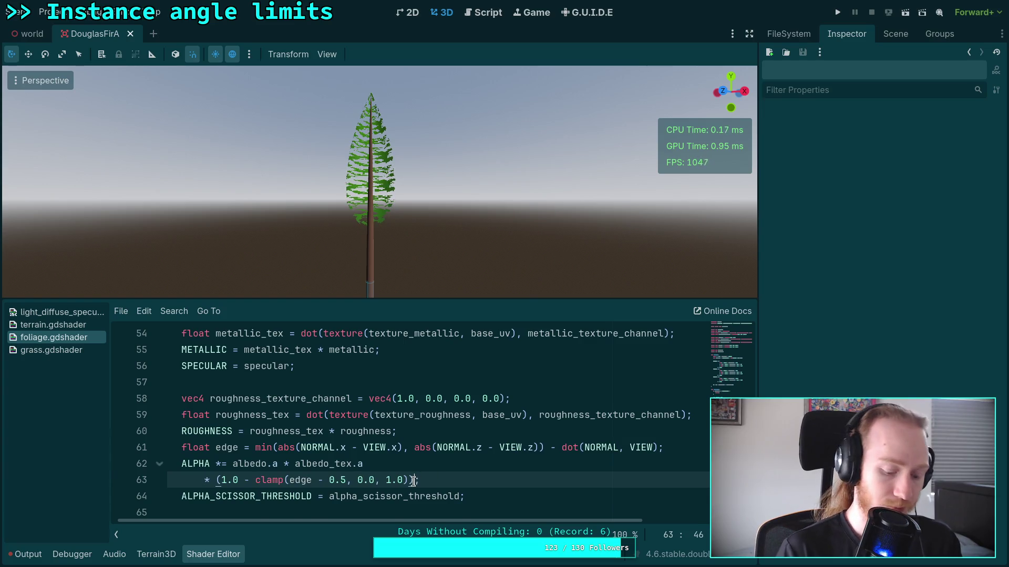
{"action": "key", "text": "Return"}
Step: Temporarily comment out the clamp multiplier, move closer to the tree, then re-enable it
{"action": "left_click", "coordinate": [210, 478]}
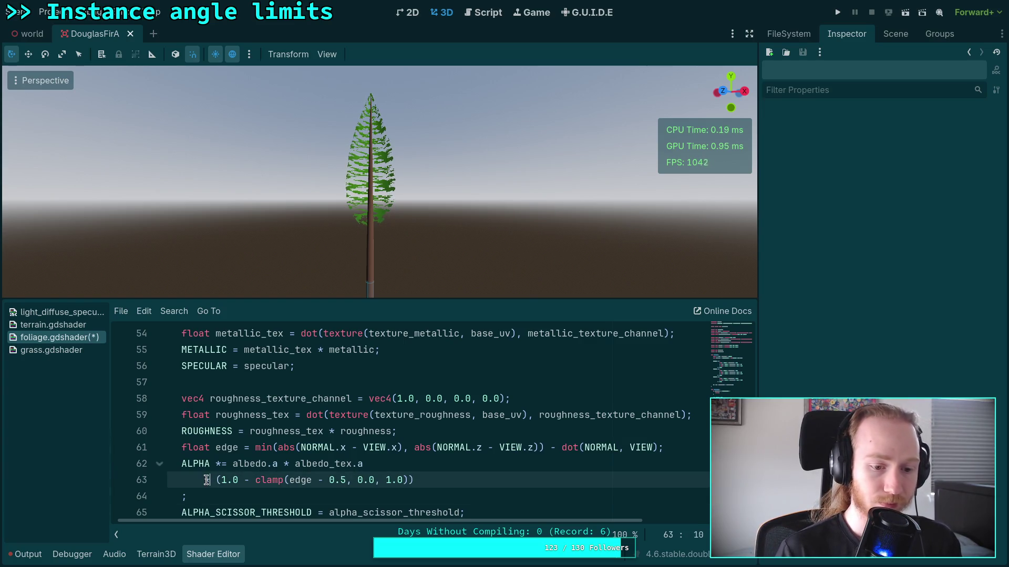
{"action": "type", "text": "//"}
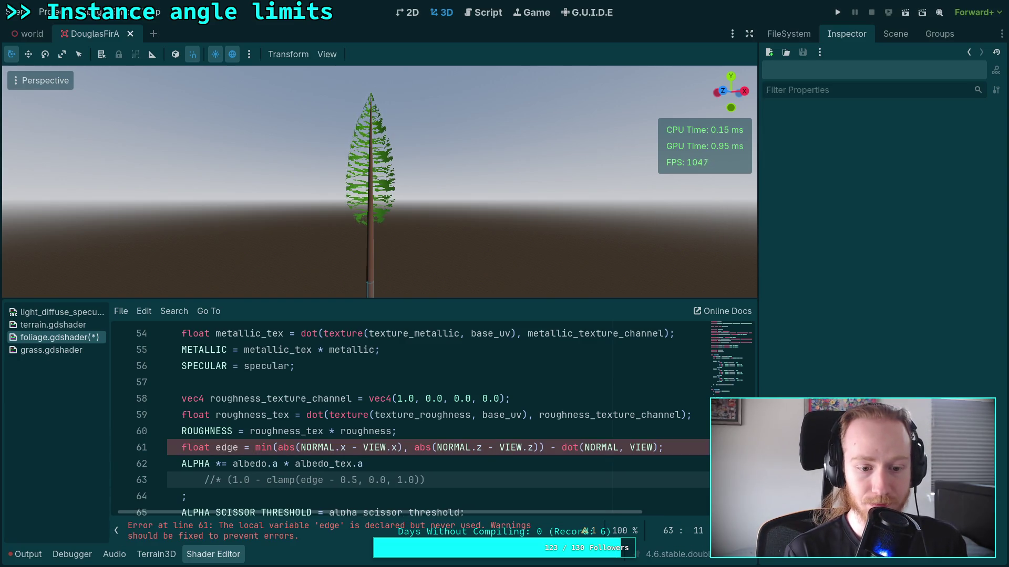
{"action": "scroll", "coordinate": [351, 229], "scroll_direction": "up", "scroll_amount": 2}
{"action": "key", "text": "w"}
{"action": "key", "text": "w"}
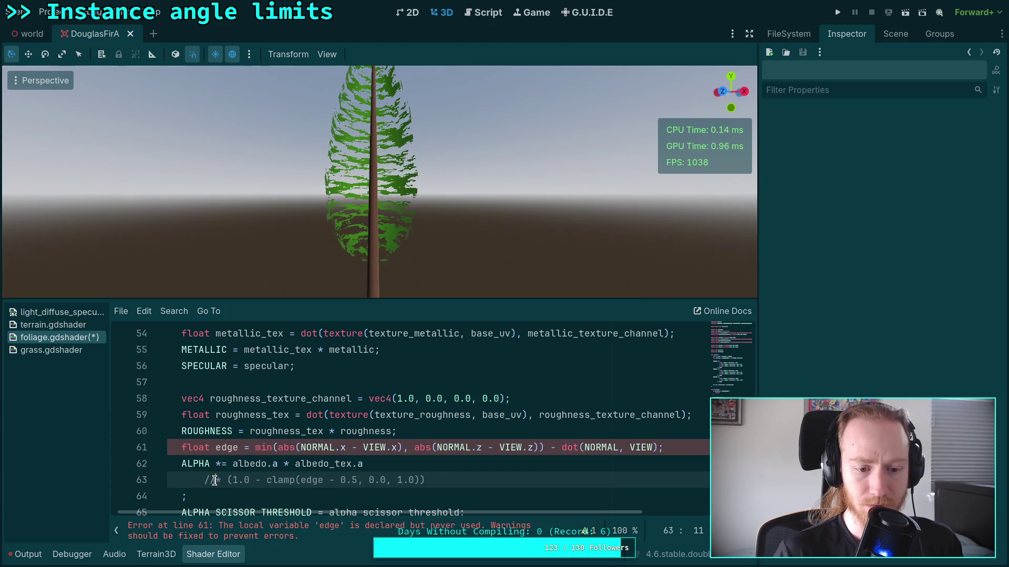
{"action": "key", "text": "BackSpace"}
{"action": "key", "text": "BackSpace"}
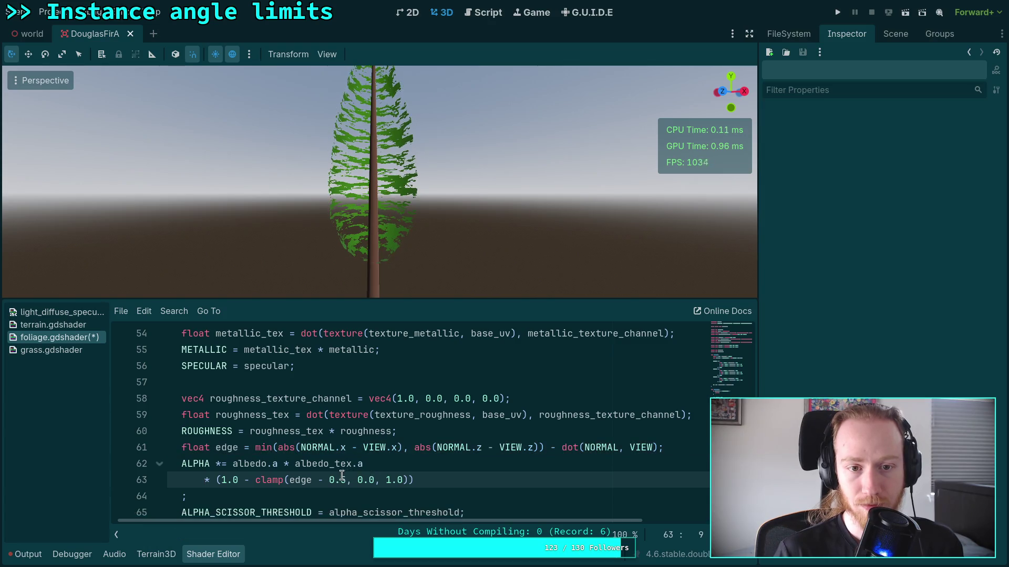
Step: Remove the 0.5 offset so clamp takes edge directly, then look up at the tree
{"action": "double_click", "coordinate": [346, 480]}
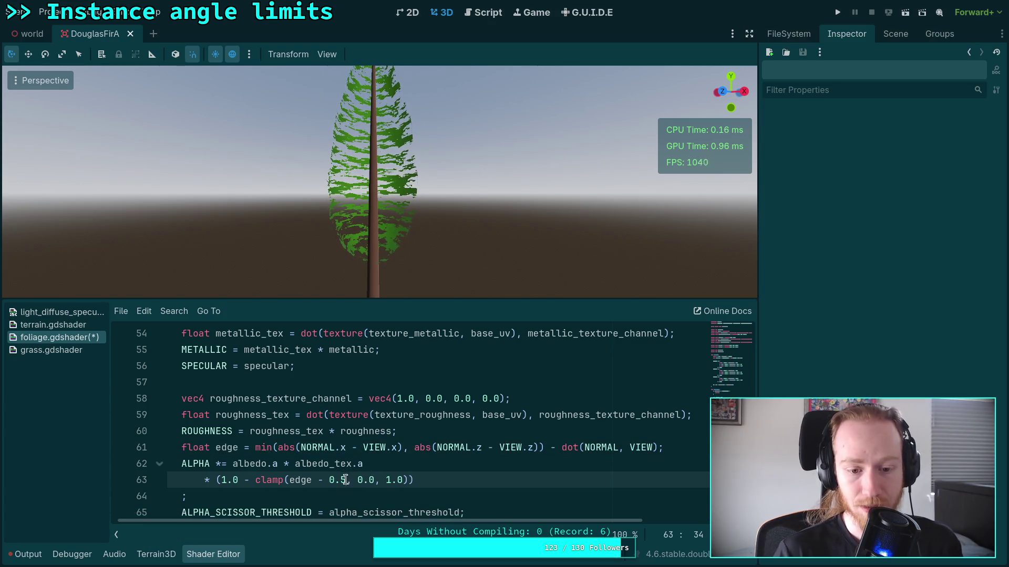
{"action": "type", "text": "1"}
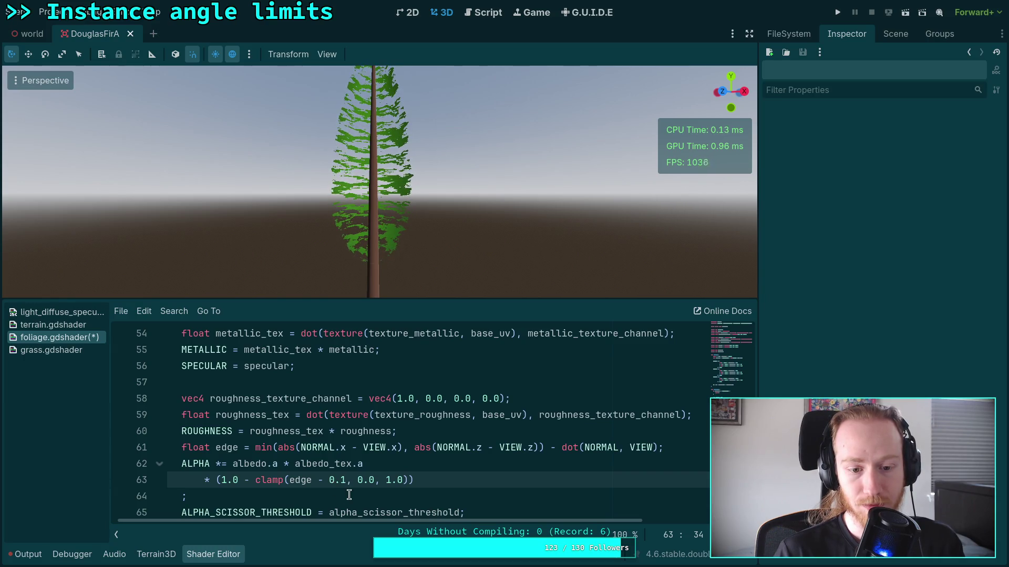
{"action": "left_click_drag", "start_coordinate": [311, 480], "coordinate": [346, 480]}
{"action": "key", "text": "BackSpace"}
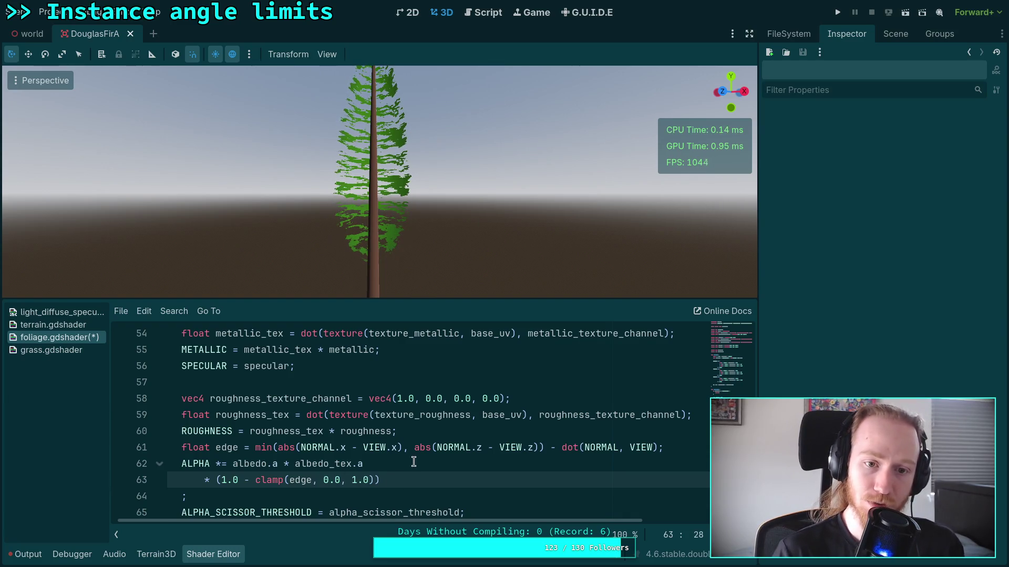
{"action": "mouse_move", "coordinate": [379, 263]}
{"action": "left_mouse_down"}
{"action": "mouse_move", "coordinate": [378, 162]}
{"action": "mouse_move", "coordinate": [410, 163]}
{"action": "mouse_move", "coordinate": [389, 168]}
{"action": "left_mouse_up"}
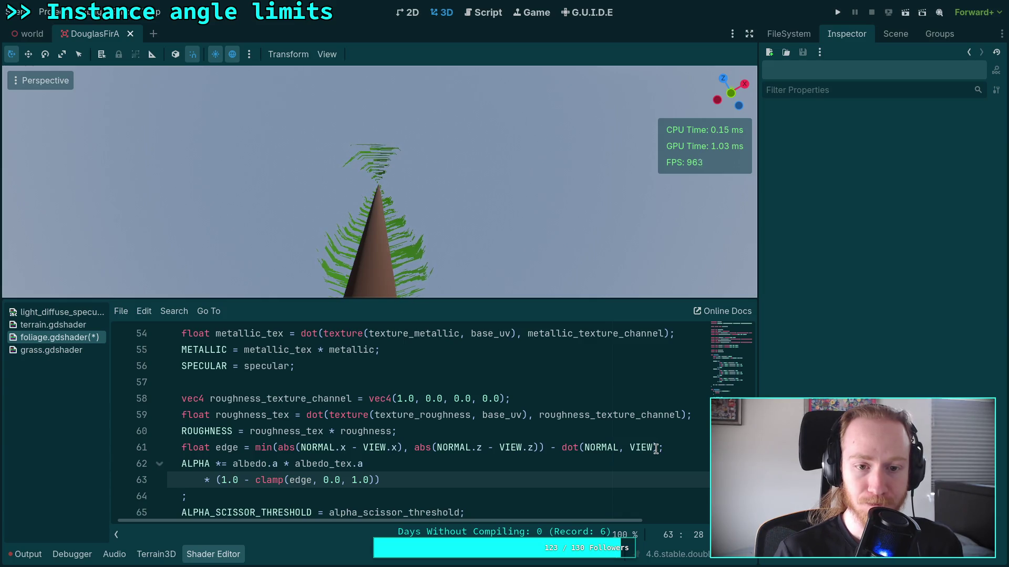
Step: Wrap the dot(NORMAL, VIEW) term on line 61 in abs()
{"action": "left_click", "coordinate": [561, 450]}
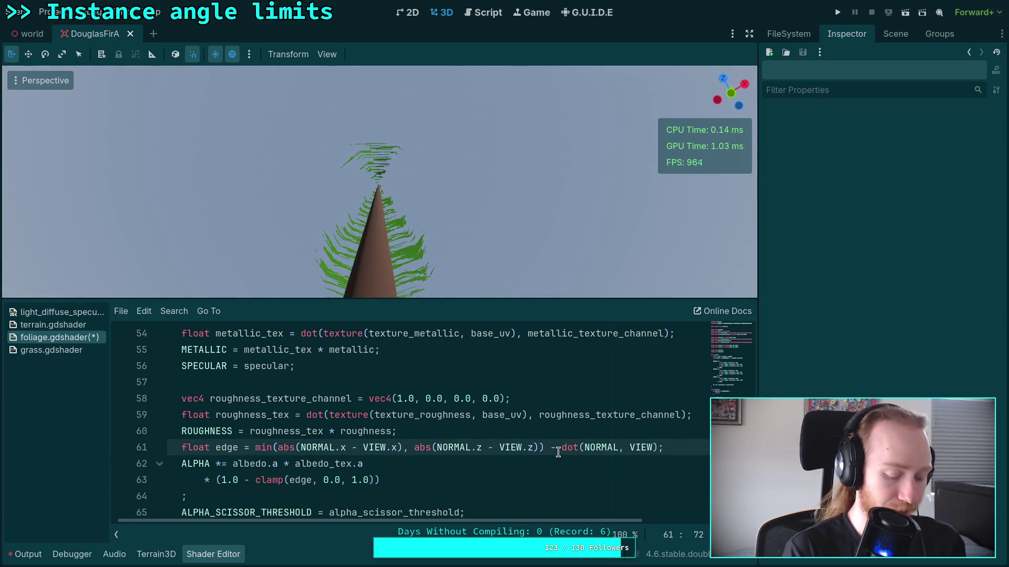
{"action": "type", "text": "abs("}
{"action": "key", "text": "End"}
{"action": "key", "text": "Left"}
{"action": "type", "text": ")"}
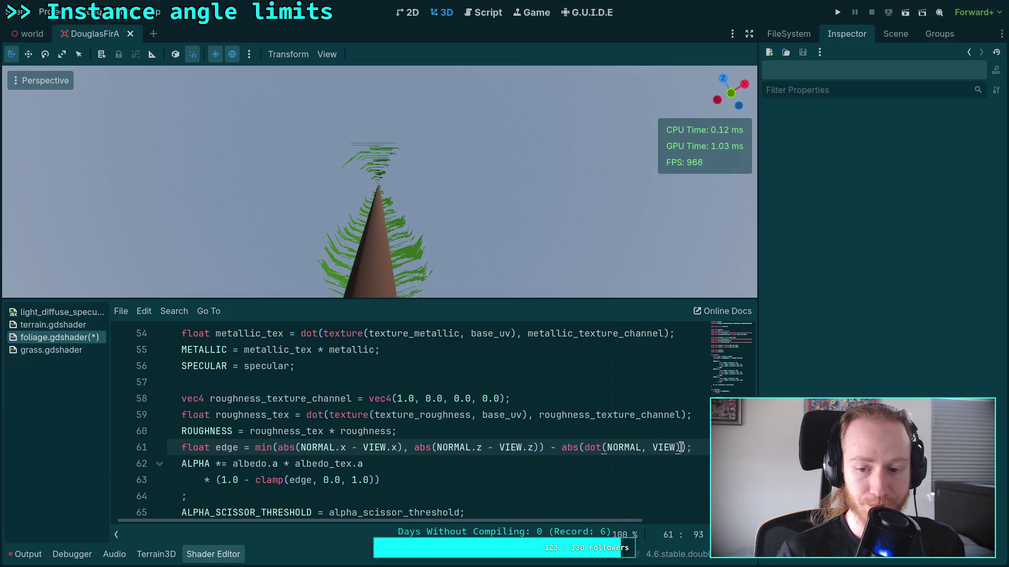
Step: Multiply the abs(dot(NORMAL, VIEW)) term by 2.0 and view the tree from the side
{"action": "left_click", "coordinate": [560, 447]}
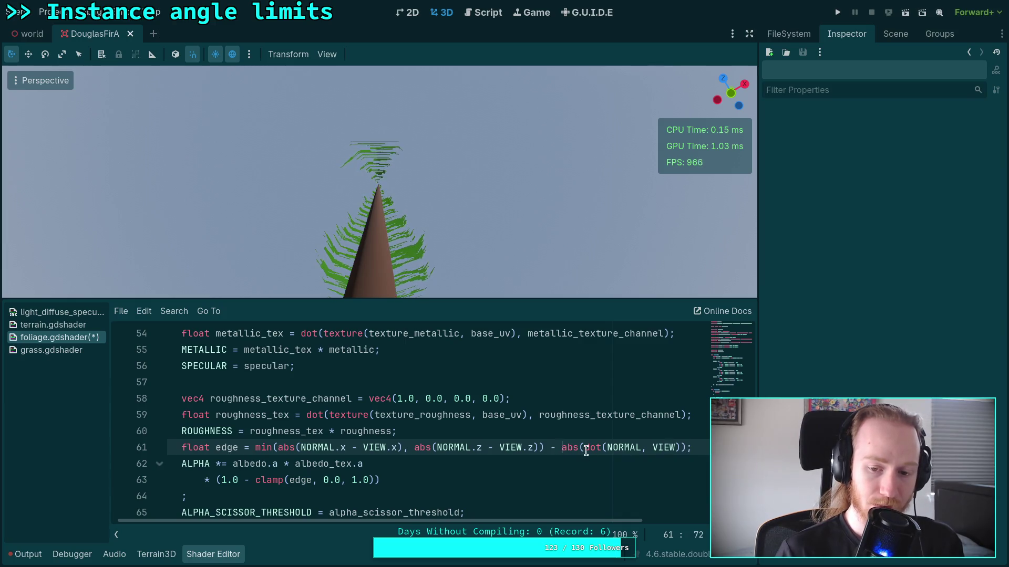
{"action": "left_click", "coordinate": [682, 447]}
{"action": "type", "text": "* 2.0"}
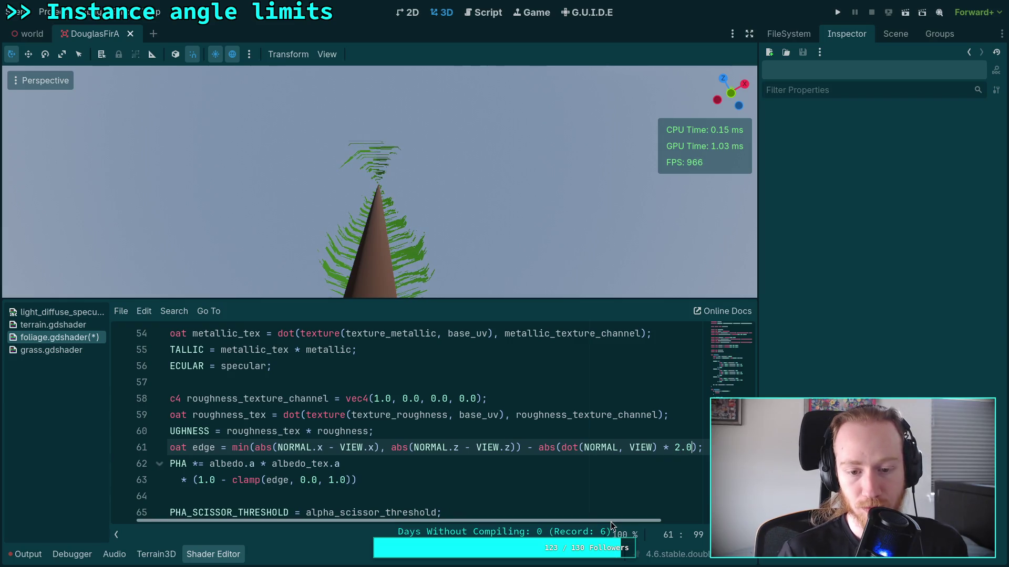
{"action": "mouse_move", "coordinate": [730, 93]}
{"action": "left_mouse_down"}
{"action": "mouse_move", "coordinate": [738, 105]}
{"action": "mouse_move", "coordinate": [738, 92]}
{"action": "mouse_move", "coordinate": [665, 448]}
{"action": "left_mouse_up"}
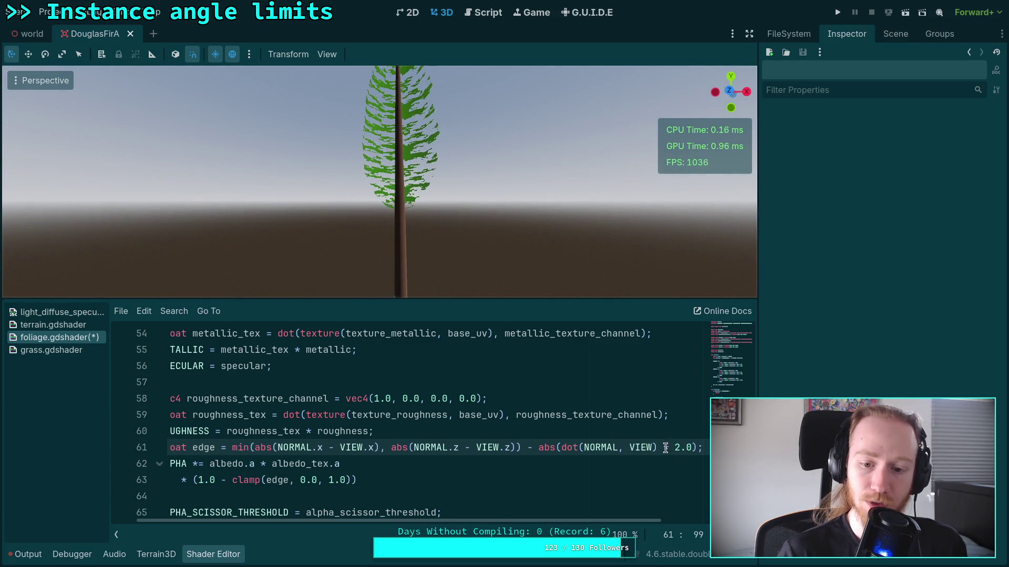
Step: Remove both the abs wrapper and the * 2.0 factor from the dot term
{"action": "double_click", "coordinate": [546, 447]}
{"action": "key", "text": "Delete"}
{"action": "key", "text": "Delete"}
{"action": "left_click", "coordinate": [638, 448]}
{"action": "left_click_drag", "start_coordinate": [640, 447], "coordinate": [676, 447]}
{"action": "key", "text": "Delete"}
{"action": "key", "text": "BackSpace"}
{"action": "left_click_drag", "start_coordinate": [554, 520], "coordinate": [534, 522]}
Step: Restore abs(dot(NORMAL, VIEW)) without the factor and change the clamp to edge - 0.1
{"action": "left_click", "coordinate": [561, 448]}
{"action": "type", "text": "abs("}
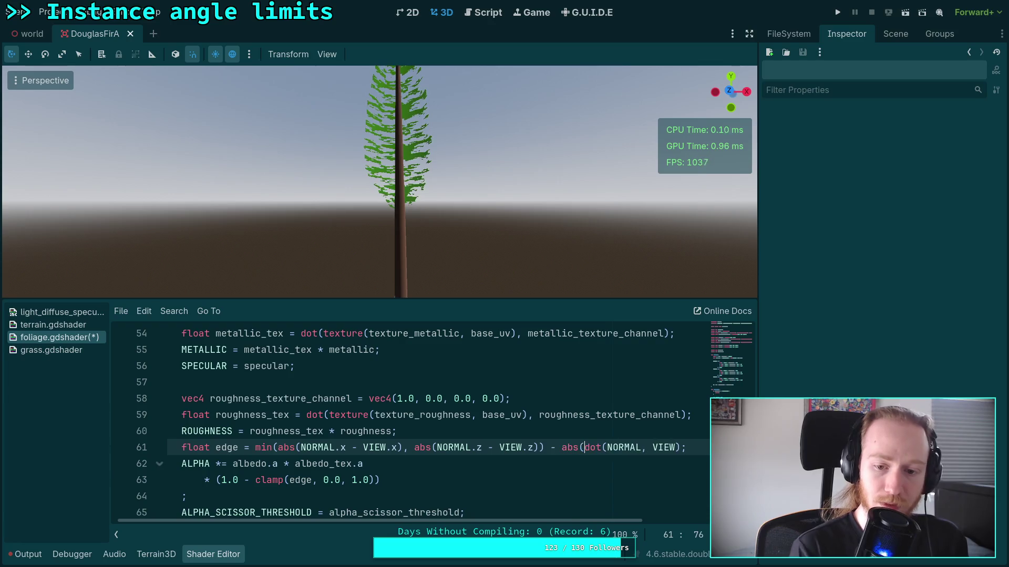
{"action": "left_click", "coordinate": [676, 448]}
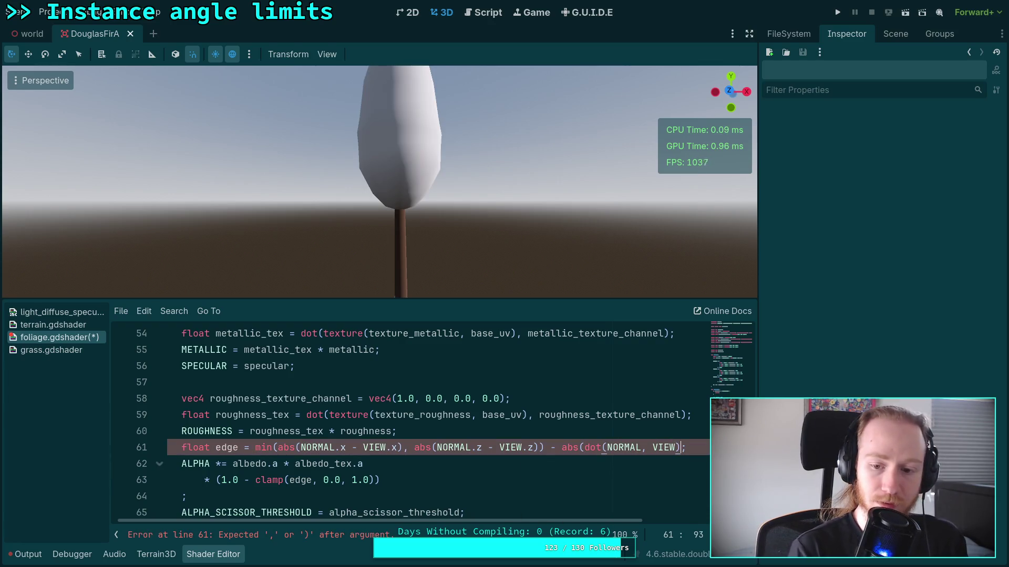
{"action": "type", "text": ")"}
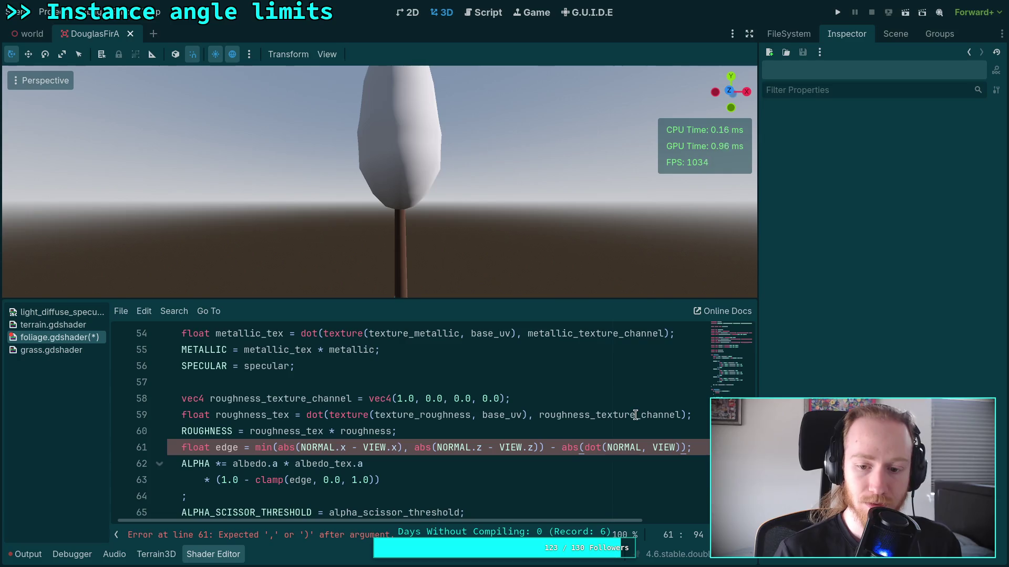
{"action": "double_click", "coordinate": [562, 448]}
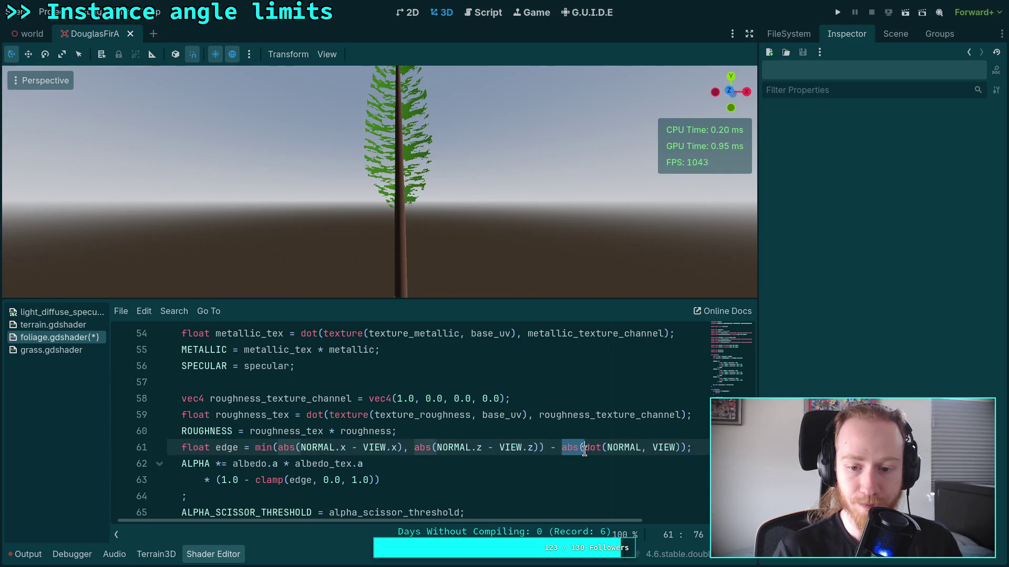
{"action": "key", "text": "BackSpace"}
{"action": "left_click", "coordinate": [663, 447]}
{"action": "key", "text": "BackSpace"}
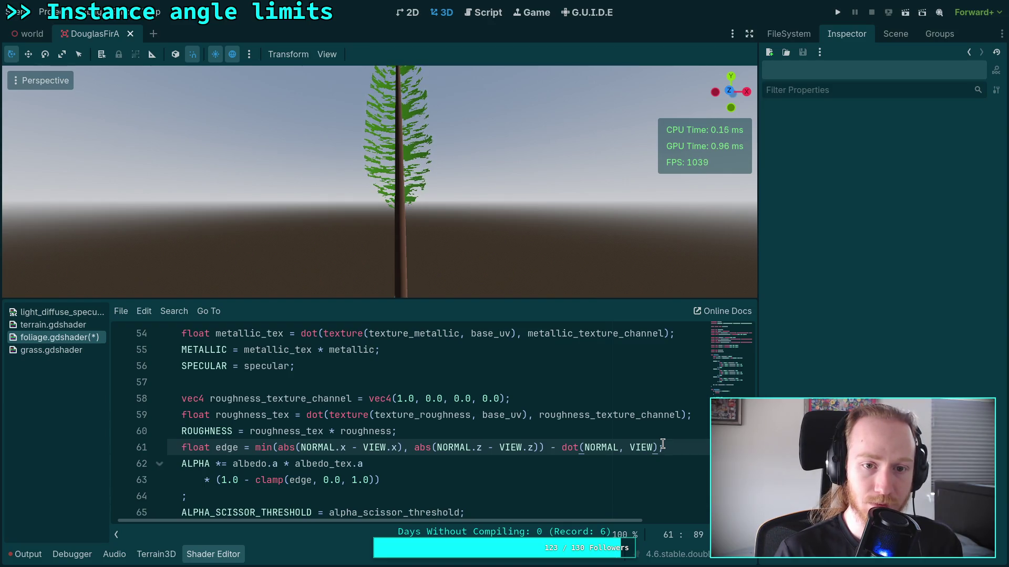
{"action": "type", "text": ")"}
{"action": "key", "text": "ctrl+z"}
{"action": "key", "text": "ctrl+z"}
{"action": "key", "text": "ctrl+z"}
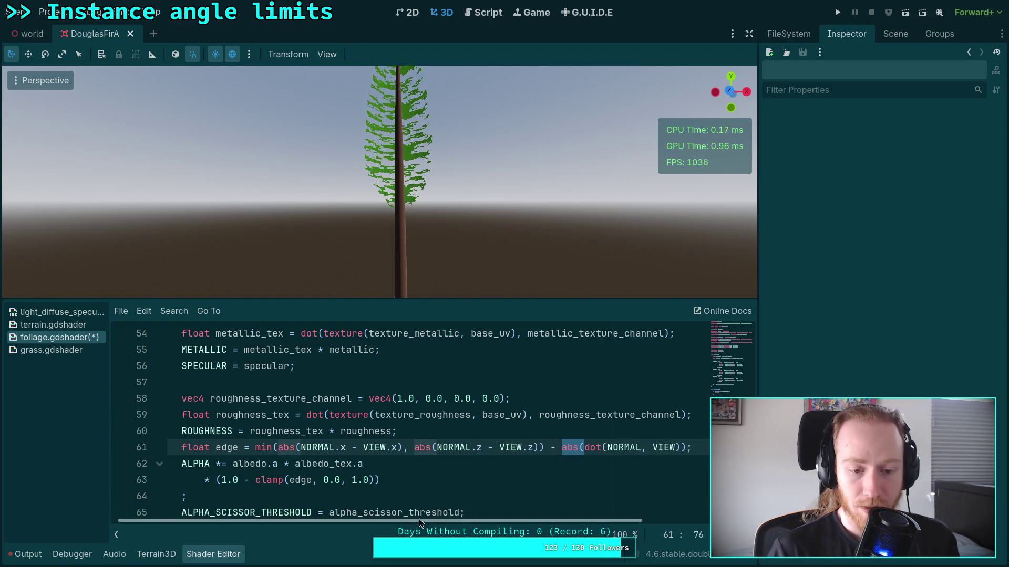
{"action": "left_click", "coordinate": [320, 479]}
{"action": "type", "text": "- 0.1"}
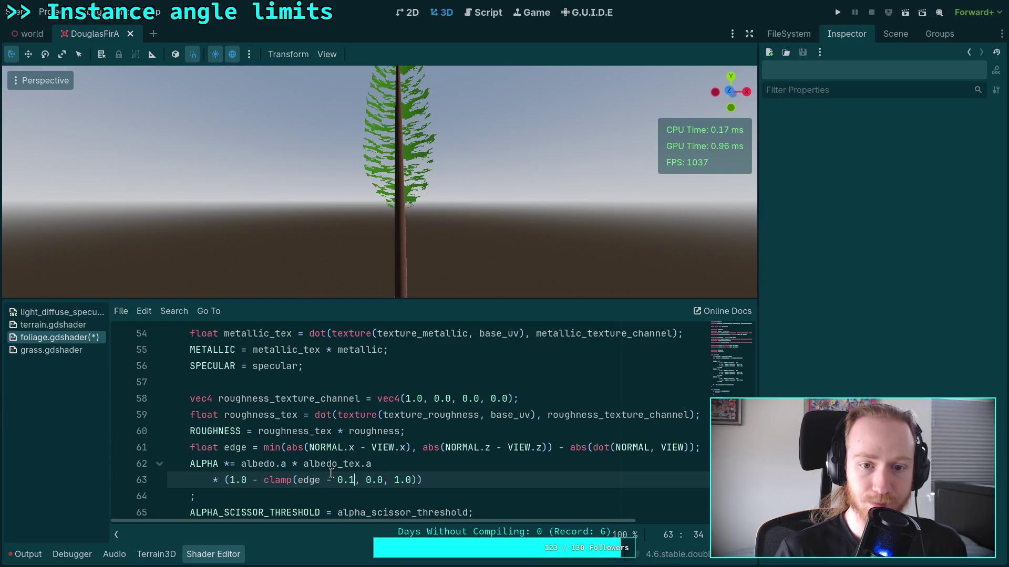
Step: Raise the clamp's edge offset from 0.1 through 0.2 to 0.3, checking the tree from several angles
{"action": "left_click_drag", "start_coordinate": [424, 232], "coordinate": [423, 160]}
{"action": "key", "text": "BackSpace"}
{"action": "type", "text": "2"}
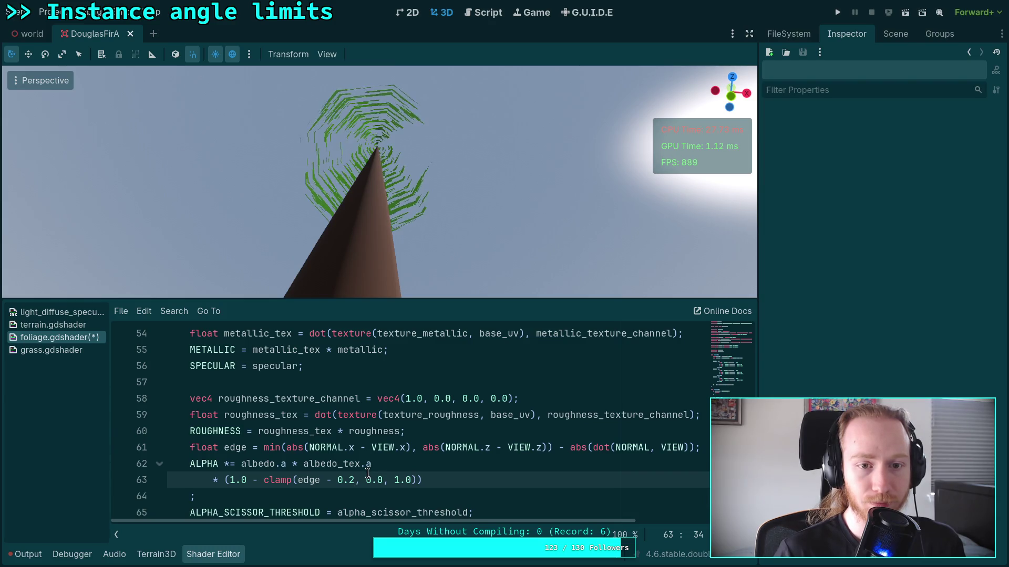
{"action": "key", "text": "BackSpace"}
{"action": "type", "text": "3"}
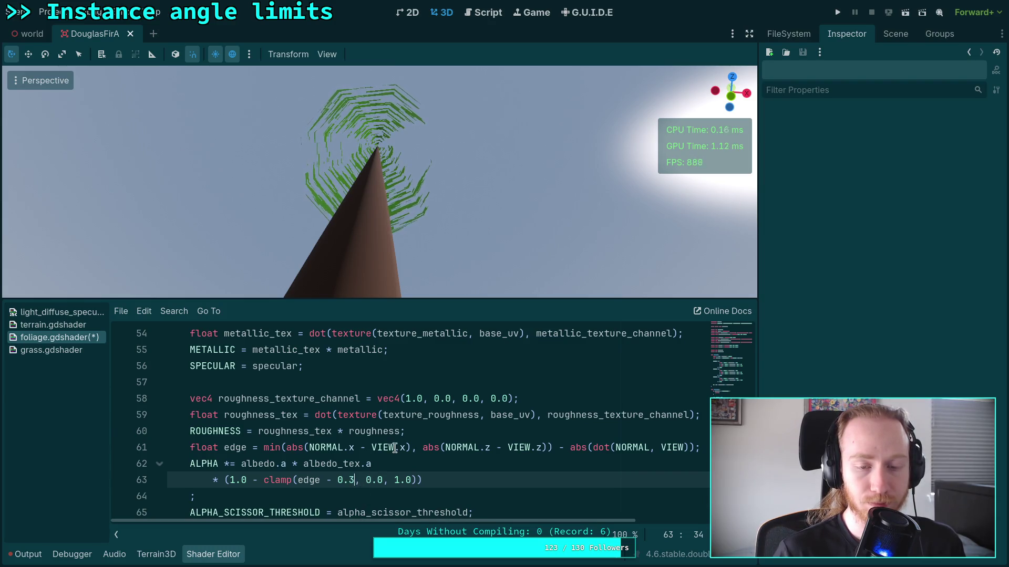
{"action": "left_click_drag", "start_coordinate": [418, 250], "coordinate": [394, 245]}
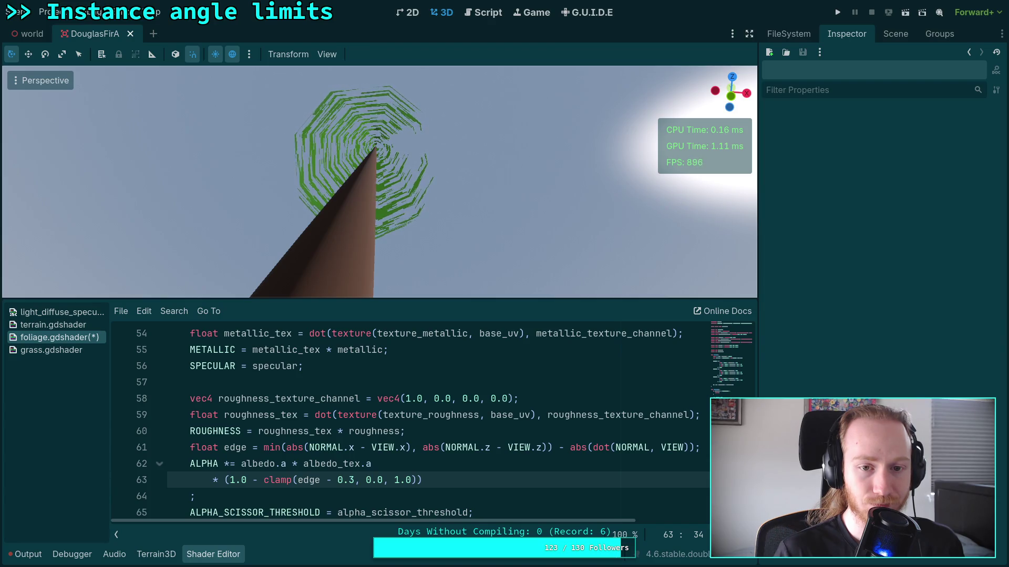
{"action": "left_click_drag", "start_coordinate": [378, 184], "coordinate": [378, 132]}
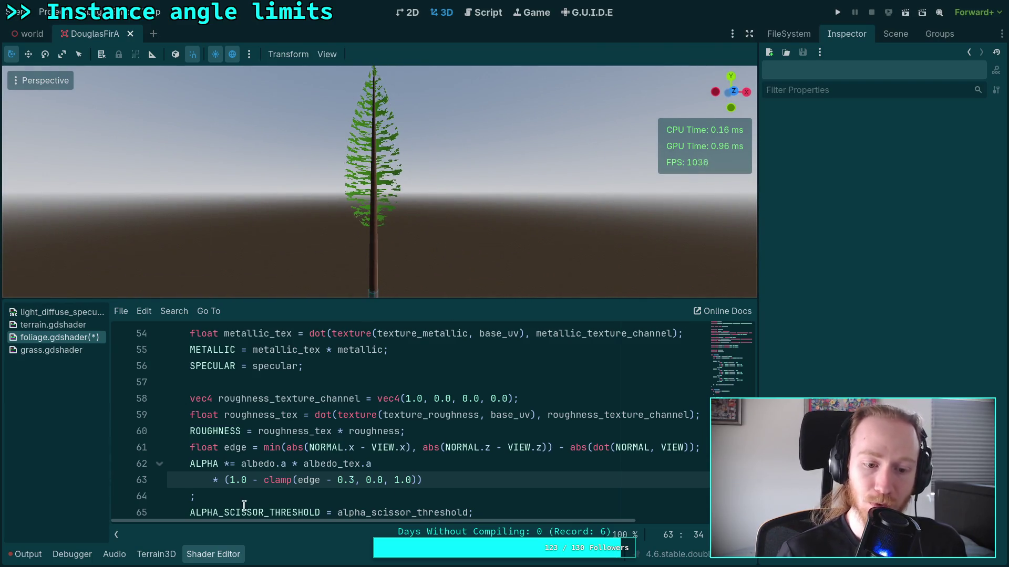
{"action": "left_click_drag", "start_coordinate": [190, 496], "coordinate": [372, 463]}
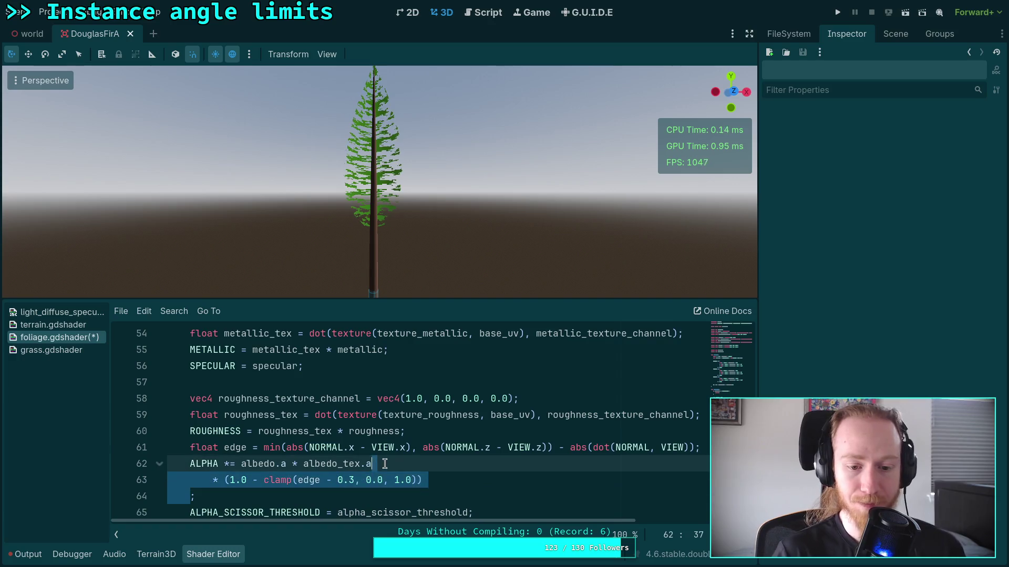
Step: Delete the clamp continuation and the float edge line, then save the shader
{"action": "key", "text": "BackSpace"}
{"action": "left_click_drag", "start_coordinate": [188, 462], "coordinate": [190, 447]}
{"action": "key", "text": "BackSpace"}
{"action": "key", "text": "ctrl+s"}
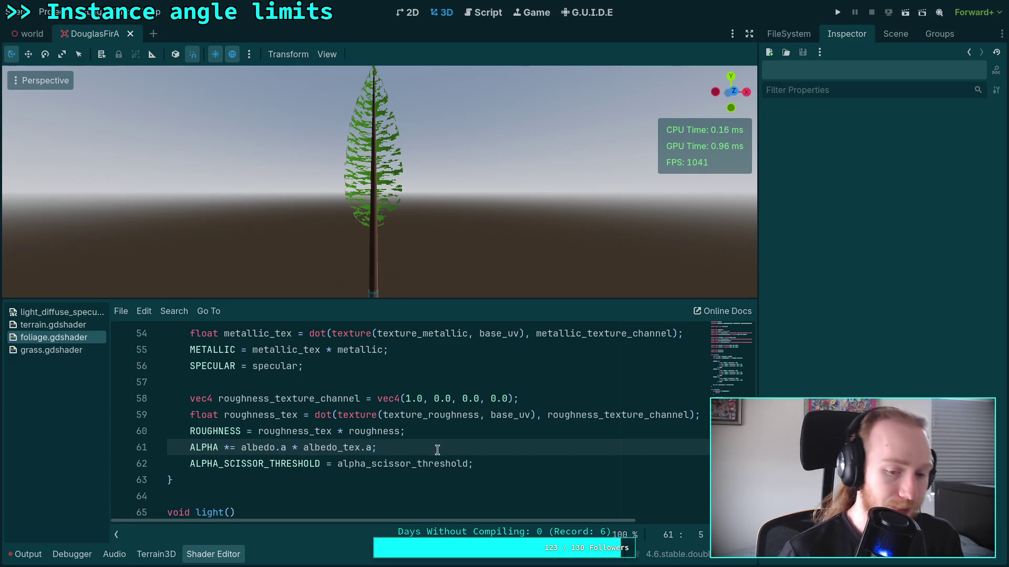
Step: Append * abs(dot(NORMAL, VIEW)) to the ALPHA line
{"action": "left_click", "coordinate": [434, 432]}
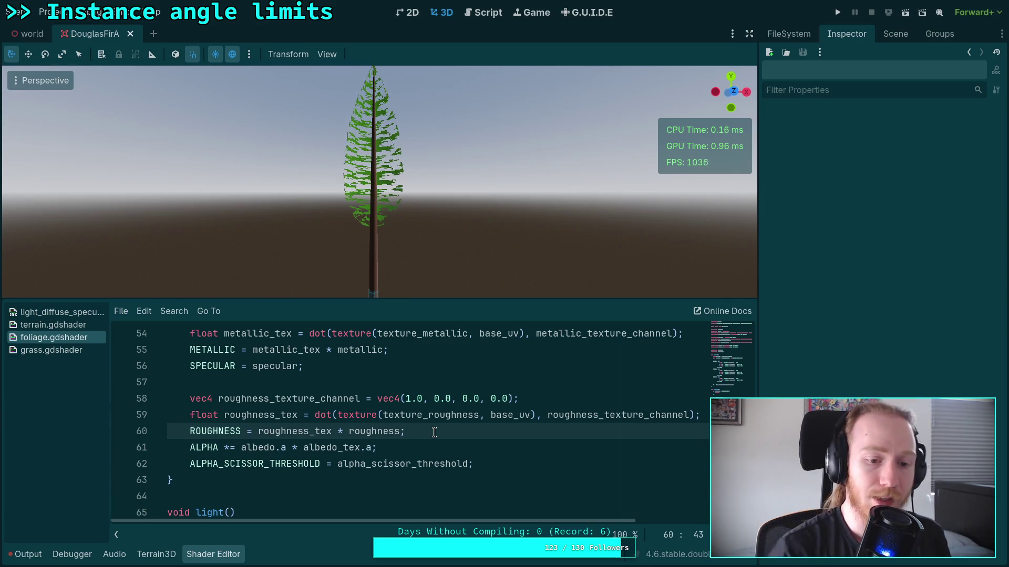
{"action": "key", "text": "Down"}
{"action": "scroll", "coordinate": [465, 427], "scroll_direction": "down", "scroll_amount": 1}
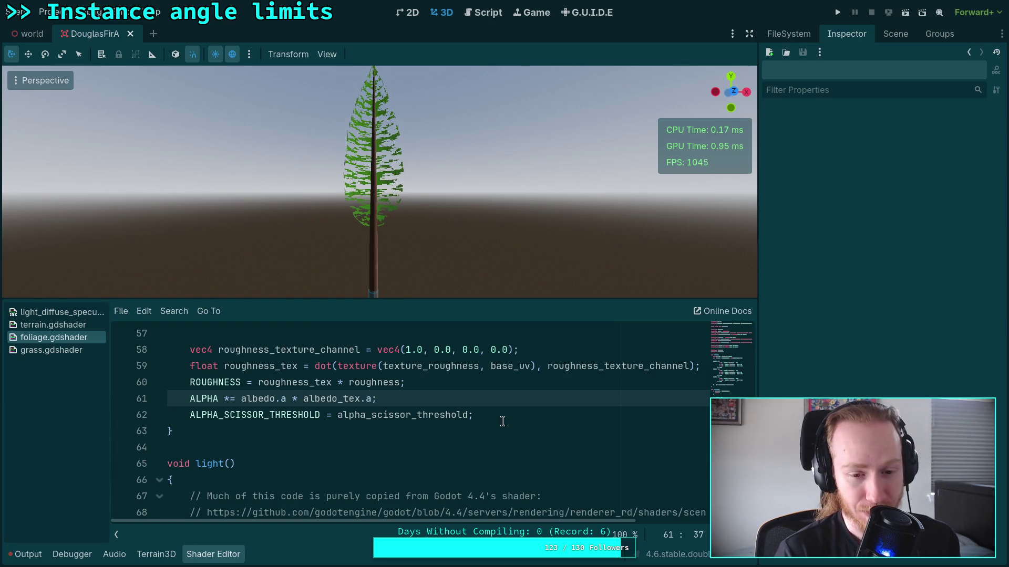
{"action": "type", "text": "* "}
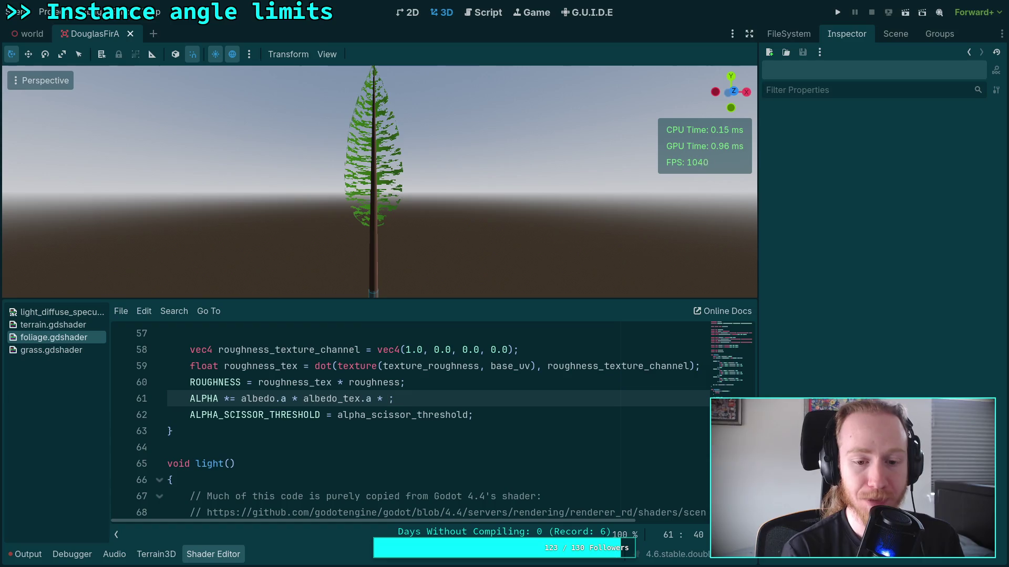
{"action": "type", "text": "abs(do"}
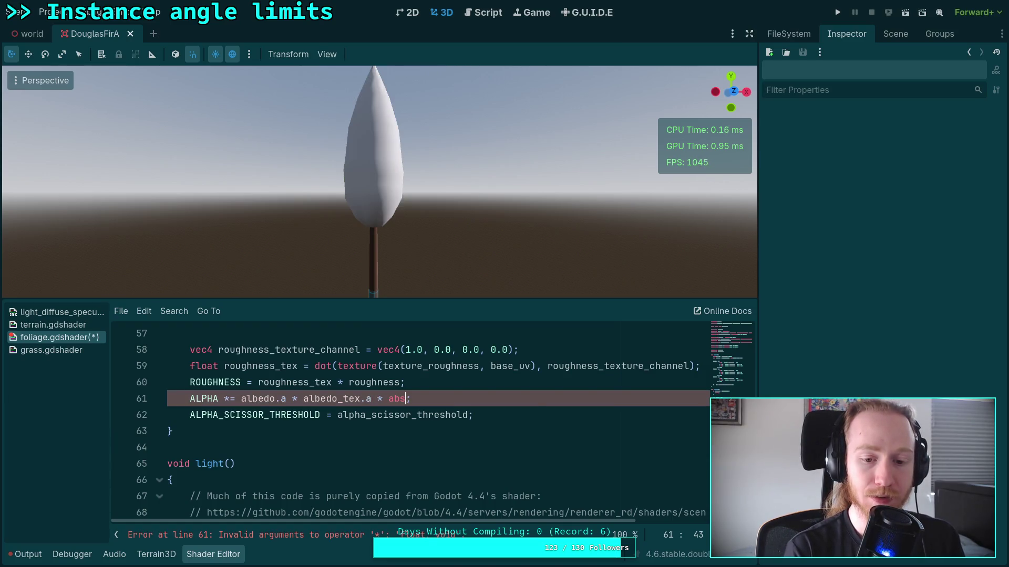
{"action": "type", "text": "t(NORML"}
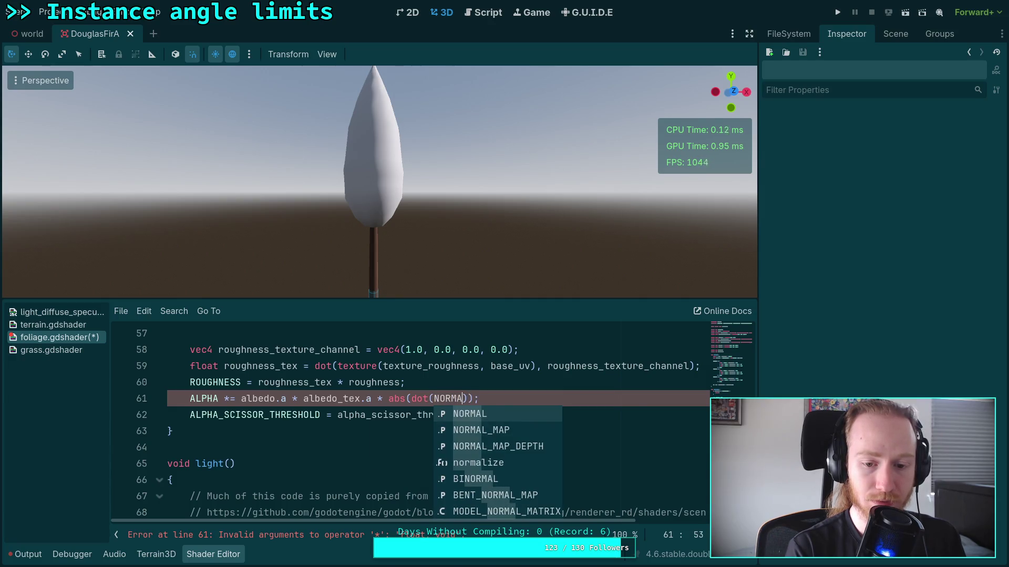
{"action": "key", "text": "Return"}
{"action": "type", "text": ", VIE"}
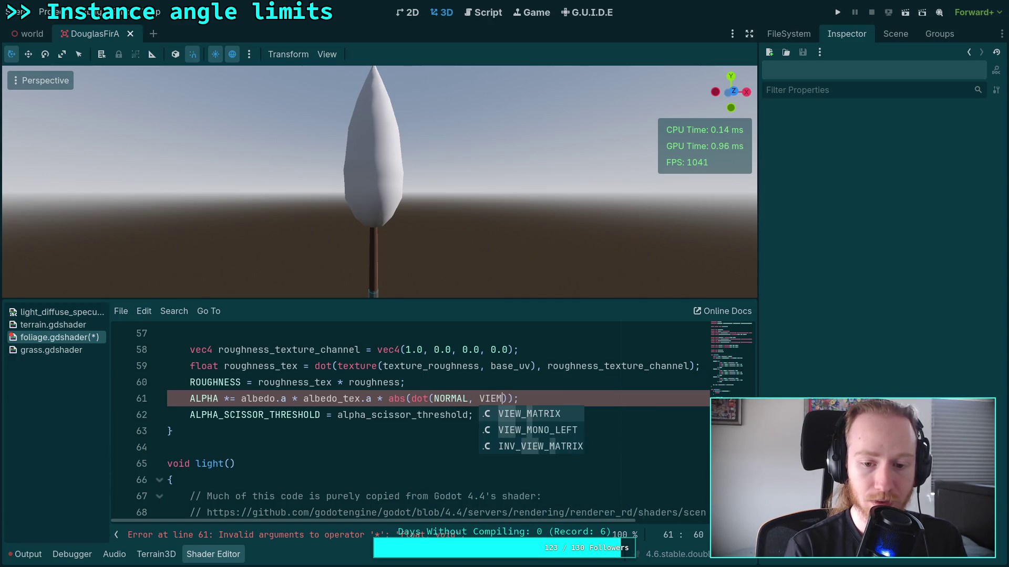
{"action": "type", "text": "W"}
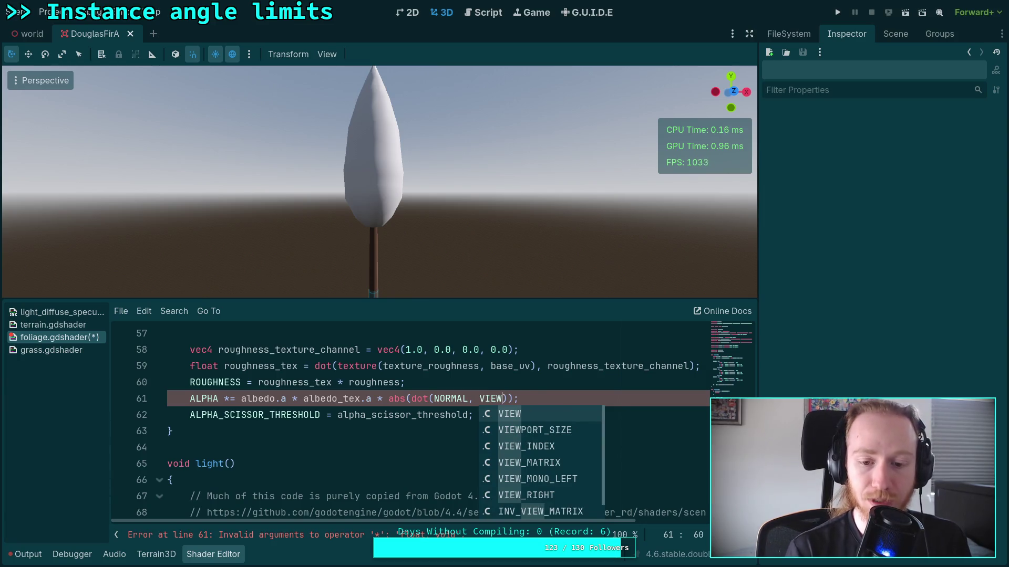
{"action": "key", "text": "Right"}
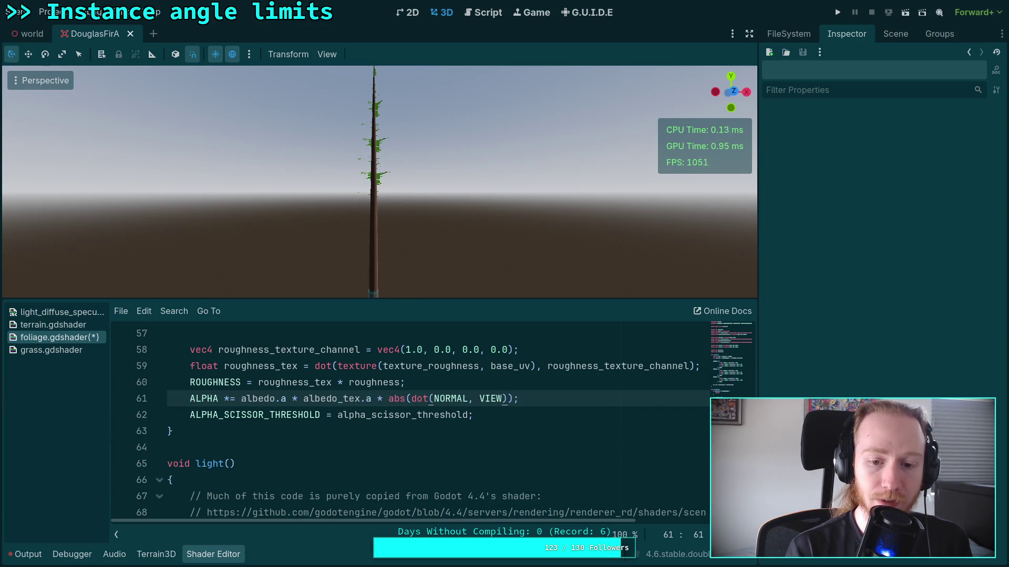
{"action": "key", "text": "BackSpace"}
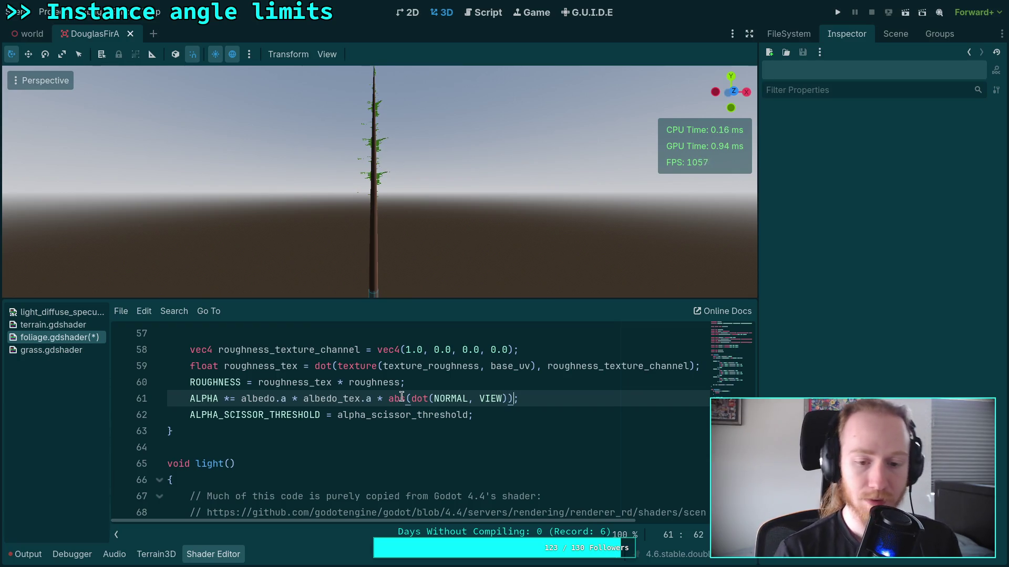
{"action": "left_click", "coordinate": [408, 398]}
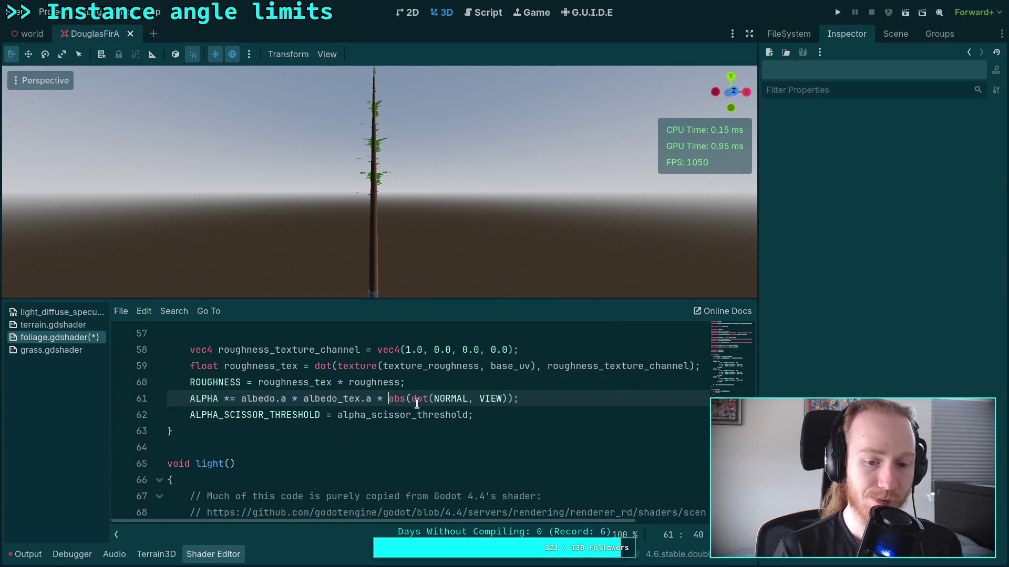
Step: Replace the ALPHA factor abs(dot(NORMAL, VIEW)) with (1.0 - clamp(edge, 0.0, 1.0)) and save
{"action": "left_click_drag", "start_coordinate": [389, 398], "coordinate": [512, 398]}
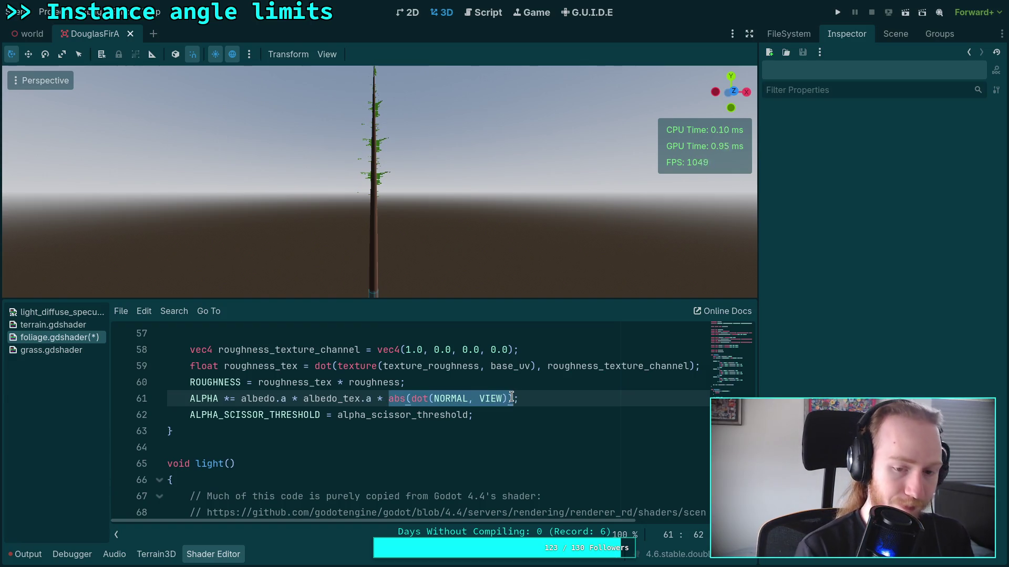
{"action": "type", "text": "ed"}
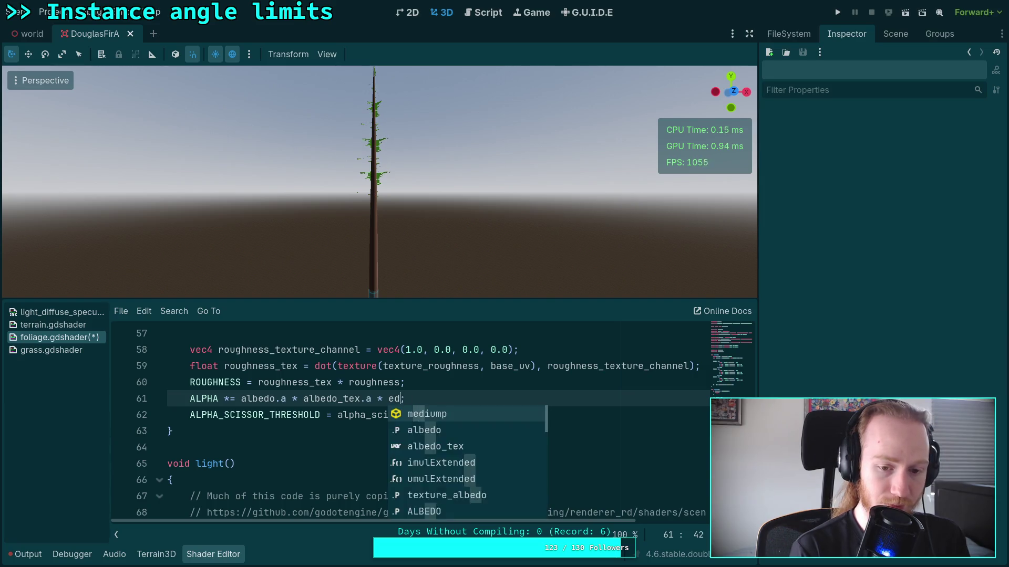
{"action": "key", "text": "BackSpace"}
{"action": "key", "text": "BackSpace"}
{"action": "type", "text": "(1.0 - clam"}
{"action": "key", "text": "BackSpace"}
{"action": "type", "text": "p(edge"}
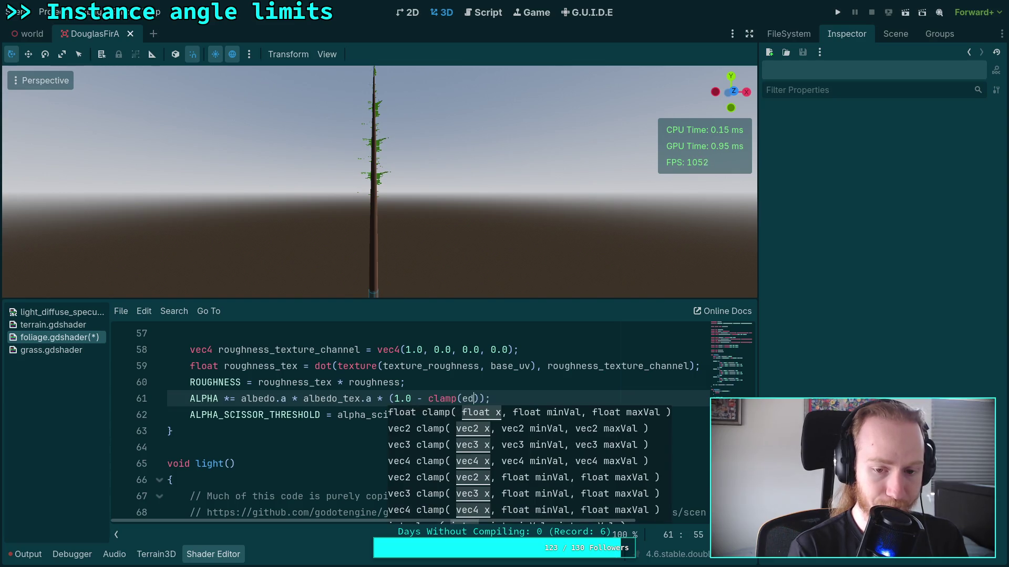
{"action": "type", "text": ", 0.0, 1.0"}
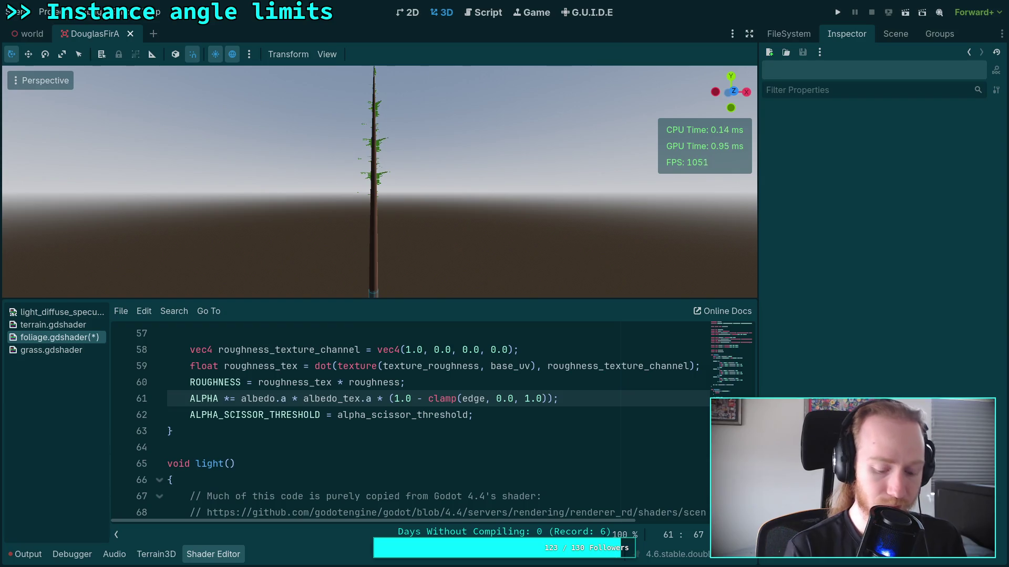
{"action": "key", "text": "ctrl+s"}
{"action": "key", "text": "Up"}
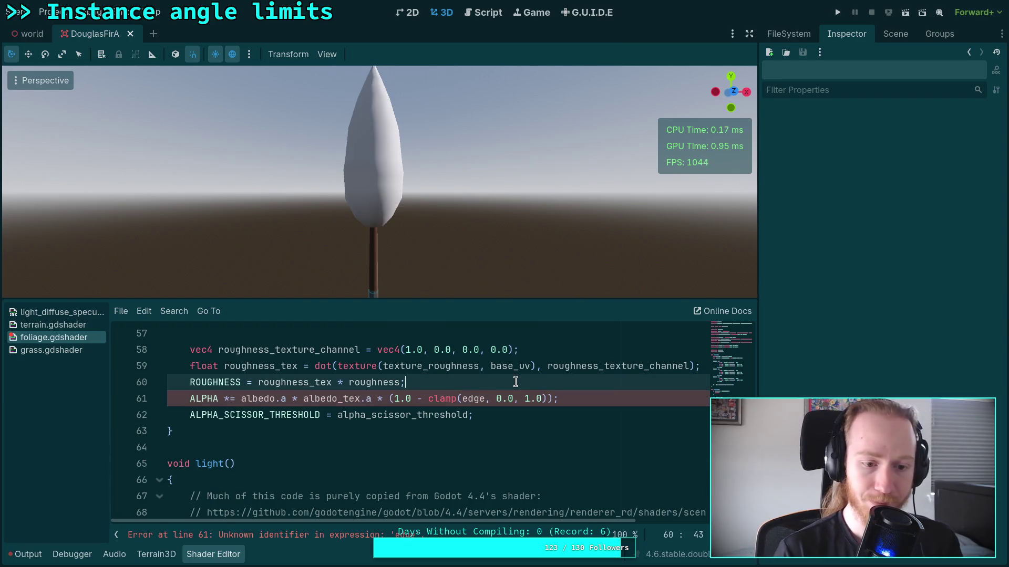
Step: Start a float edge line above ALPHA, try length(VERTEX.xz) / 5, then clear the expression
{"action": "key", "text": "Return"}
{"action": "type", "text": "float edge ="}
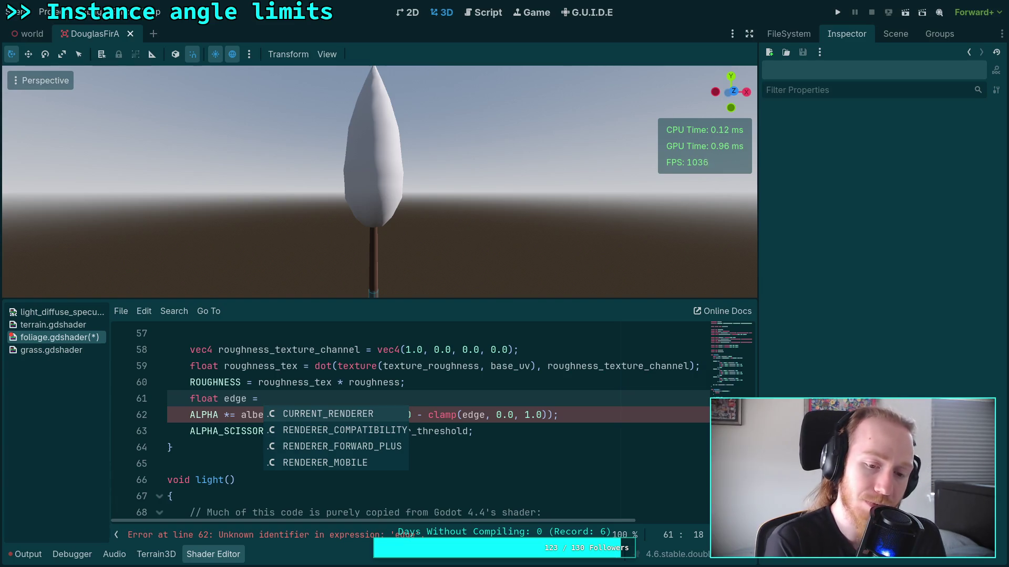
{"action": "type", "text": "mag"}
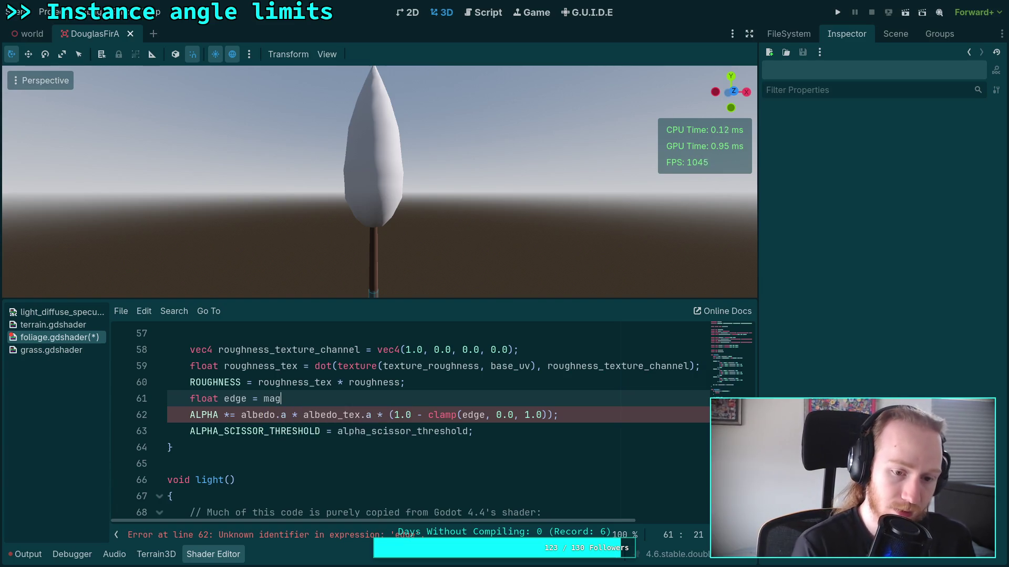
{"action": "key", "text": "BackSpace"}
{"action": "key", "text": "BackSpace"}
{"action": "key", "text": "BackSpace"}
{"action": "type", "text": "leng"}
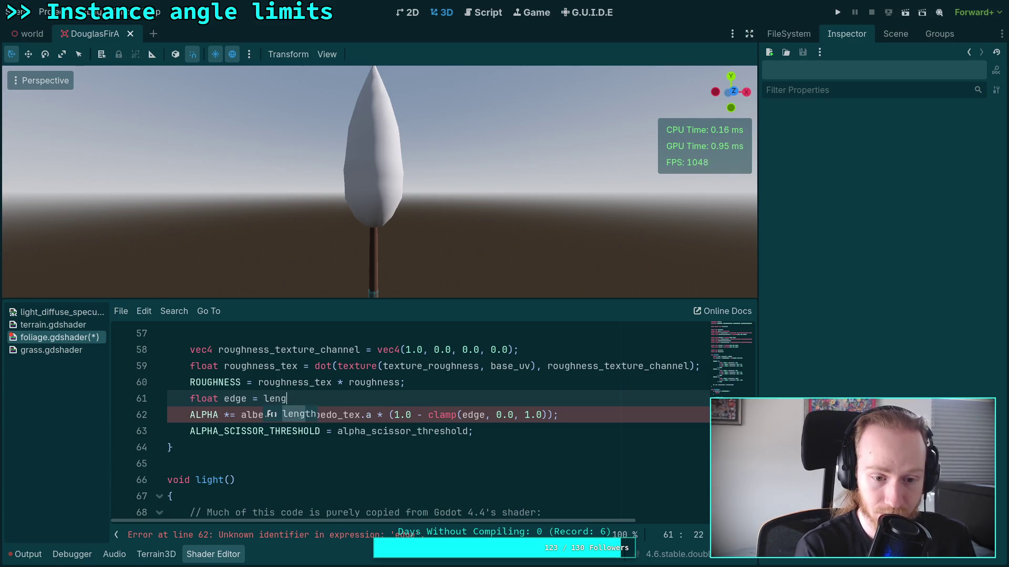
{"action": "type", "text": "th("}
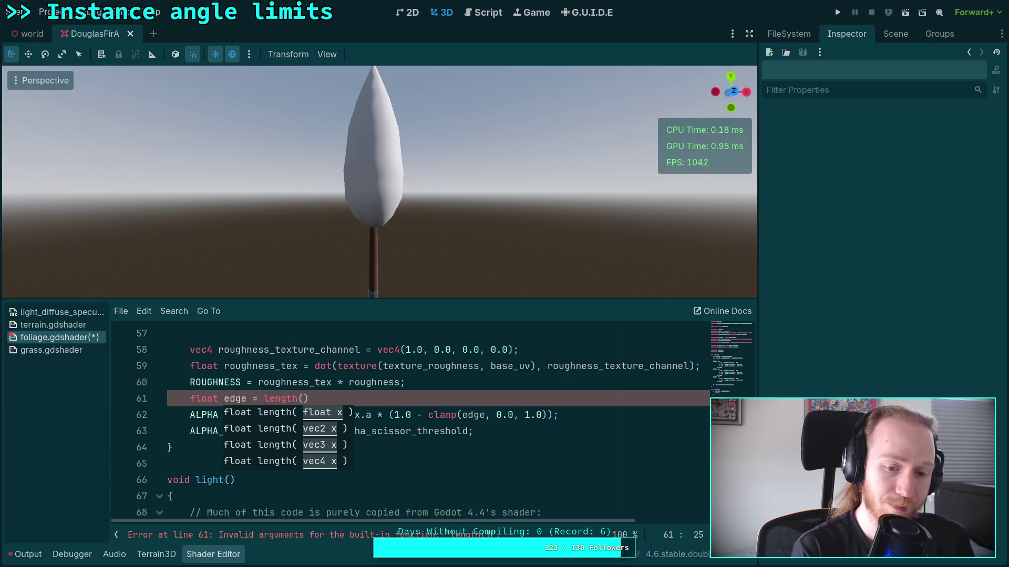
{"action": "type", "text": "VERTEX"}
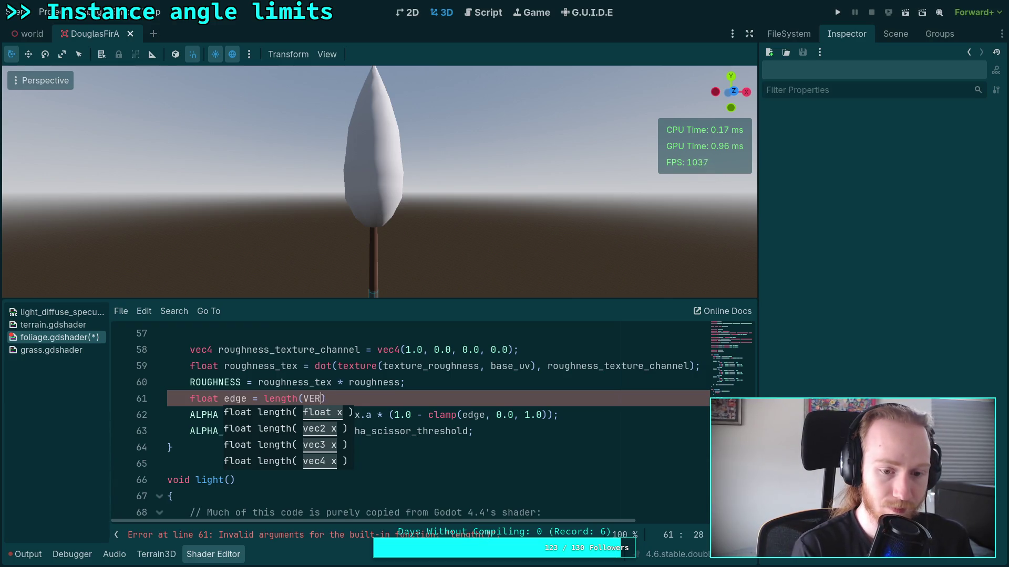
{"action": "type", "text": ".xy"}
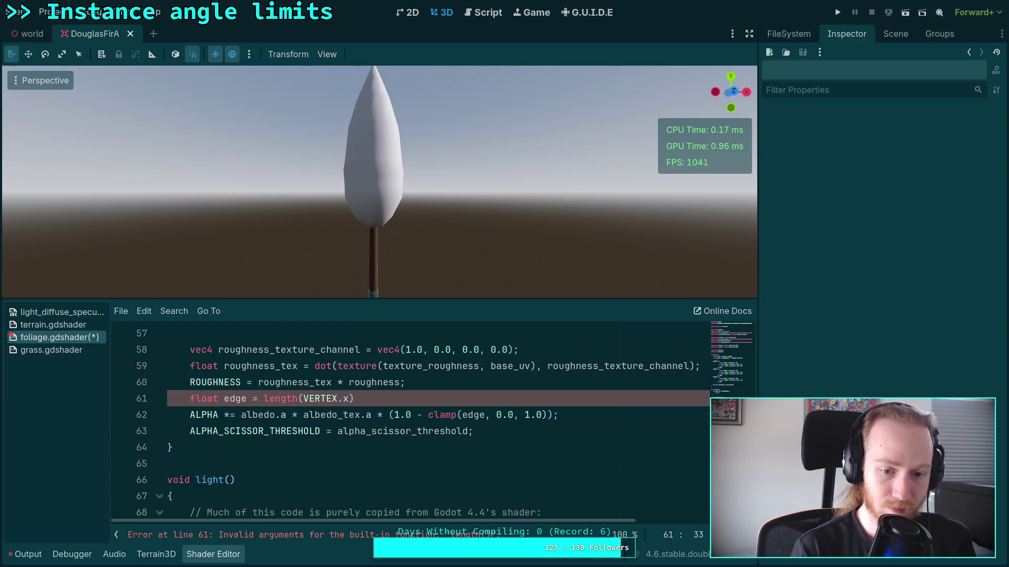
{"action": "type", "text": " *"}
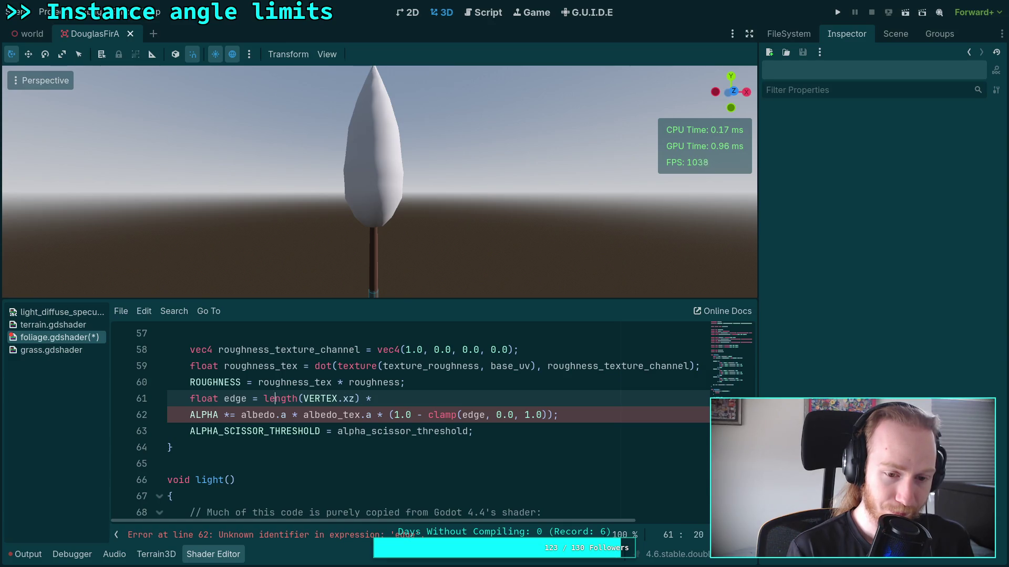
{"action": "left_click", "coordinate": [371, 398]}
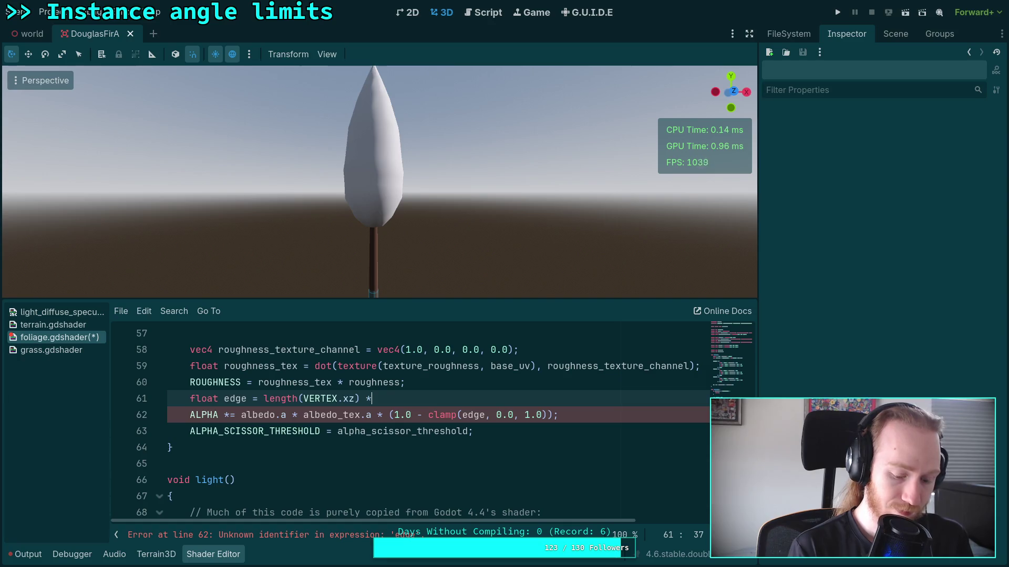
{"action": "type", "text": "0.5"}
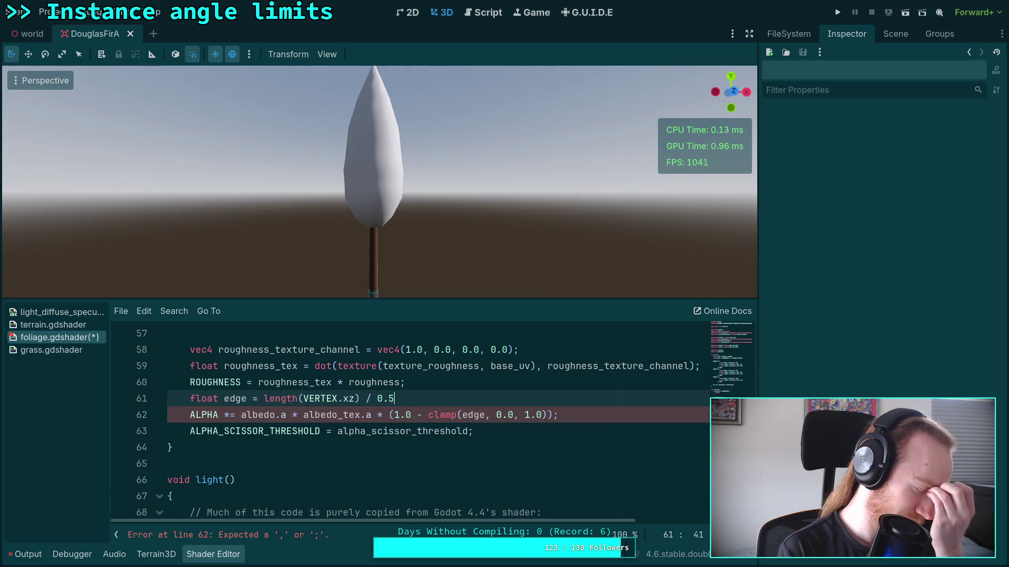
{"action": "key", "text": "BackSpace"}
{"action": "key", "text": "BackSpace"}
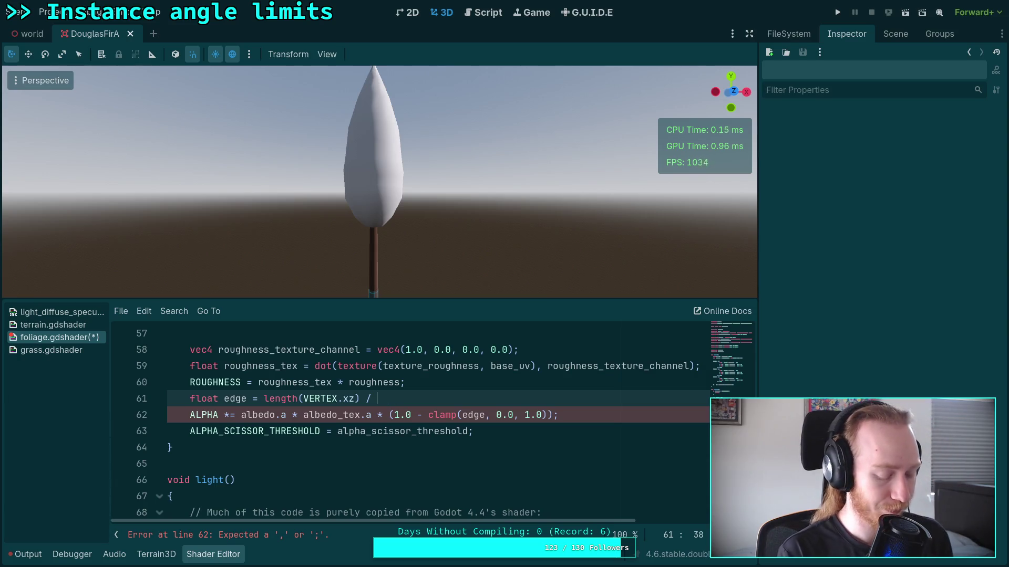
{"action": "type", "text": "5.0"}
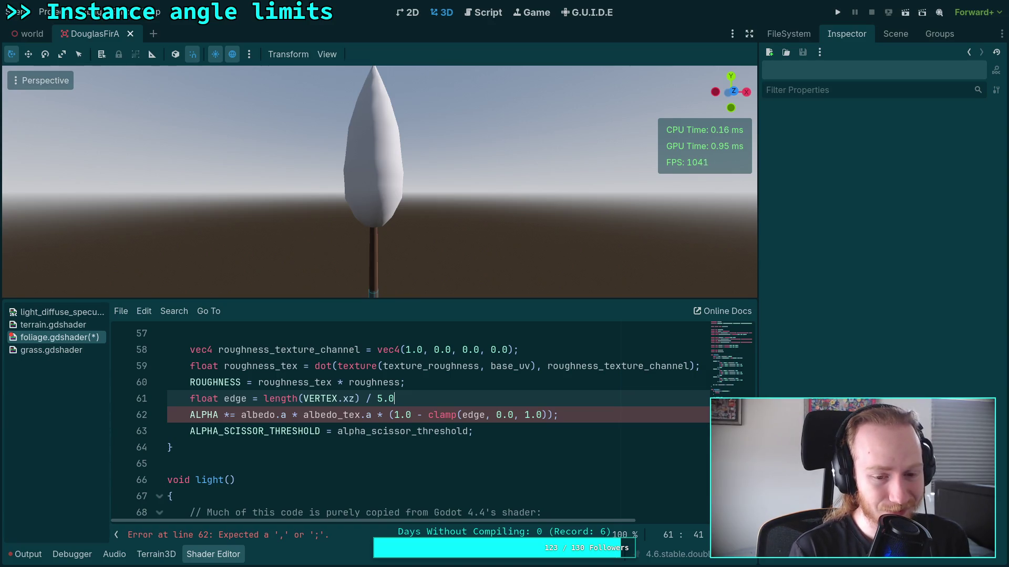
{"action": "key", "text": "BackSpace"}
{"action": "key", "text": "BackSpace"}
{"action": "key", "text": "BackSpace"}
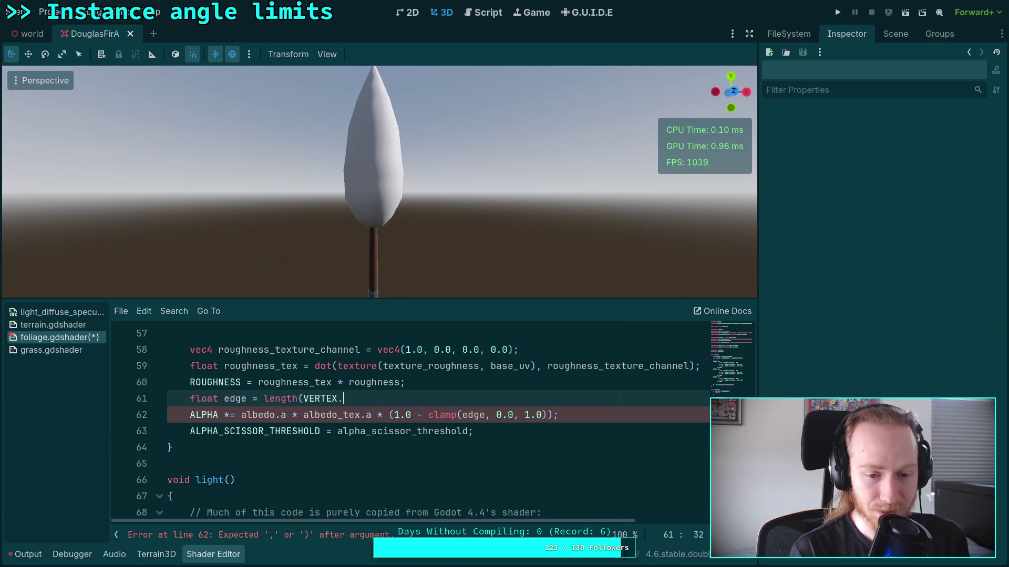
{"action": "key", "text": "BackSpace"}
{"action": "key", "text": "BackSpace"}
{"action": "key", "text": "BackSpace"}
{"action": "left_click", "coordinate": [529, 385], "text": "shift"}
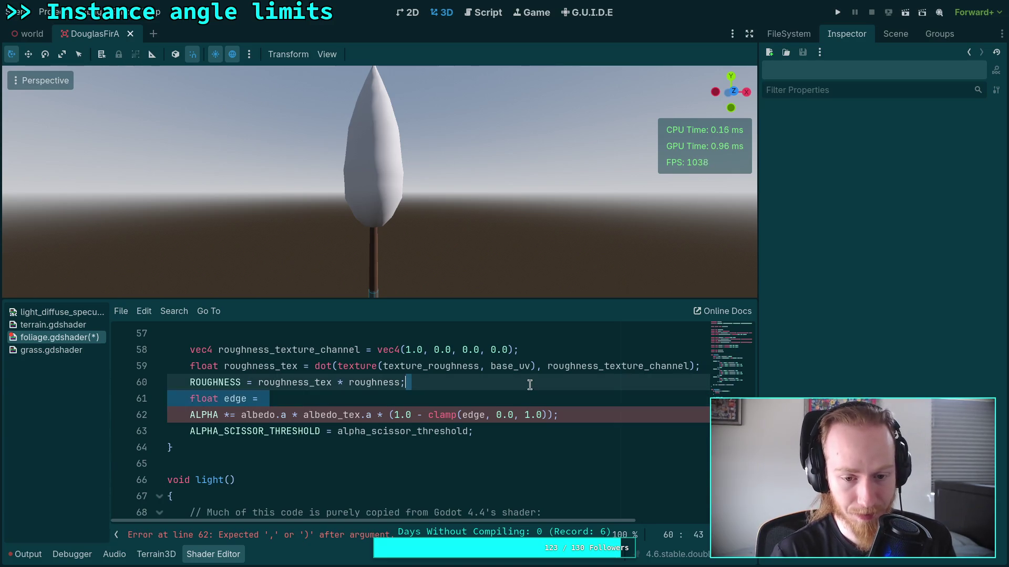
Step: Remove the unfinished edge line and the edge fade term from the ALPHA line
{"action": "key", "text": "BackSpace"}
{"action": "left_click_drag", "start_coordinate": [377, 399], "coordinate": [552, 399]}
{"action": "key", "text": "BackSpace"}
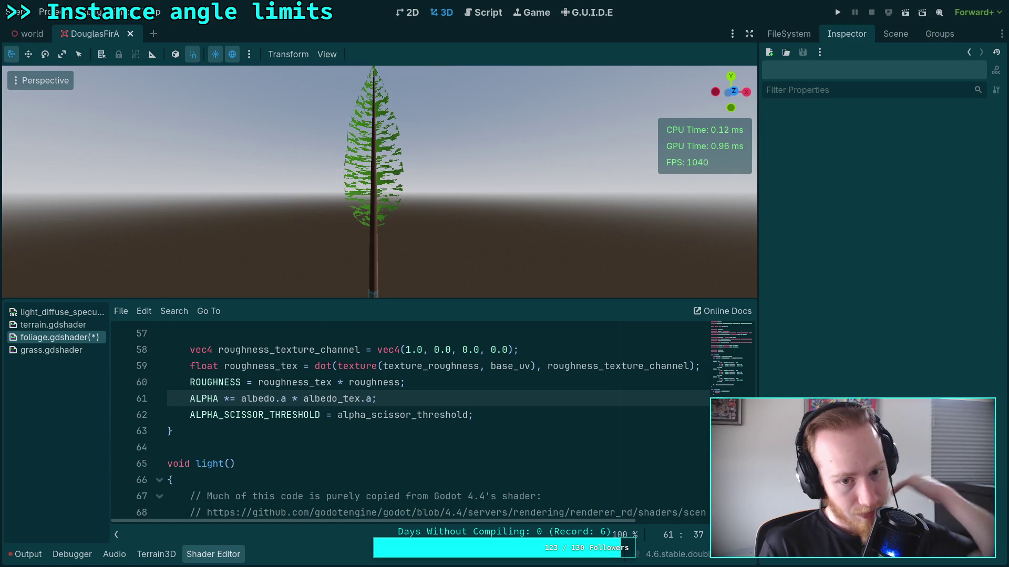
Step: Append '* clamp(dot(NORMAL, VIEW) + 0.9, 0.0, 1.0)' to the ALPHA line and save the shader
{"action": "left_click", "coordinate": [506, 383]}
{"action": "key", "text": "Down"}
{"action": "key", "text": "Left"}
{"action": "type", "text": "* cl"}
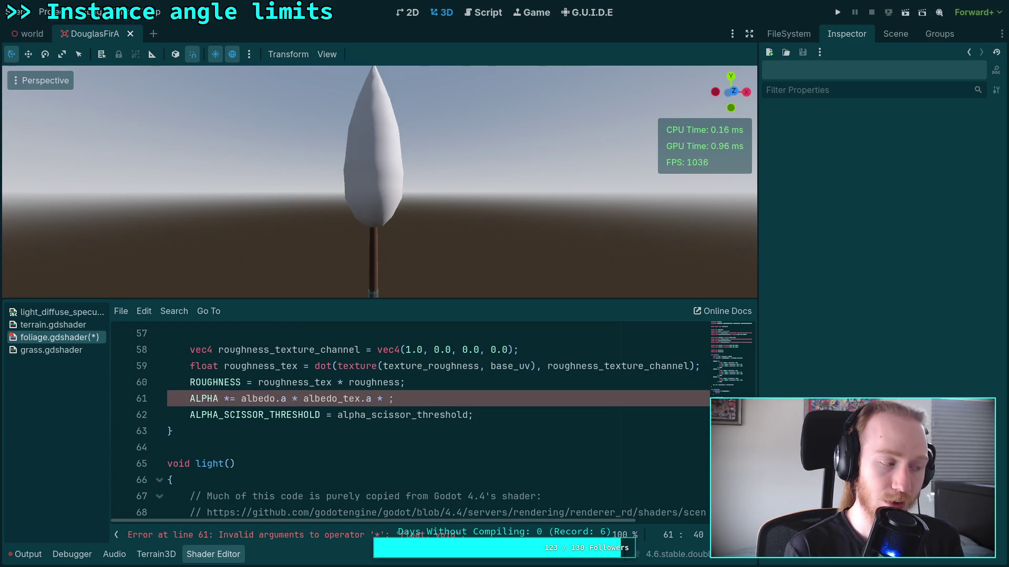
{"action": "type", "text": "amp("}
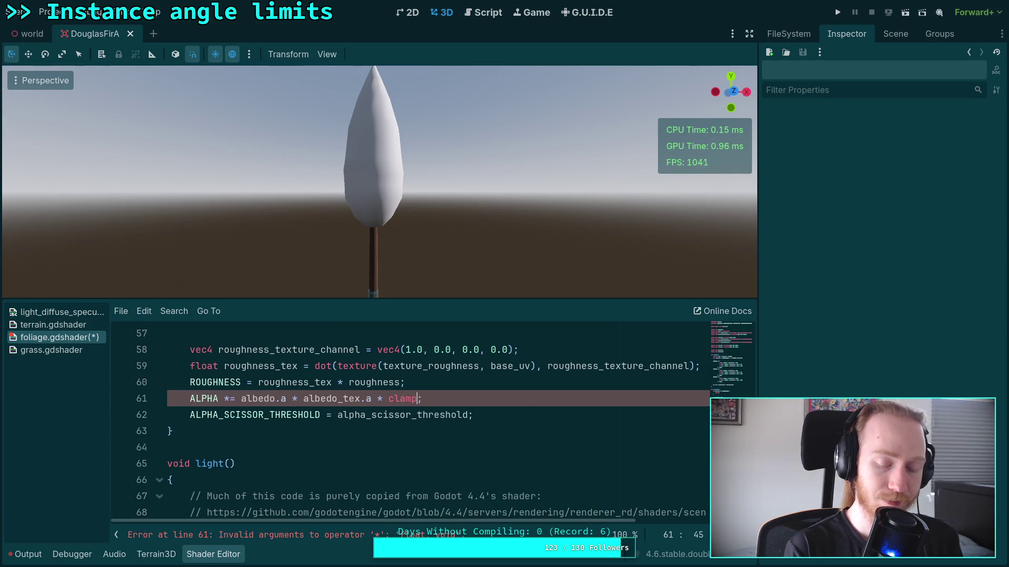
{"action": "type", "text": "dot"}
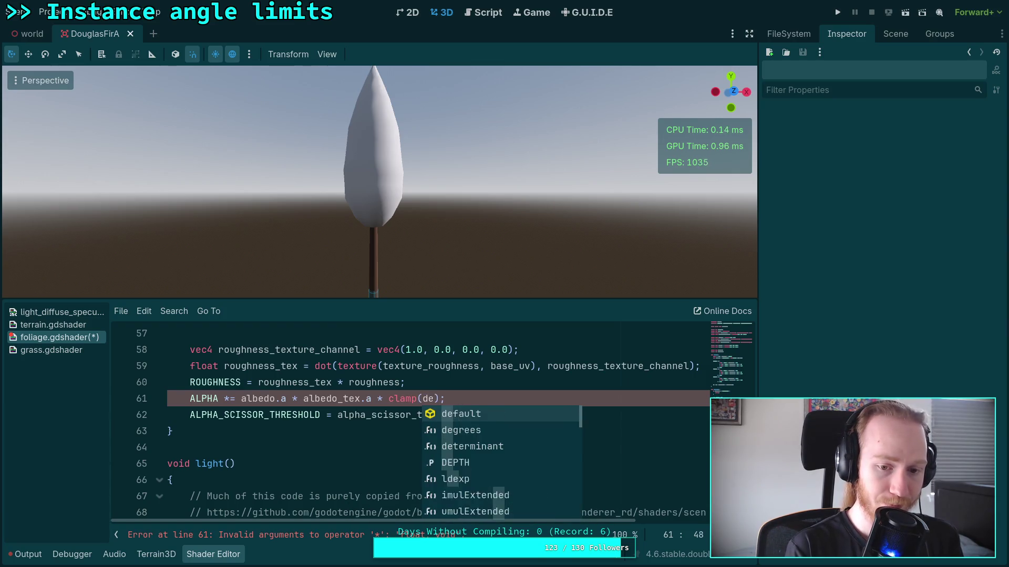
{"action": "type", "text": "(NORMAL."}
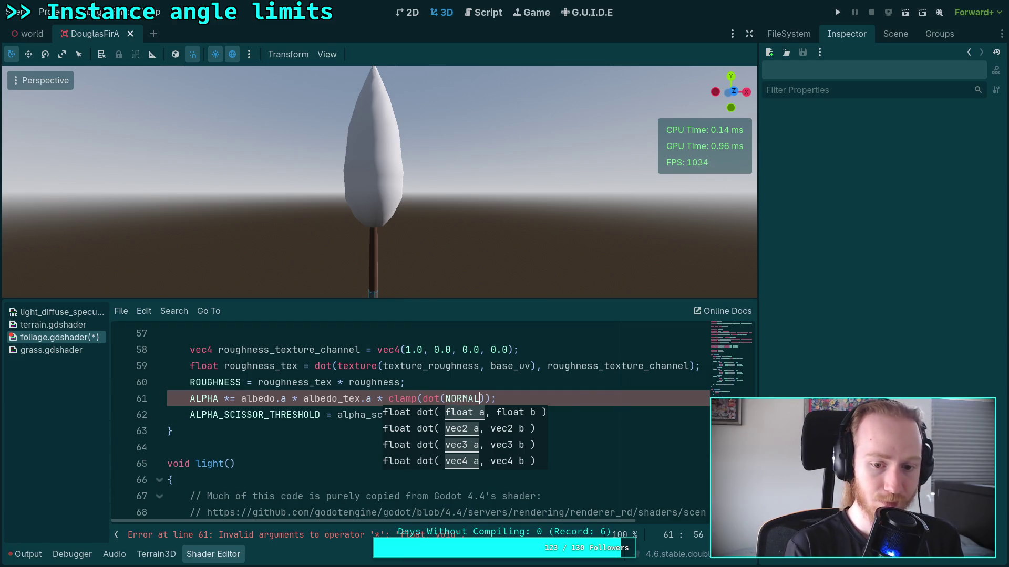
{"action": "key", "text": "BackSpace"}
{"action": "type", "text": ","}
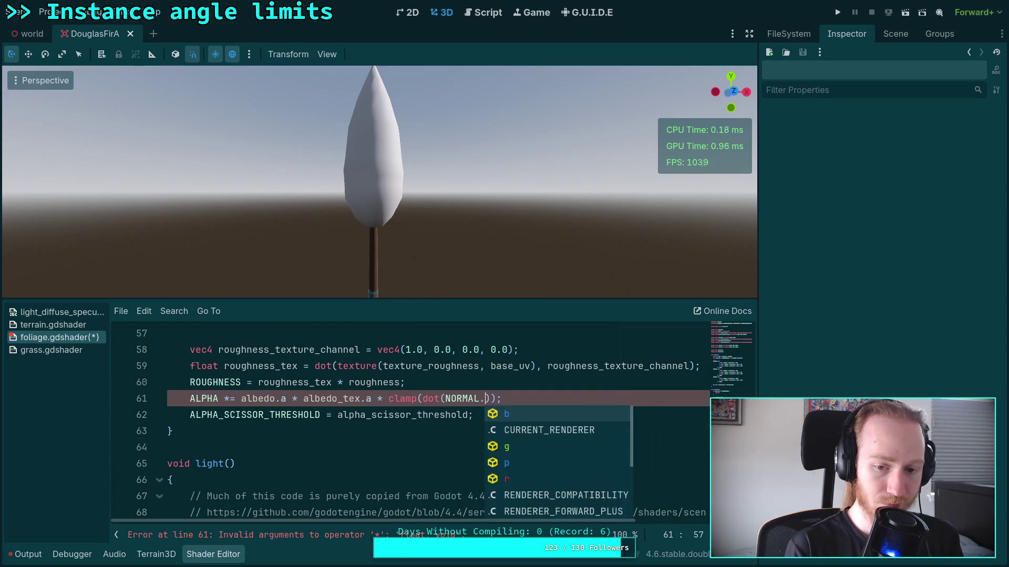
{"action": "type", "text": " VIEW) + "}
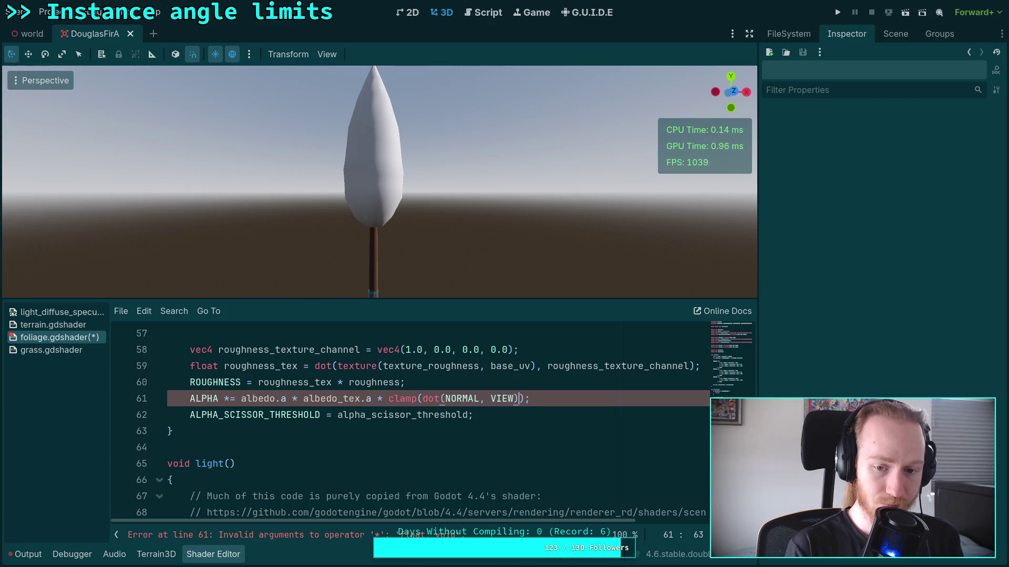
{"action": "type", "text": "0.9, 0.0, 1.0"}
{"action": "key", "text": "ctrl+s"}
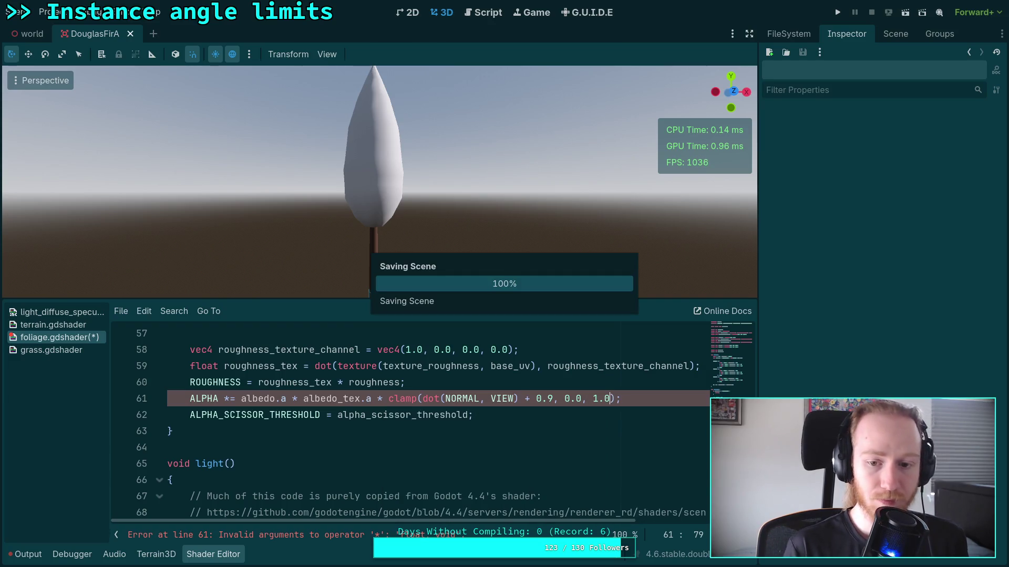
Step: Inspect the tree with the shader panel hidden, and try offsets 0.5 and then 0.7 on line 61
{"action": "left_click", "coordinate": [238, 556]}
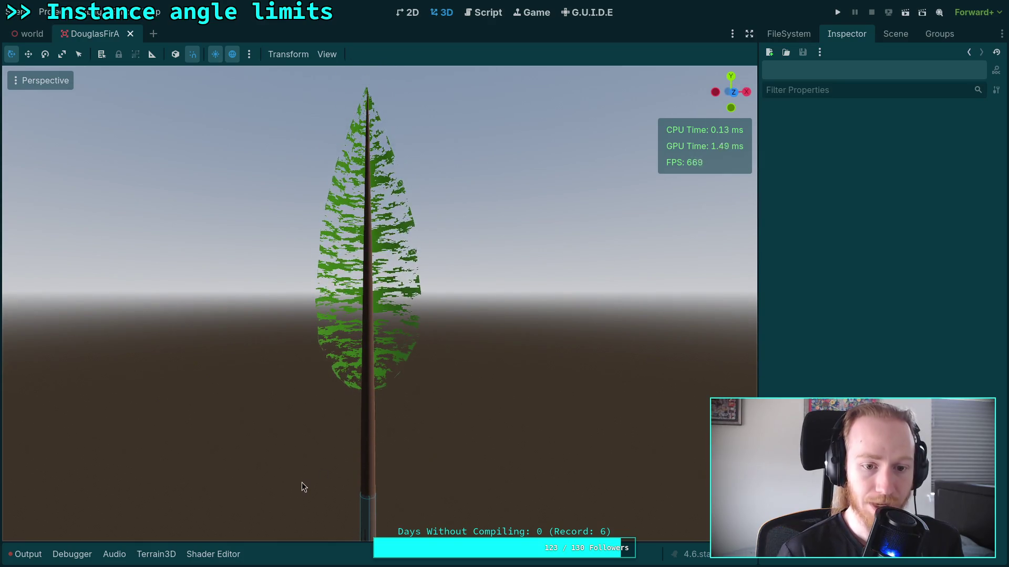
{"action": "left_click", "coordinate": [213, 555]}
{"action": "left_click", "coordinate": [550, 399]}
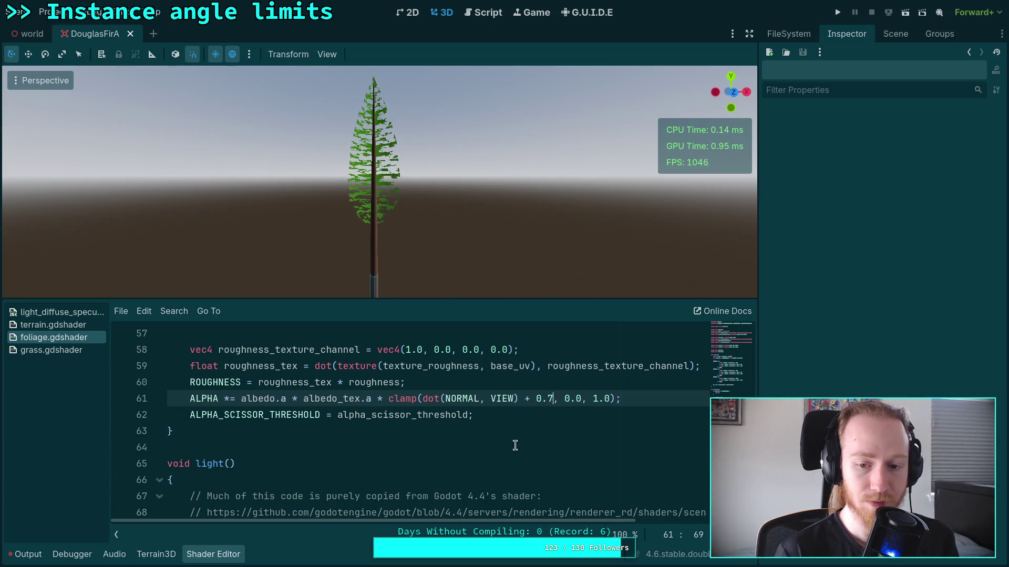
{"action": "left_click", "coordinate": [213, 554]}
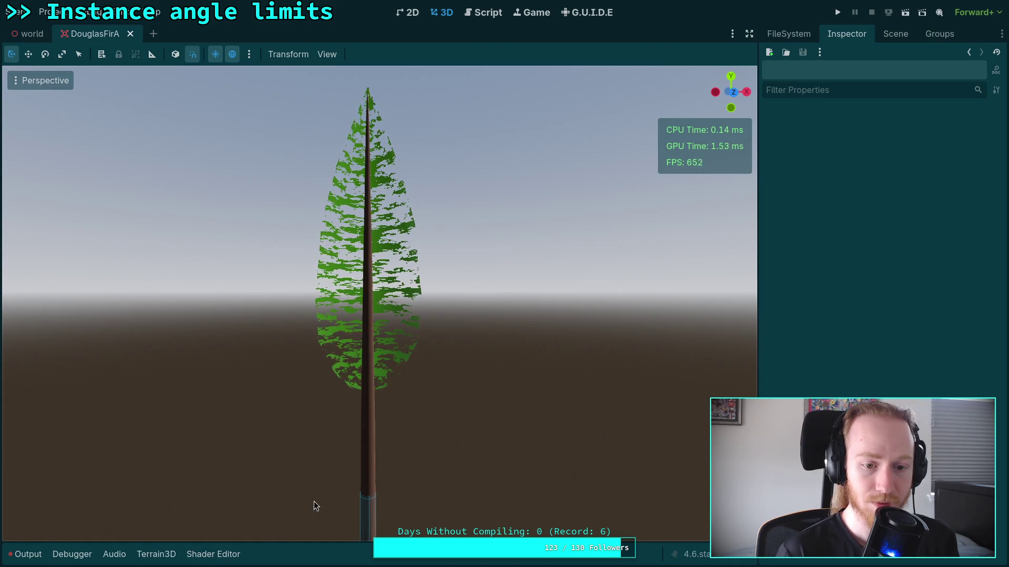
{"action": "left_click", "coordinate": [216, 554]}
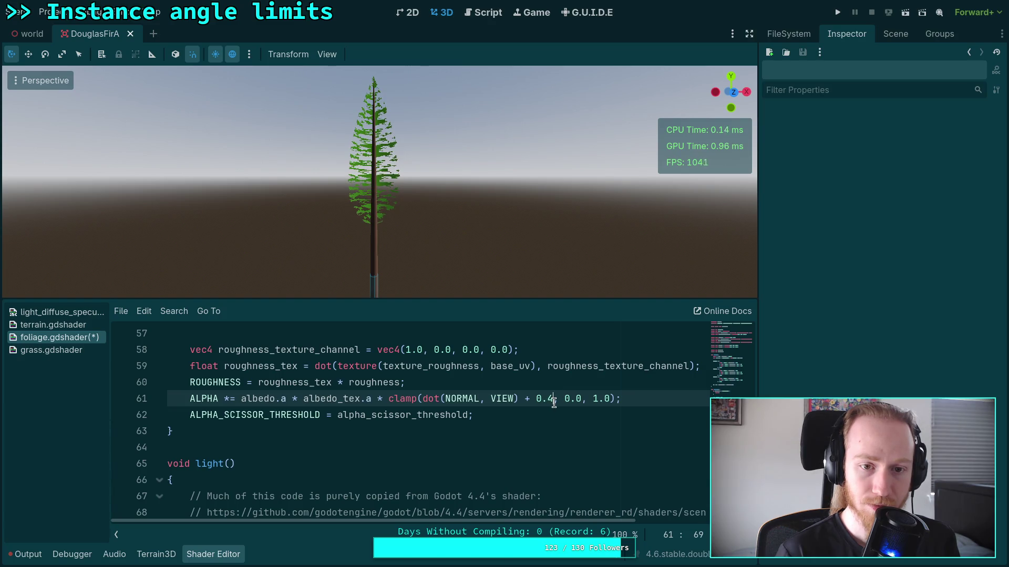
{"action": "key", "text": "BackSpace"}
{"action": "type", "text": "5"}
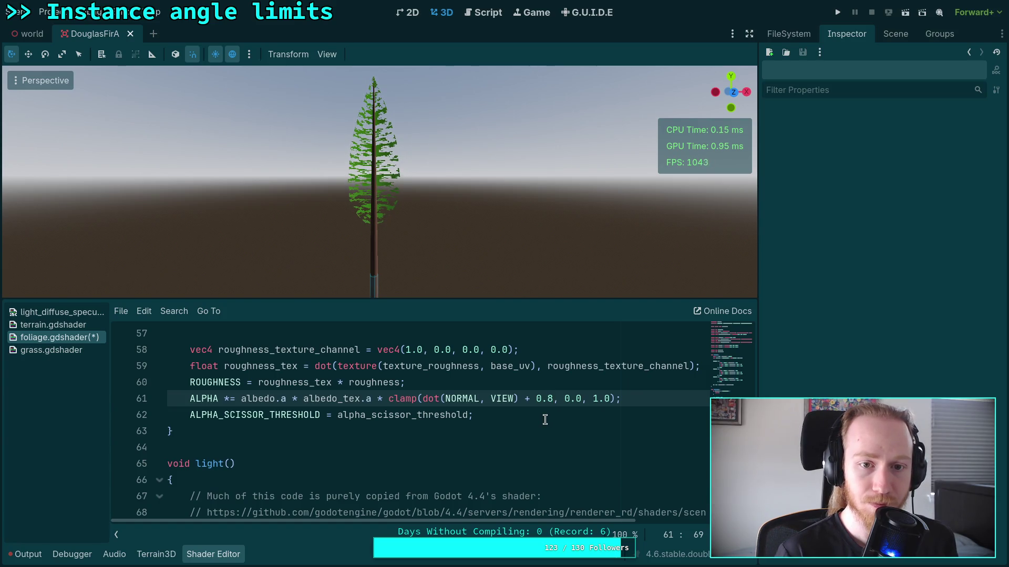
{"action": "type", "text": "7"}
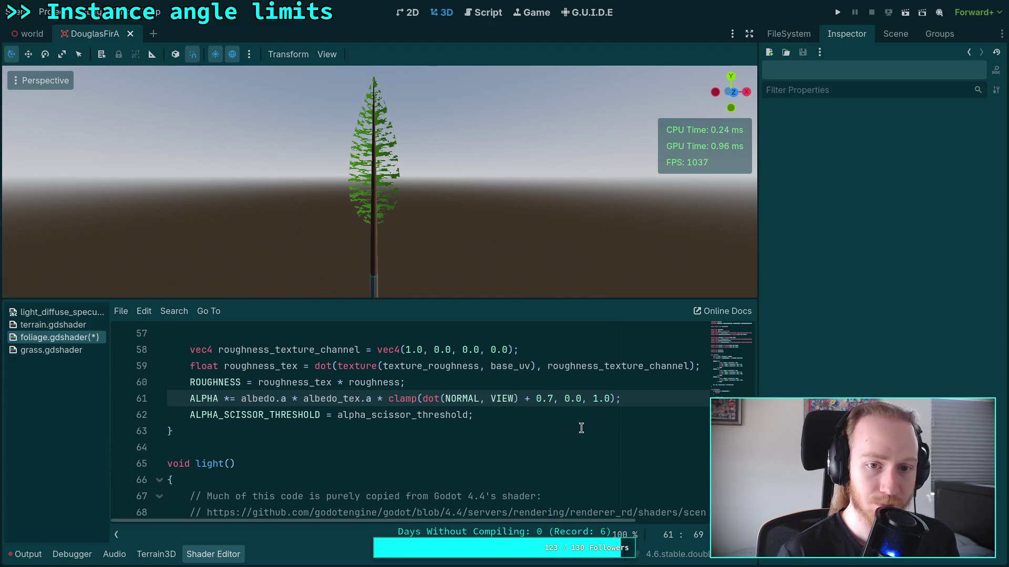
Step: Raise the alpha offset to 1.7 and fly the camera toward the fir
{"action": "double_click", "coordinate": [539, 398]}
{"action": "type", "text": "1"}
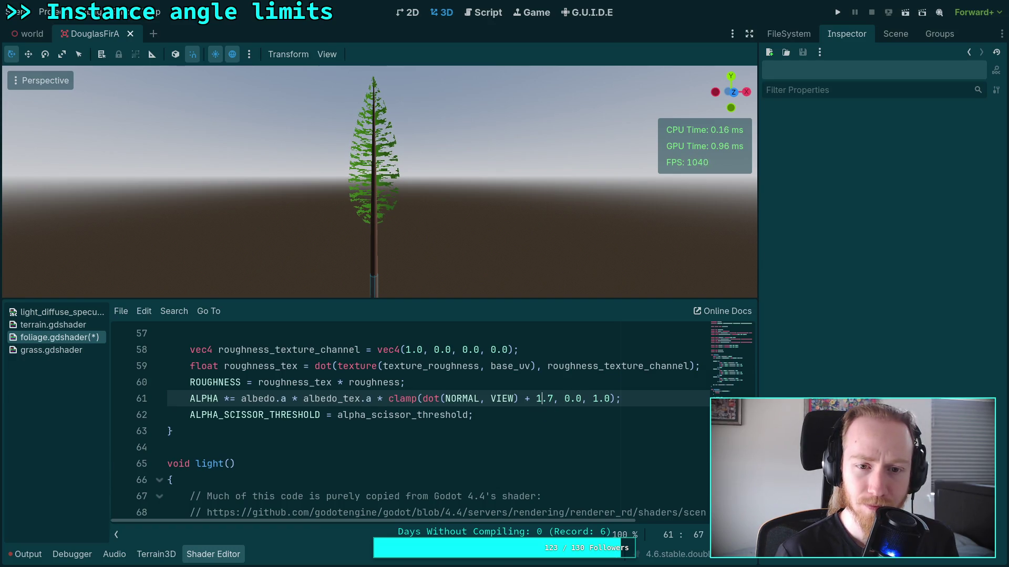
{"action": "scroll", "coordinate": [437, 237], "scroll_direction": "up", "scroll_amount": 3}
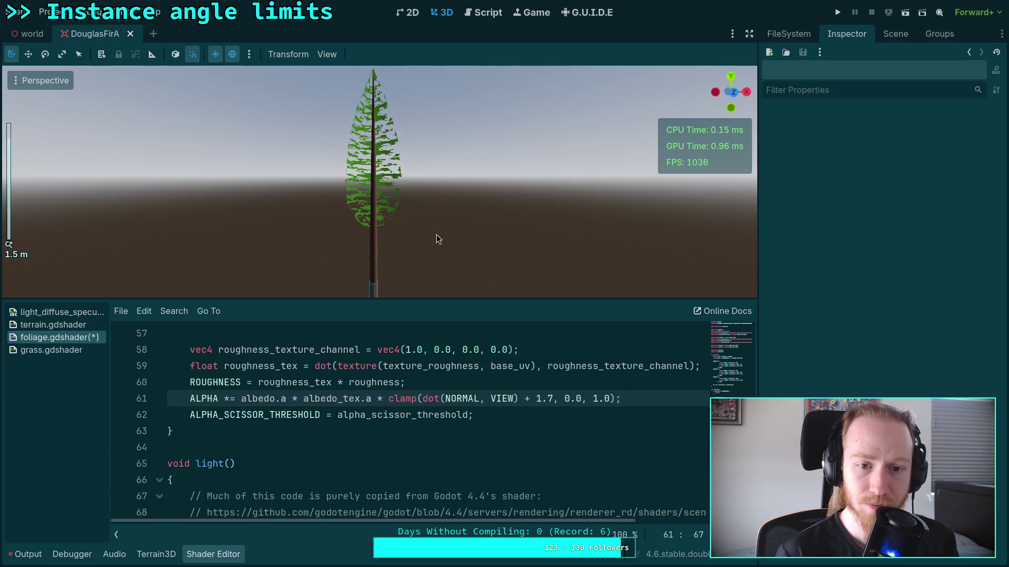
{"action": "right_click", "coordinate": [436, 235]}
{"action": "key", "text": "w"}
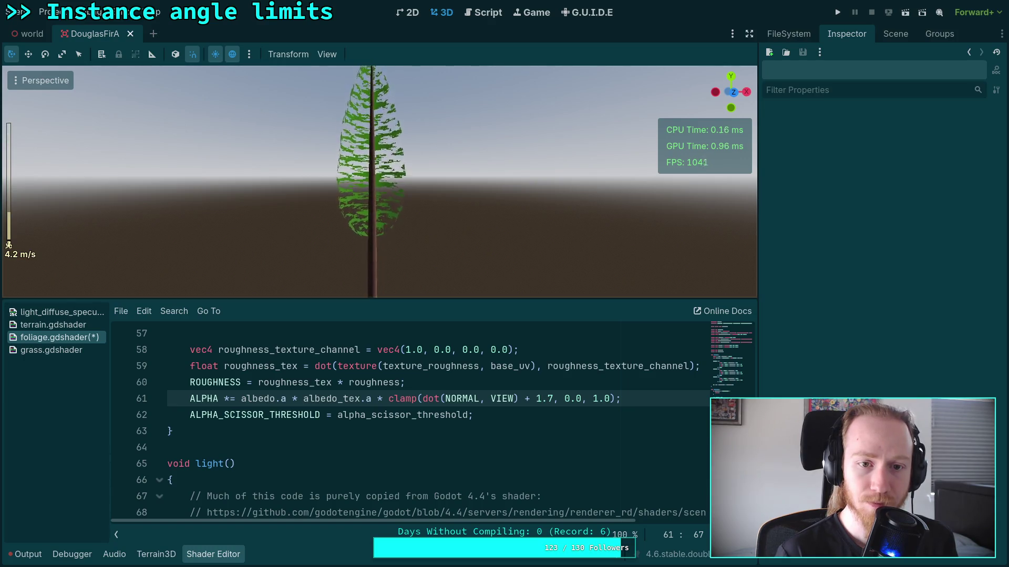
{"action": "key", "text": "a"}
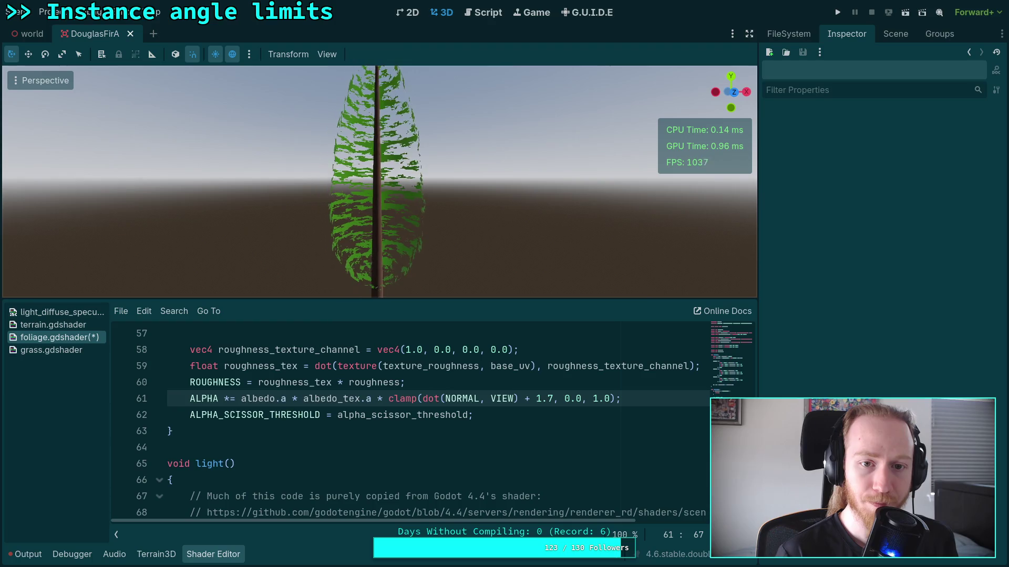
Step: Try offsets 0.9 and 1.8 before settling on 0.8, then enlarge the 3D view
{"action": "mouse_move", "coordinate": [537, 399]}
{"action": "left_mouse_down"}
{"action": "mouse_move", "coordinate": [554, 400]}
{"action": "mouse_move", "coordinate": [543, 401]}
{"action": "left_mouse_up"}
{"action": "type", "text": "0."}
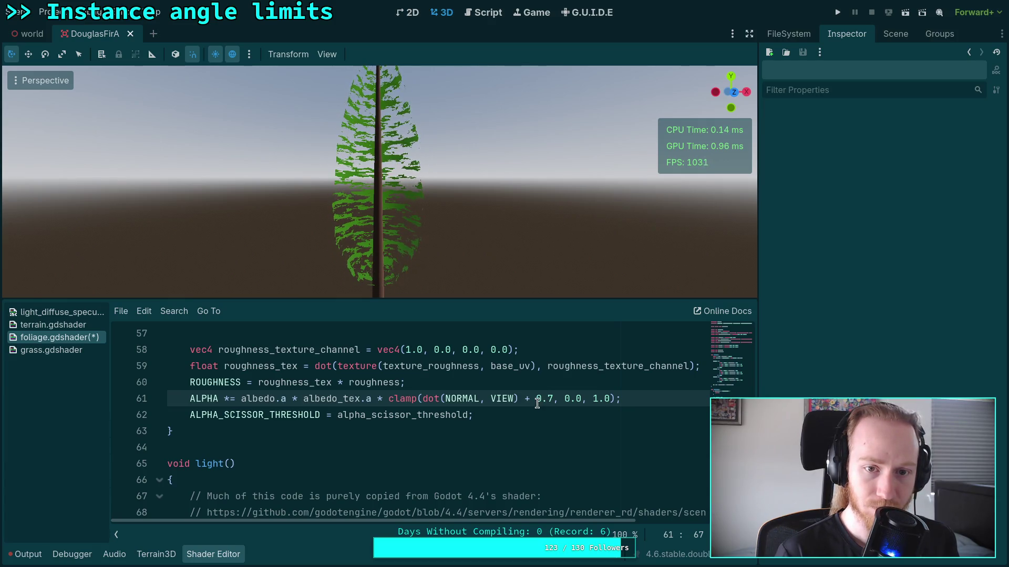
{"action": "type", "text": "9"}
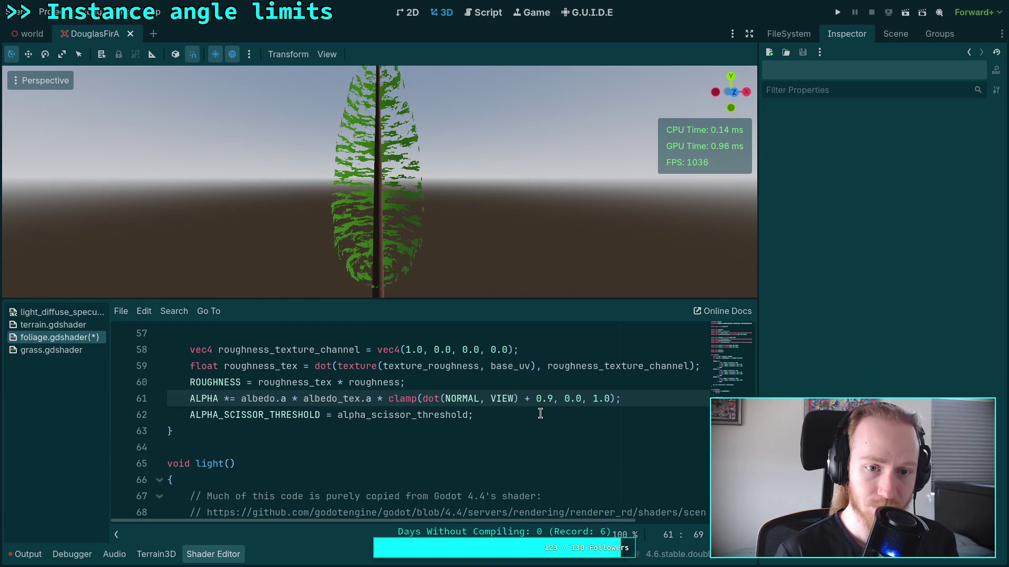
{"action": "key", "text": "BackSpace"}
{"action": "type", "text": "8"}
{"action": "left_click", "coordinate": [541, 399]}
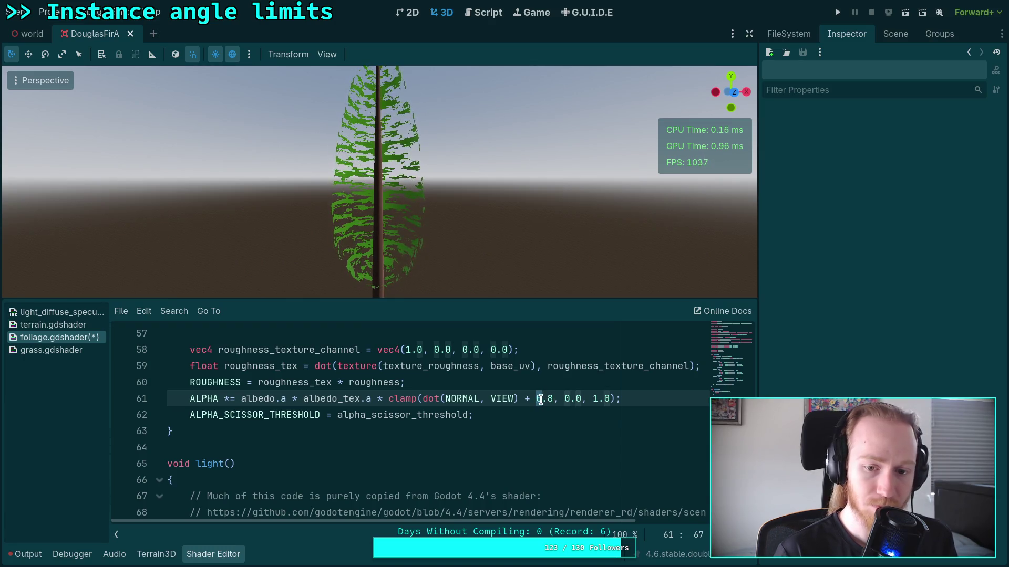
{"action": "type", "text": "1"}
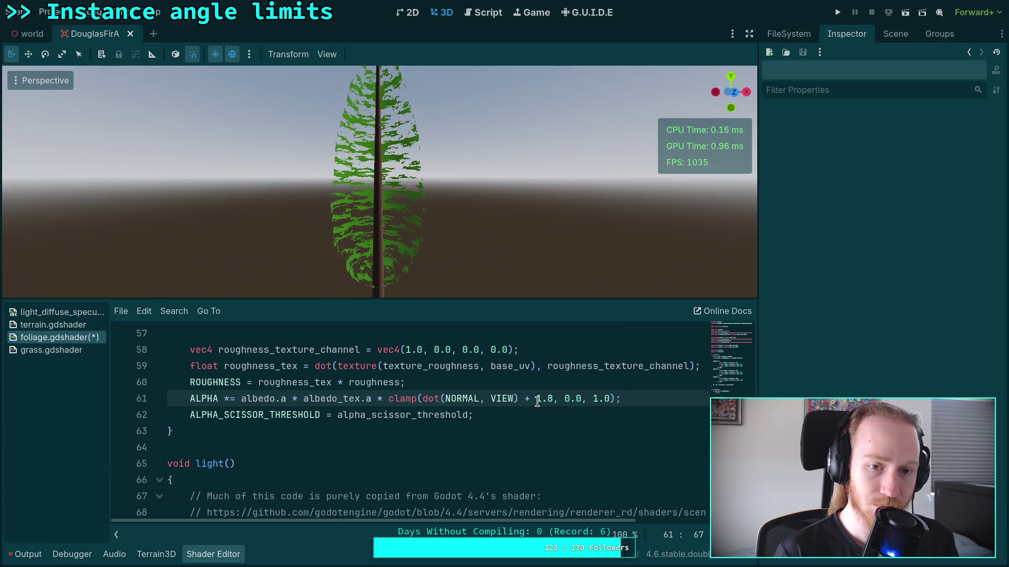
{"action": "double_click", "coordinate": [540, 401]}
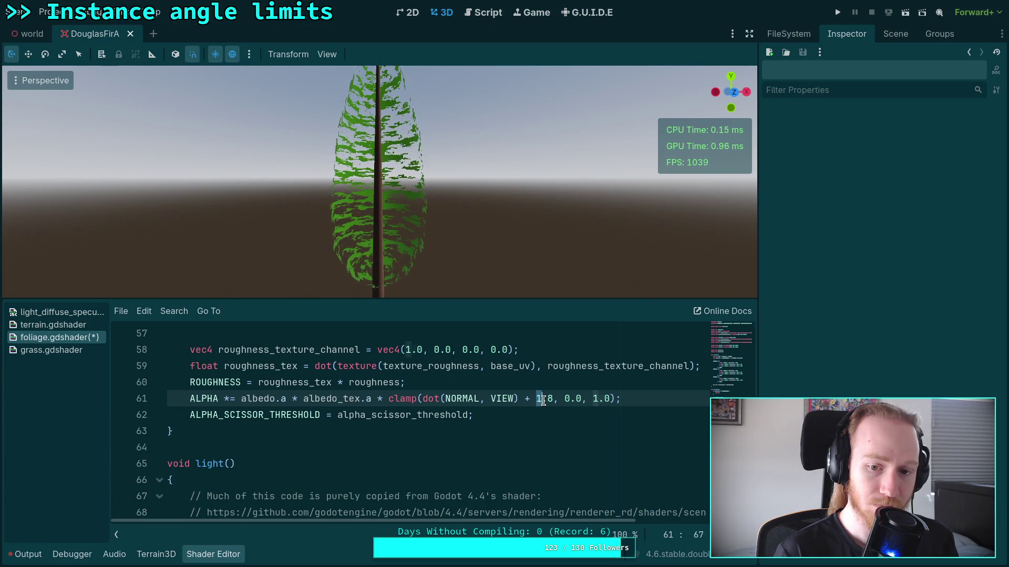
{"action": "type", "text": "0"}
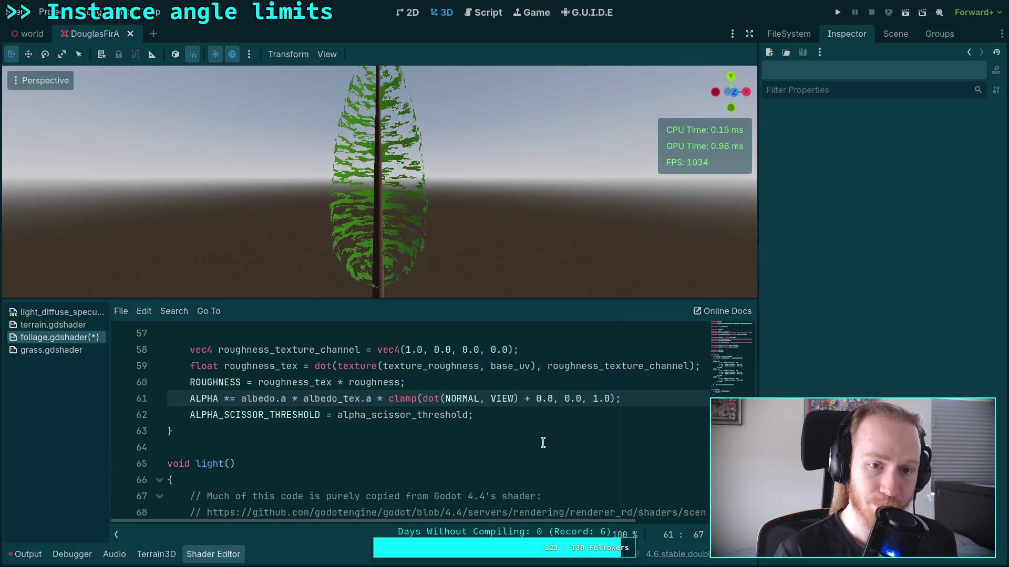
{"action": "left_click", "coordinate": [213, 555]}
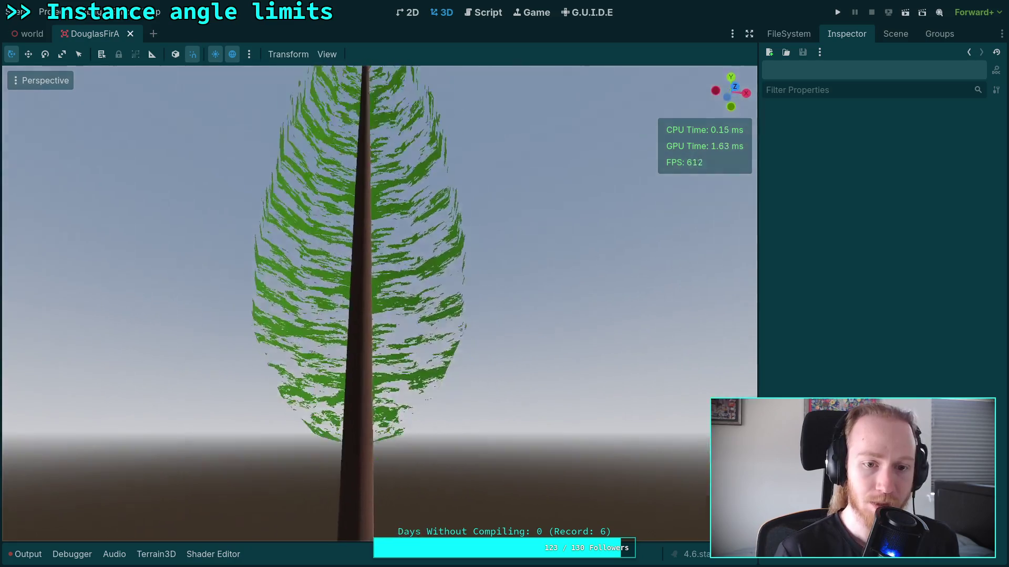
Step: Look up at the fir from below, then clear the shader errors from the Output log
{"action": "mouse_move", "coordinate": [378, 316]}
{"action": "left_mouse_down"}
{"action": "mouse_move", "coordinate": [378, 210]}
{"action": "mouse_move", "coordinate": [378, 315]}
{"action": "mouse_move", "coordinate": [381, 294]}
{"action": "mouse_move", "coordinate": [505, 294]}
{"action": "mouse_move", "coordinate": [438, 319]}
{"action": "left_mouse_up"}
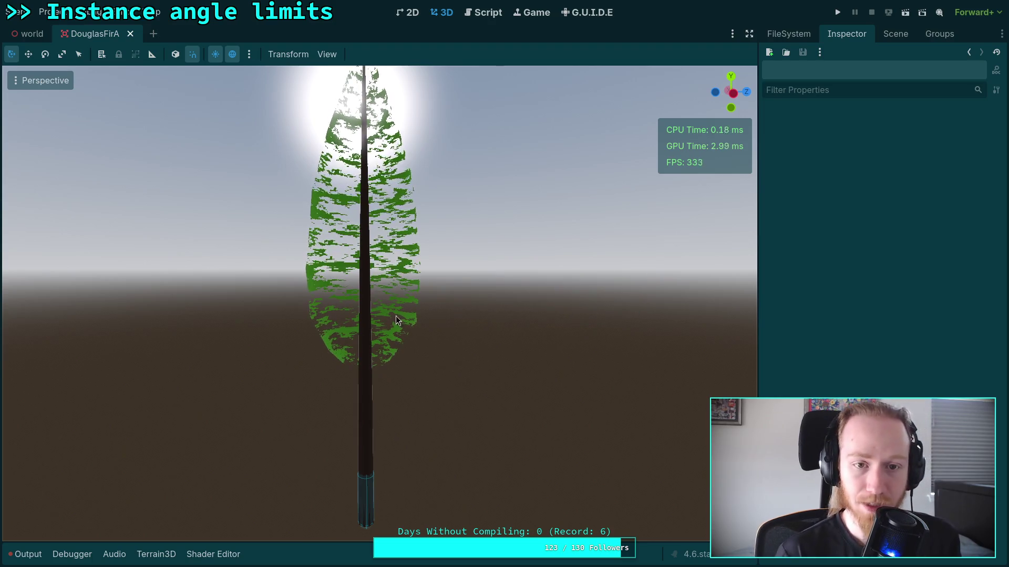
{"action": "mouse_move", "coordinate": [360, 410]}
{"action": "left_mouse_down"}
{"action": "mouse_move", "coordinate": [400, 399]}
{"action": "mouse_move", "coordinate": [358, 408]}
{"action": "left_mouse_up"}
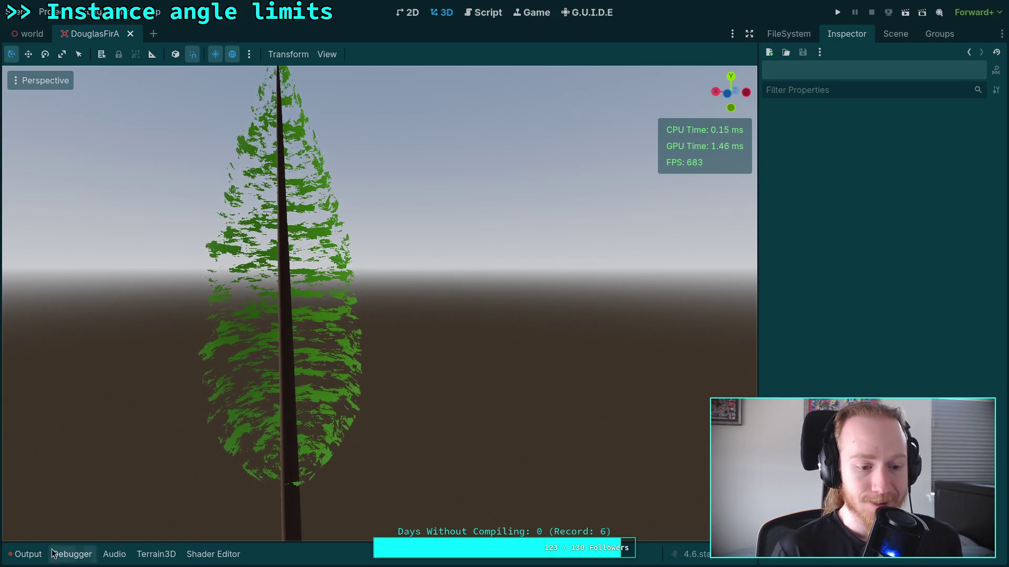
{"action": "left_click", "coordinate": [23, 554]}
{"action": "left_click", "coordinate": [704, 424]}
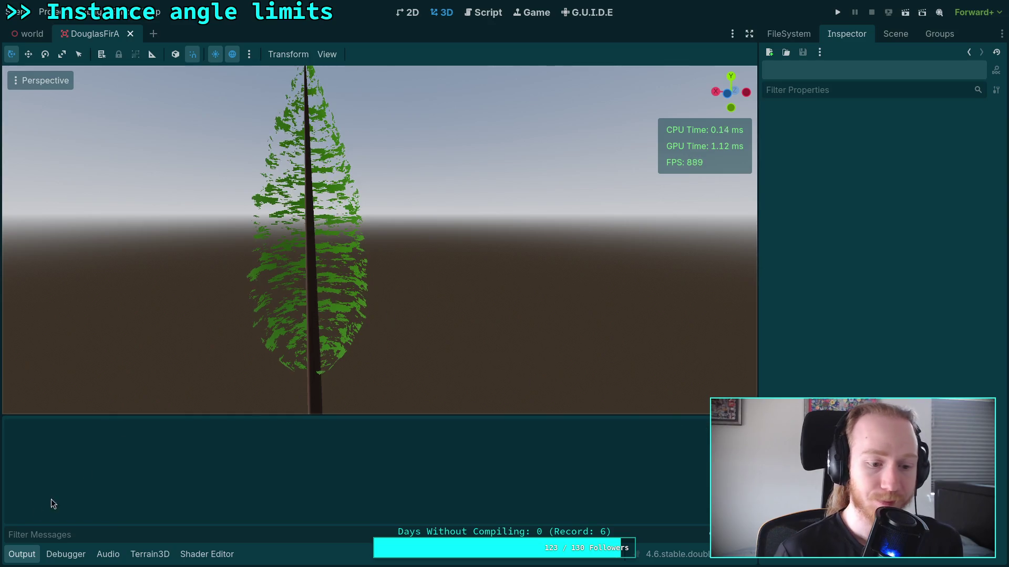
{"action": "left_click", "coordinate": [24, 554]}
{"action": "mouse_move", "coordinate": [29, 37]}
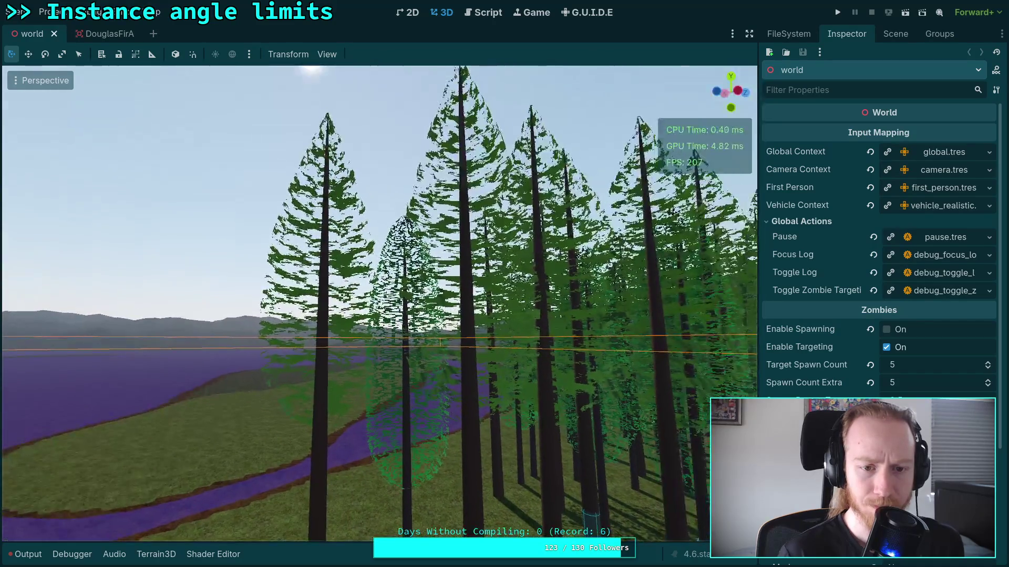
Step: Show foliage.gdshader below the terrain particles script, scrolled to its VERTEX wind-sway lines
{"action": "left_click", "coordinate": [483, 13]}
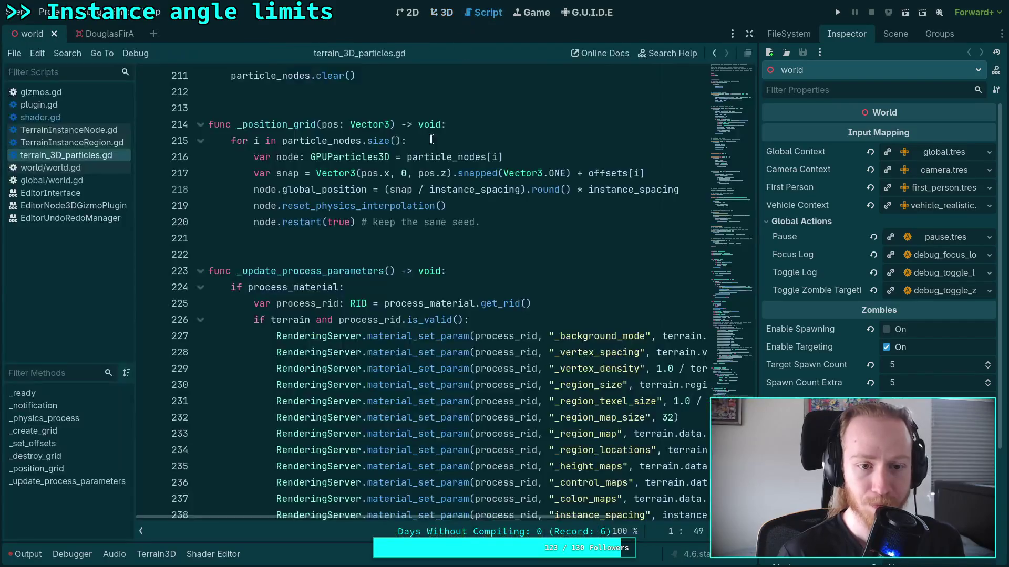
{"action": "left_click", "coordinate": [221, 553]}
{"action": "scroll", "coordinate": [305, 434], "scroll_direction": "up", "scroll_amount": 10}
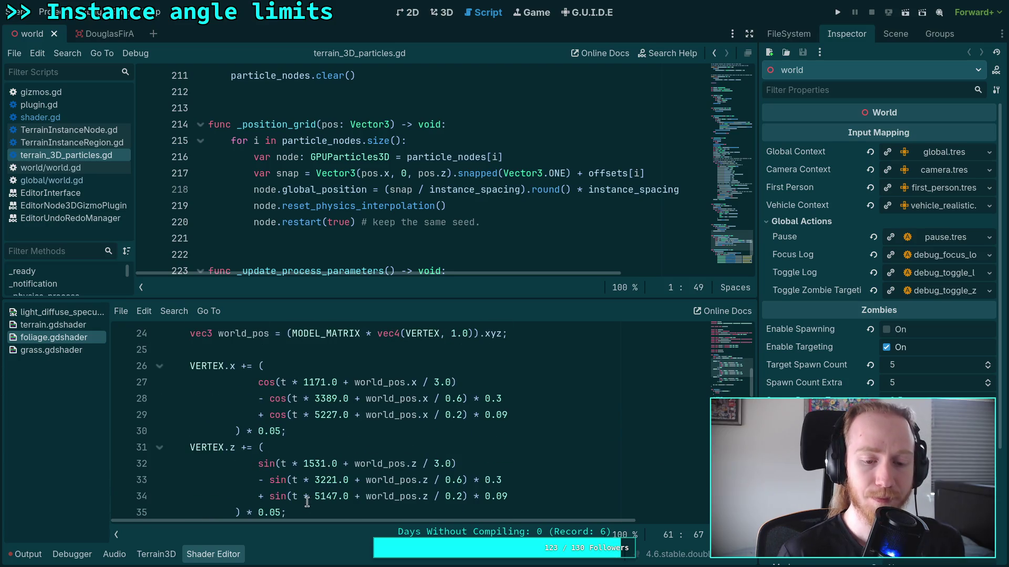
{"action": "scroll", "coordinate": [288, 459], "scroll_direction": "down", "scroll_amount": 1}
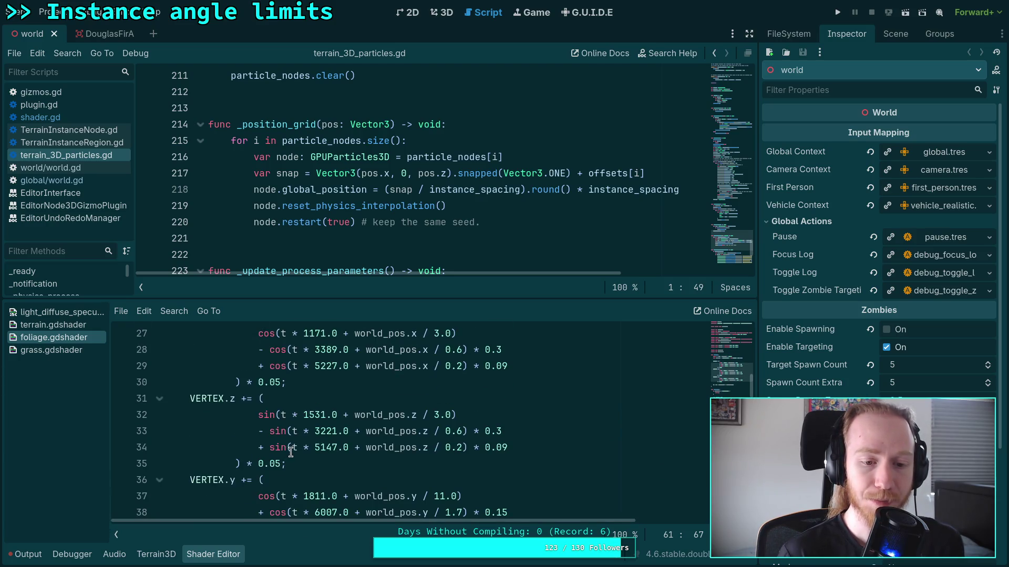
{"action": "scroll", "coordinate": [286, 447], "scroll_direction": "up", "scroll_amount": 1}
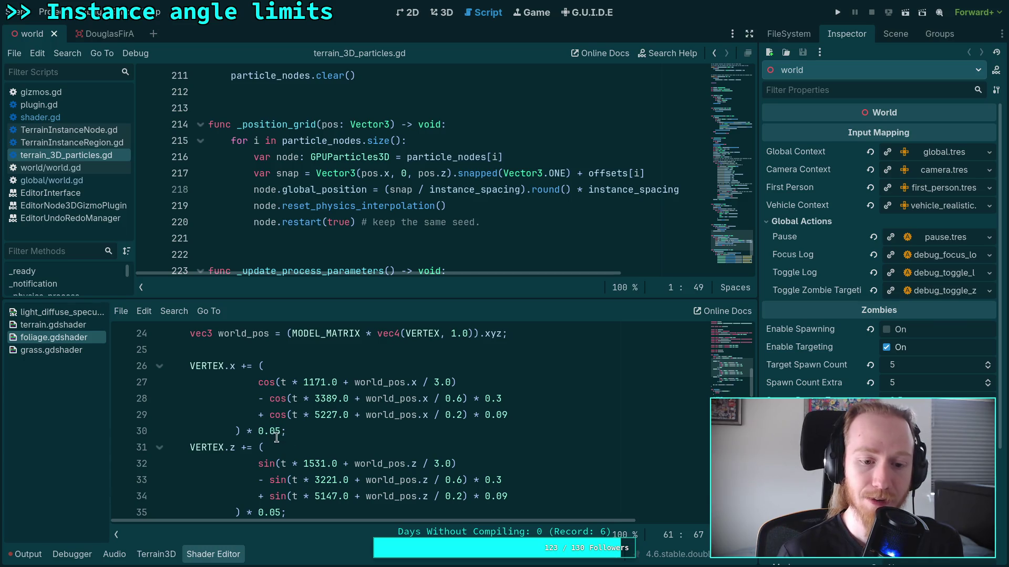
{"action": "left_click", "coordinate": [279, 432]}
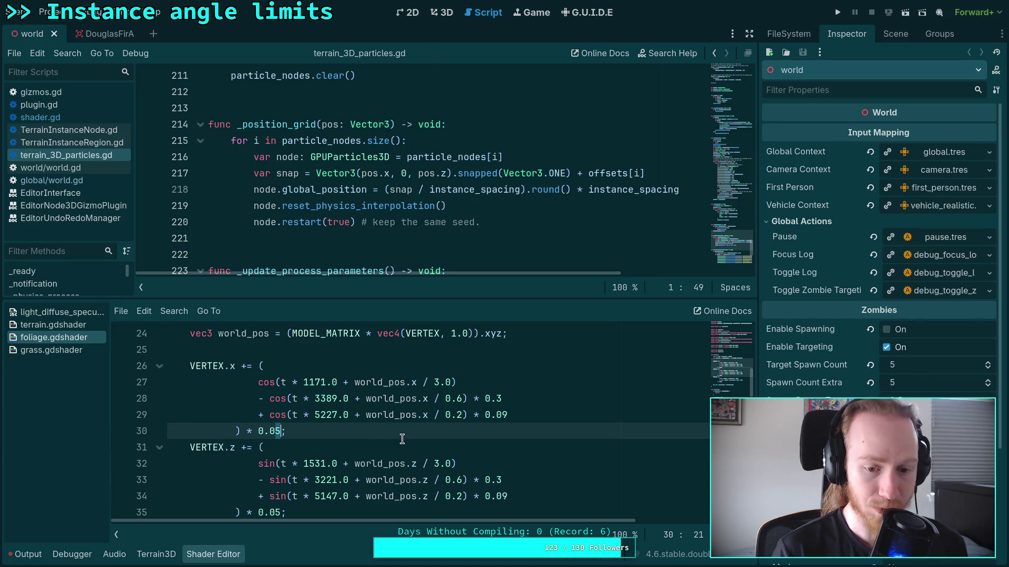
{"action": "left_click", "coordinate": [529, 436]}
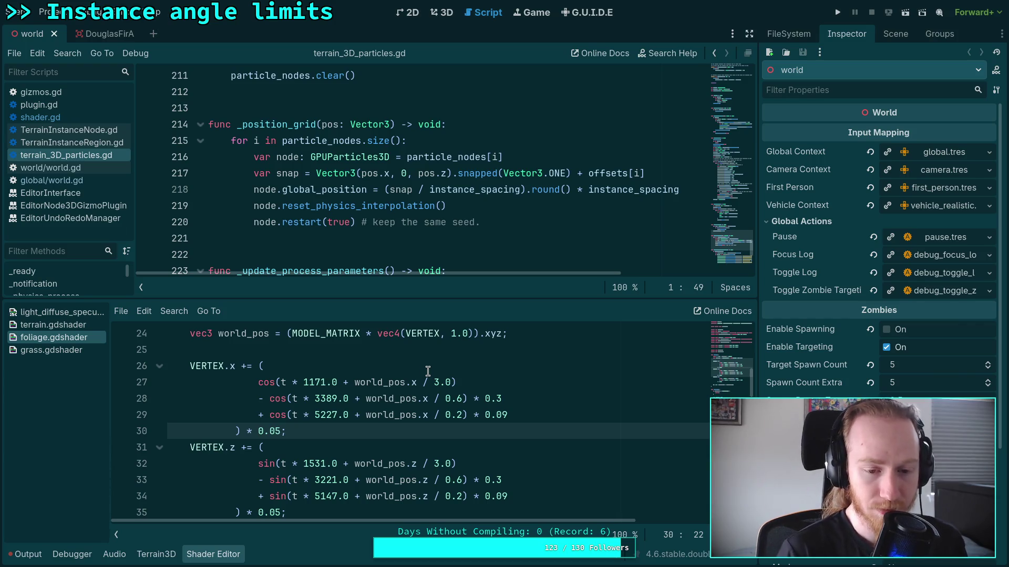
{"action": "left_click", "coordinate": [443, 365]}
{"action": "left_click", "coordinate": [459, 351]}
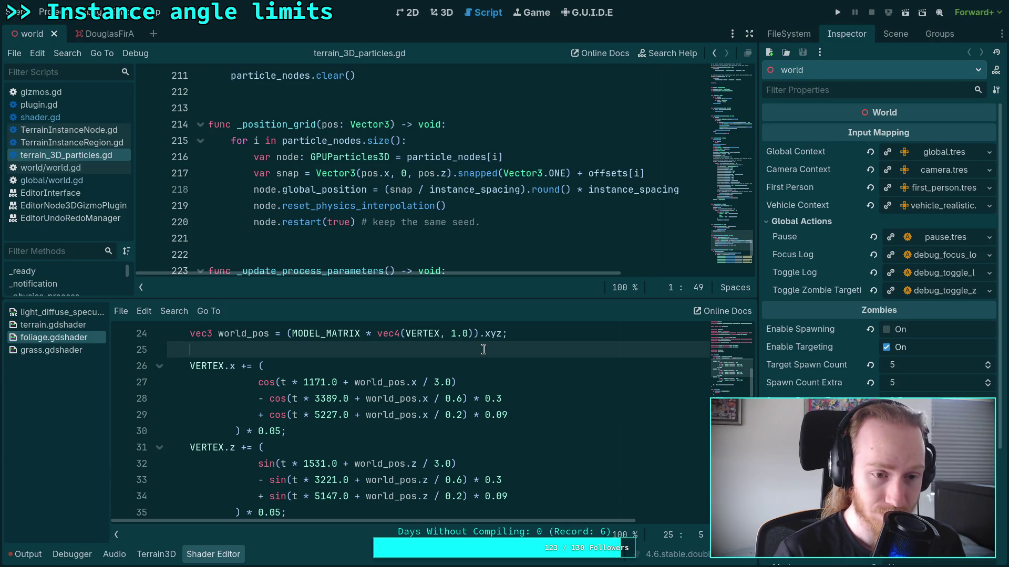
{"action": "key", "text": "super+2"}
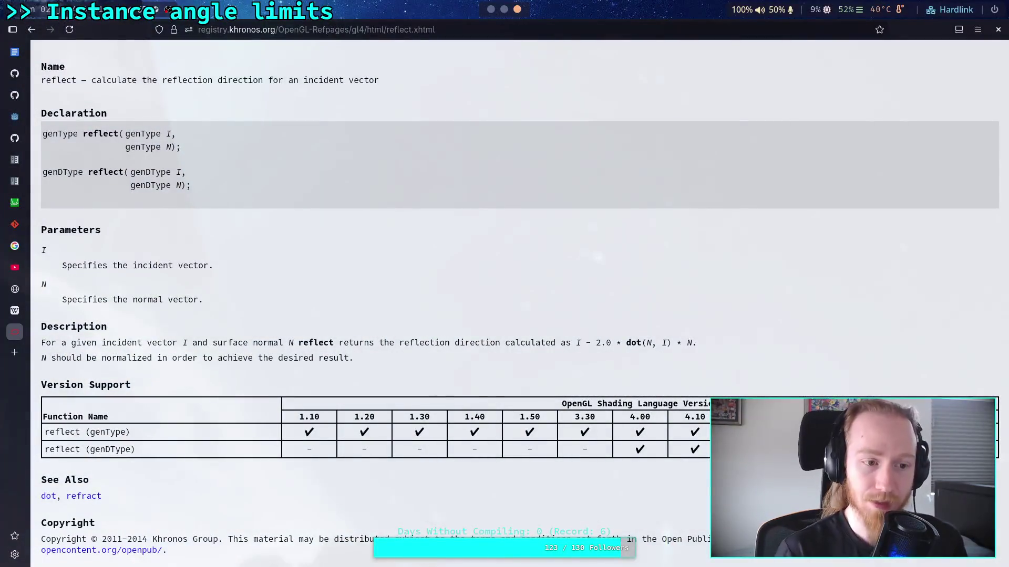
Step: Switch to Desmos and start a new blank graph from the saved-graphs list
{"action": "left_click", "coordinate": [15, 203]}
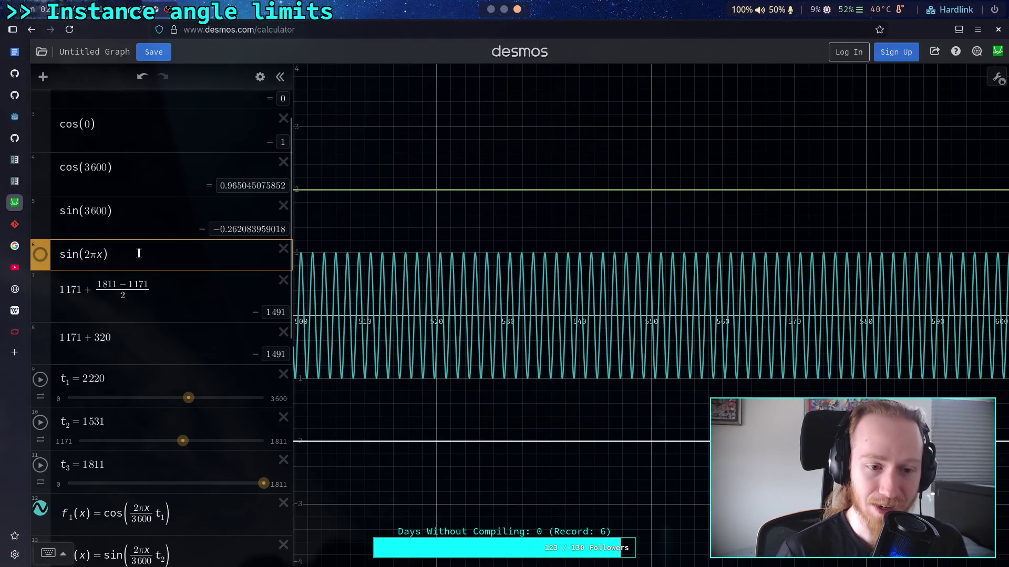
{"action": "left_click_drag", "start_coordinate": [138, 255], "coordinate": [94, 251]}
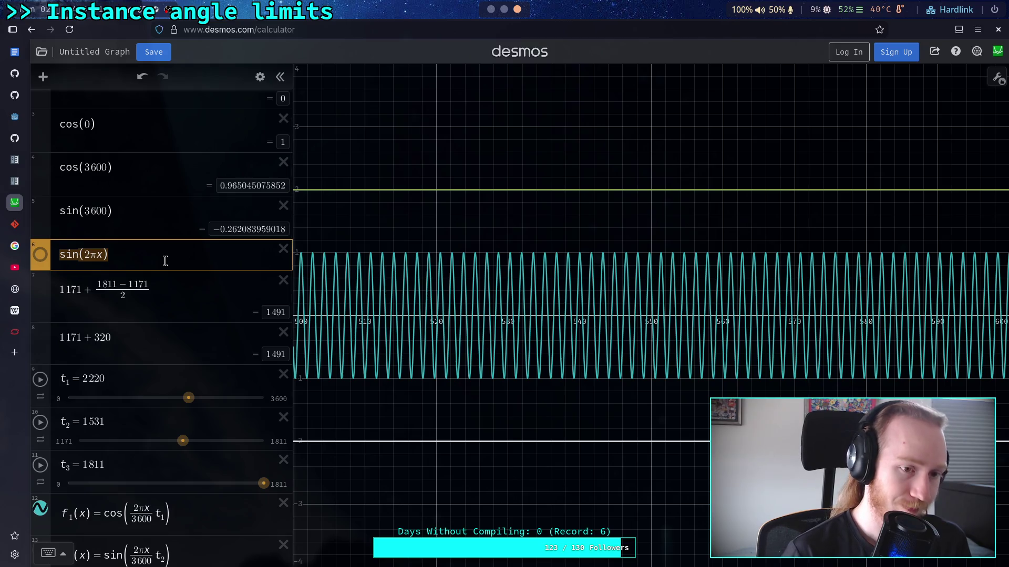
{"action": "scroll", "coordinate": [126, 289], "scroll_direction": "up", "scroll_amount": 1}
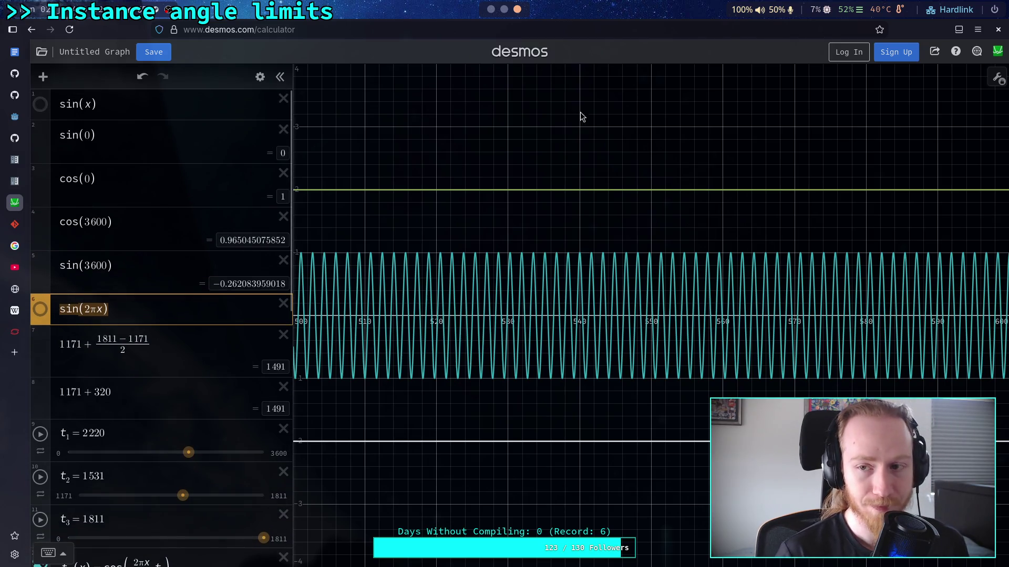
{"action": "left_click", "coordinate": [41, 54]}
{"action": "left_click", "coordinate": [40, 55]}
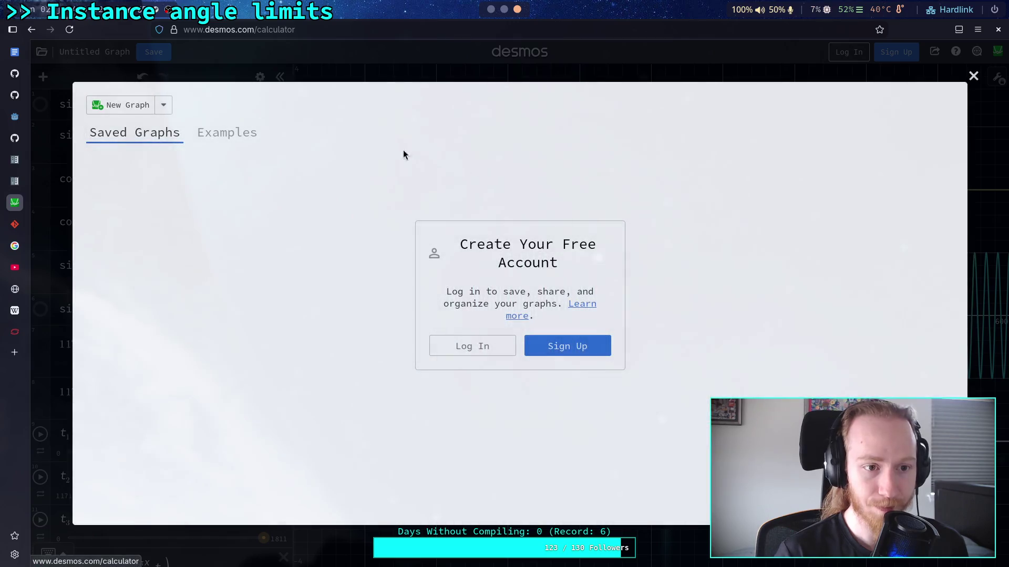
{"action": "left_click", "coordinate": [128, 104]}
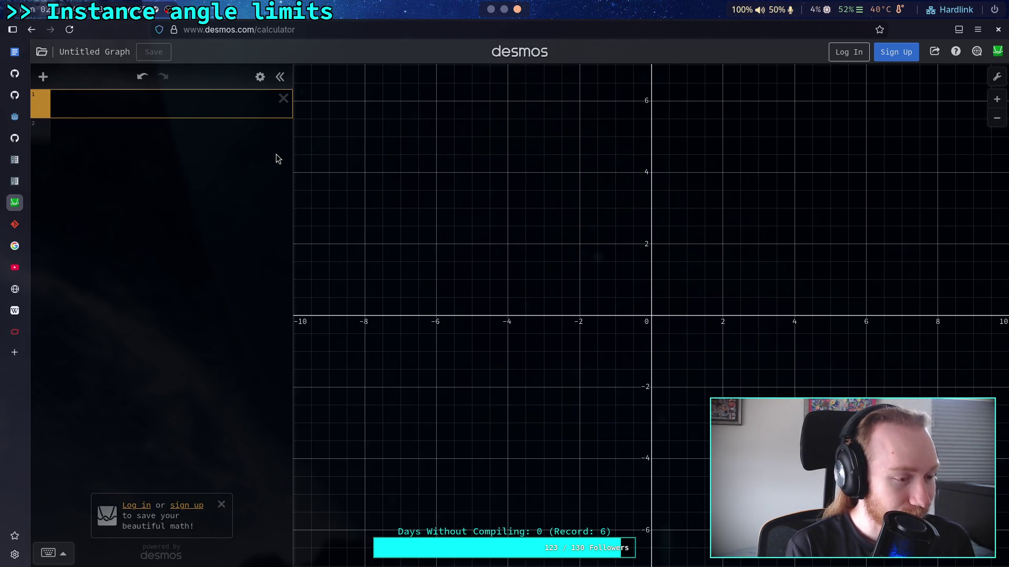
Step: Plot e^sin(x) and read its minimum of about 0.368
{"action": "type", "text": "e"}
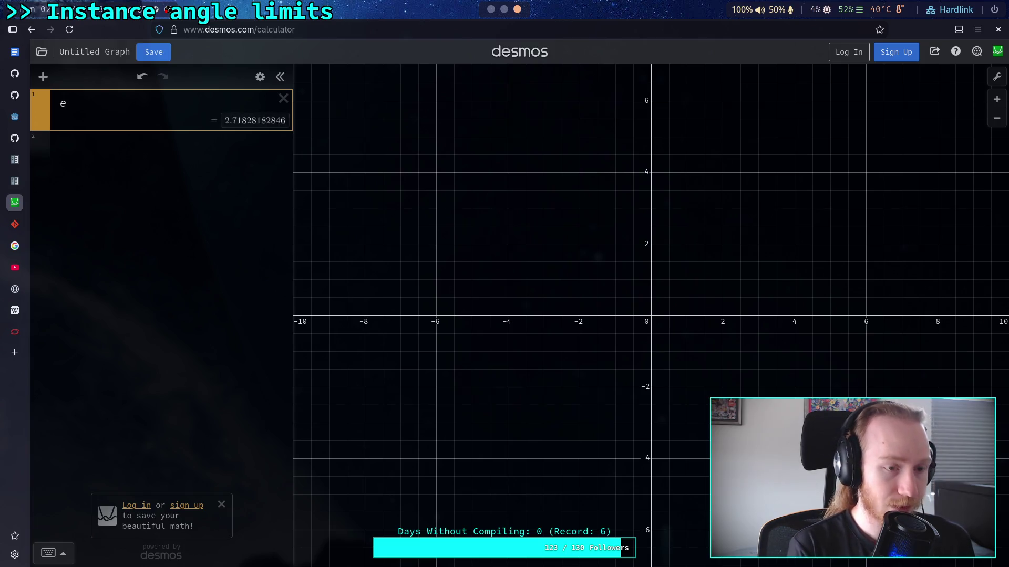
{"action": "type", "text": "^x"}
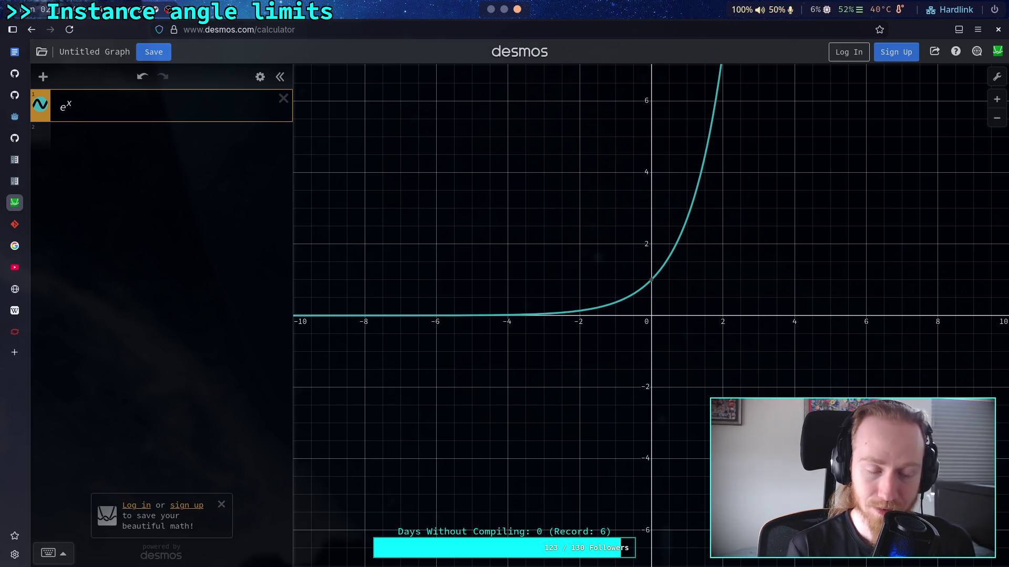
{"action": "key", "text": "BackSpace"}
{"action": "type", "text": "sen"}
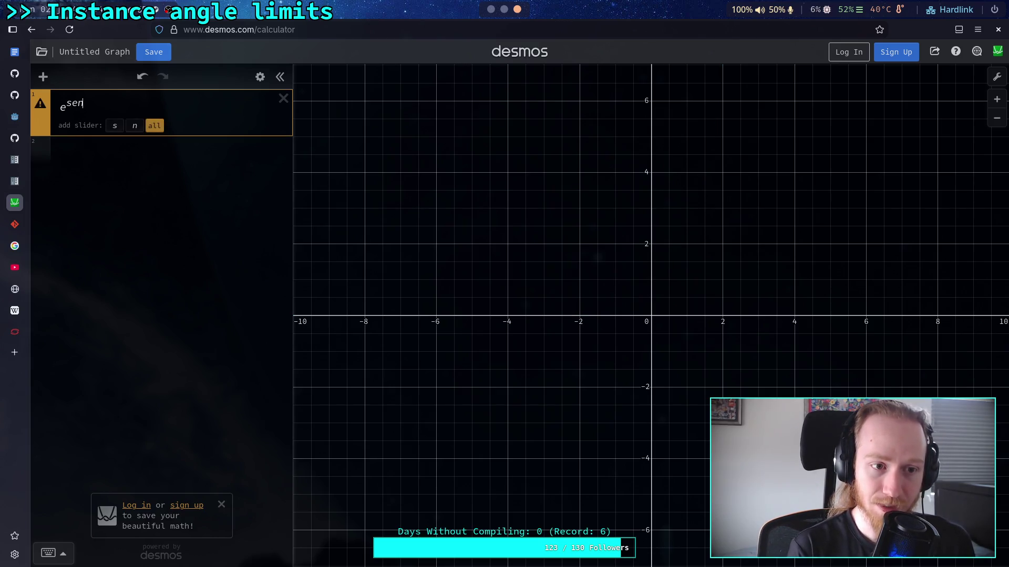
{"action": "key", "text": "BackSpace"}
{"action": "key", "text": "BackSpace"}
{"action": "type", "text": "in(x)"}
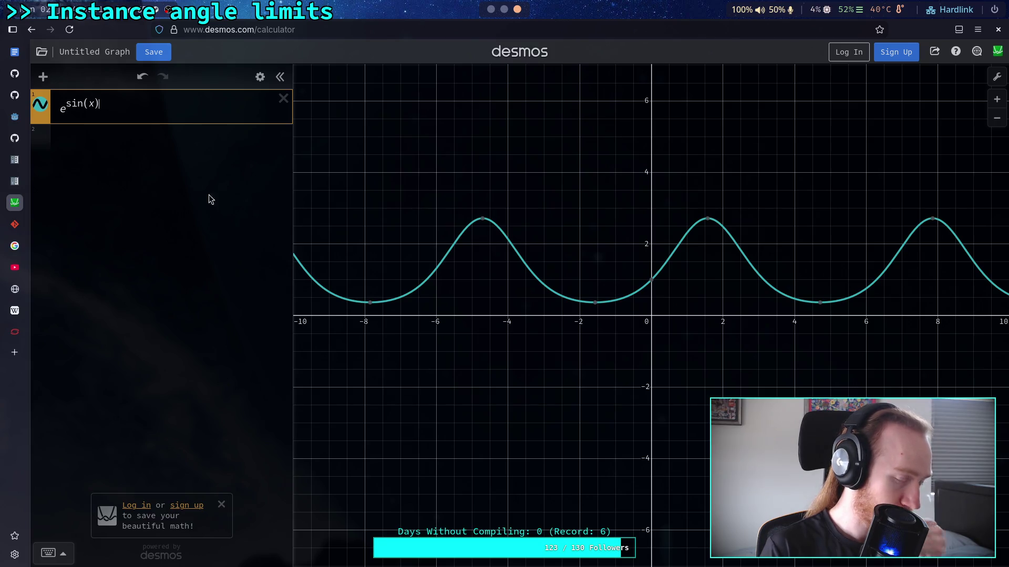
{"action": "left_click", "coordinate": [596, 302]}
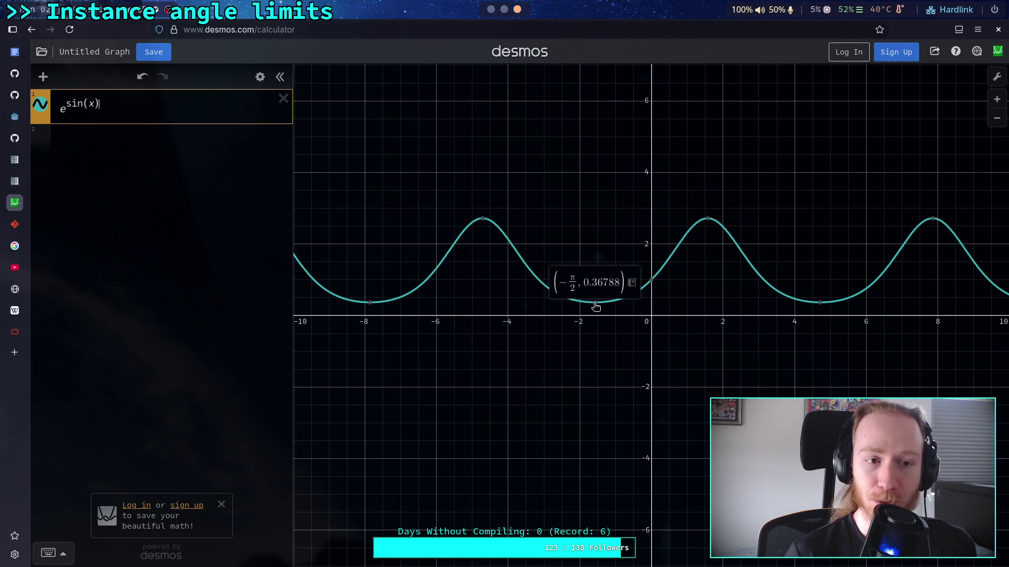
{"action": "double_click", "coordinate": [61, 106]}
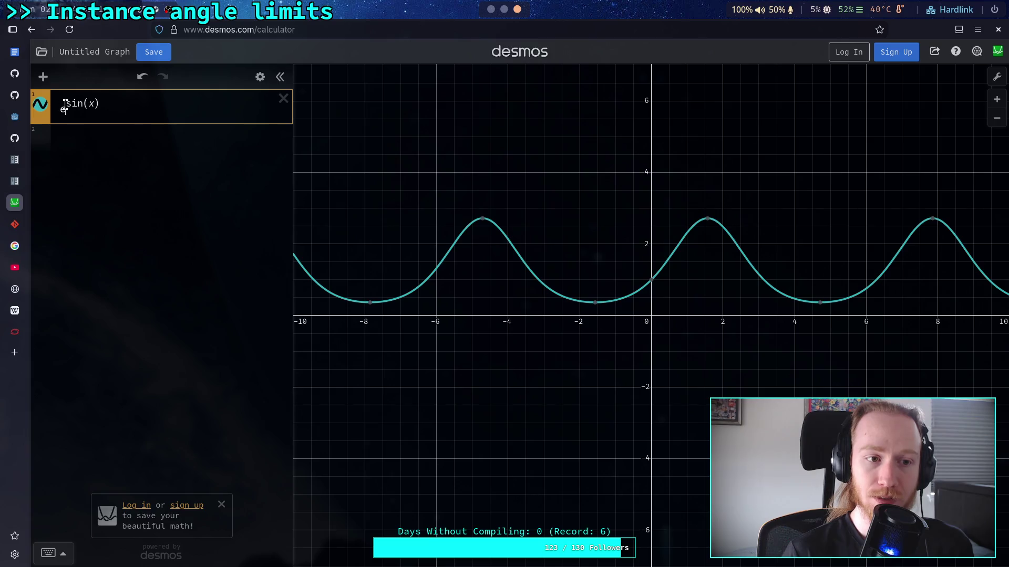
Step: Try bases 3 and 4 for the curve, then restore base e
{"action": "type", "text": "3"}
{"action": "key", "text": "BackSpace"}
{"action": "type", "text": "4"}
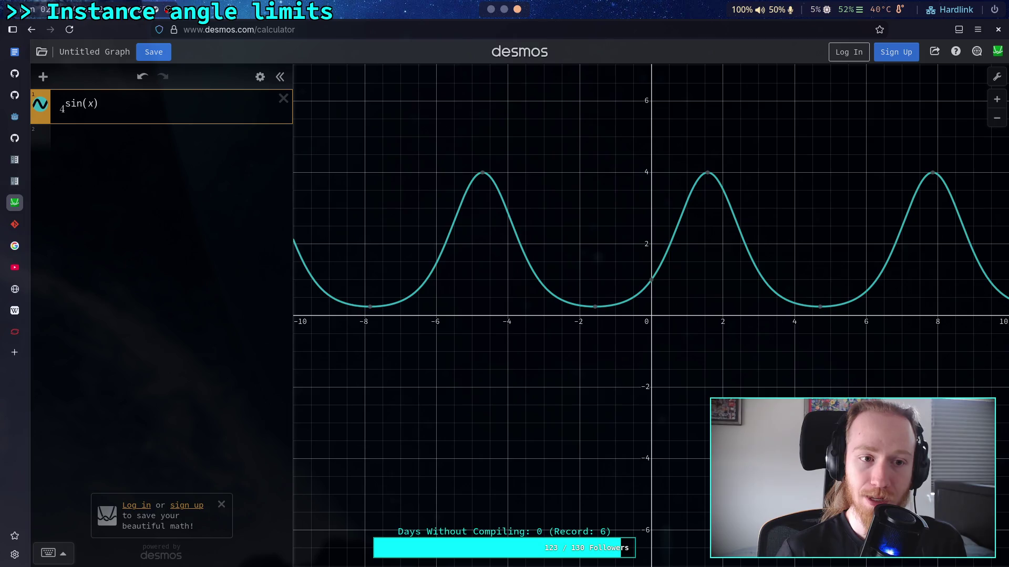
{"action": "key", "text": "BackSpace"}
{"action": "type", "text": "e"}
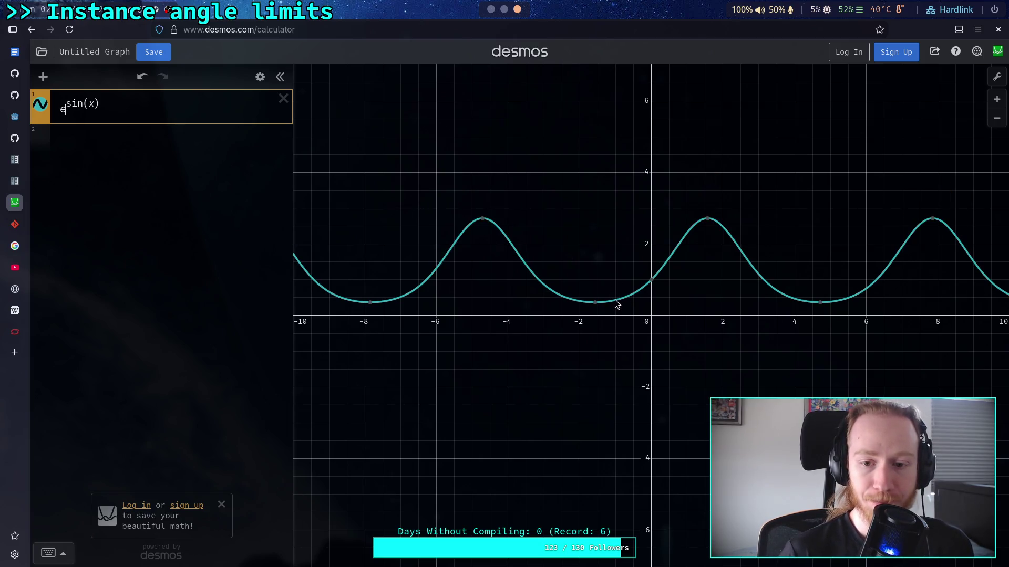
{"action": "mouse_move", "coordinate": [705, 225]}
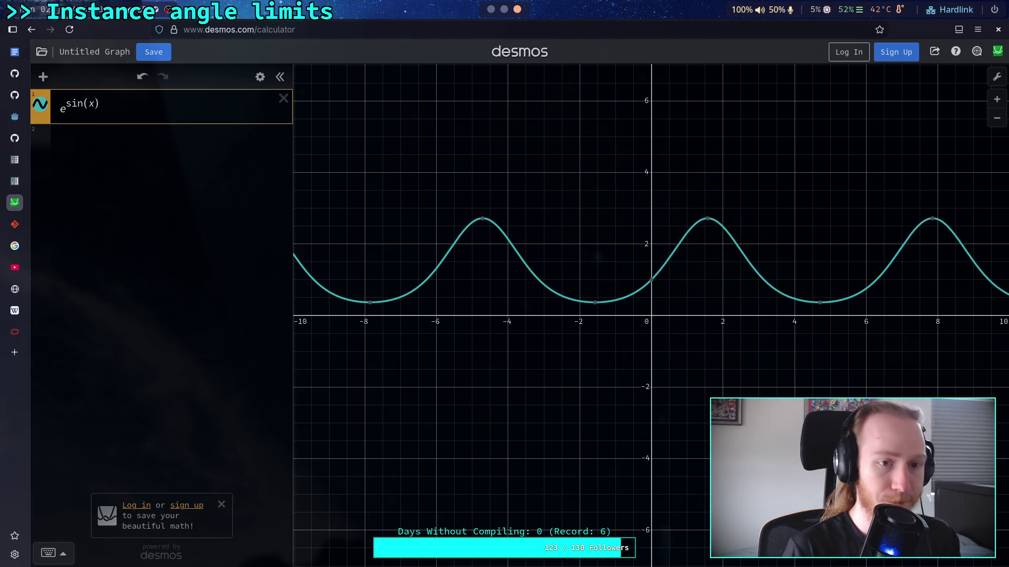
Step: Halve the exponent so the curve reads e^(sin(x)/2)
{"action": "type", "text": "/2"}
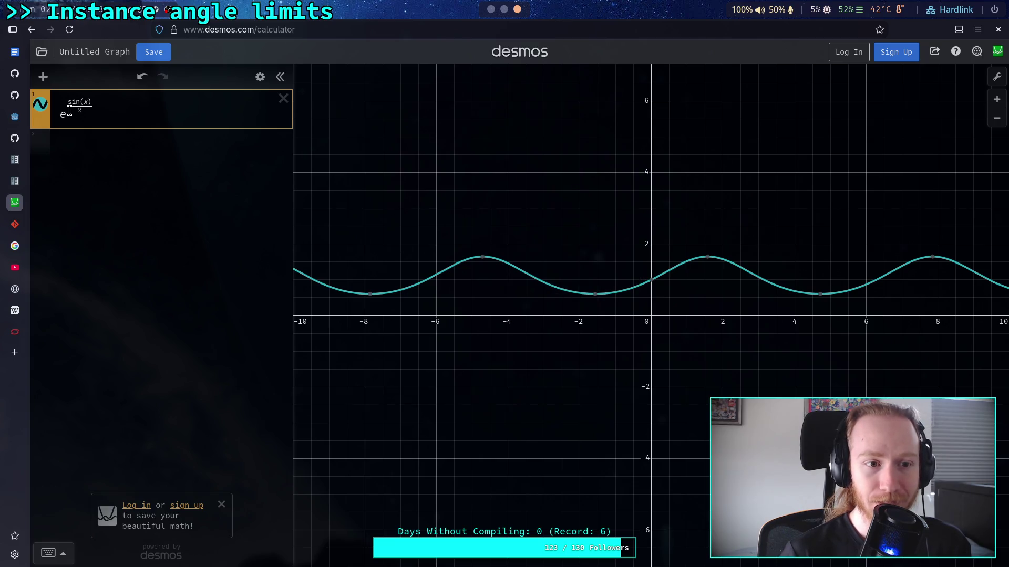
{"action": "left_click", "coordinate": [92, 108]}
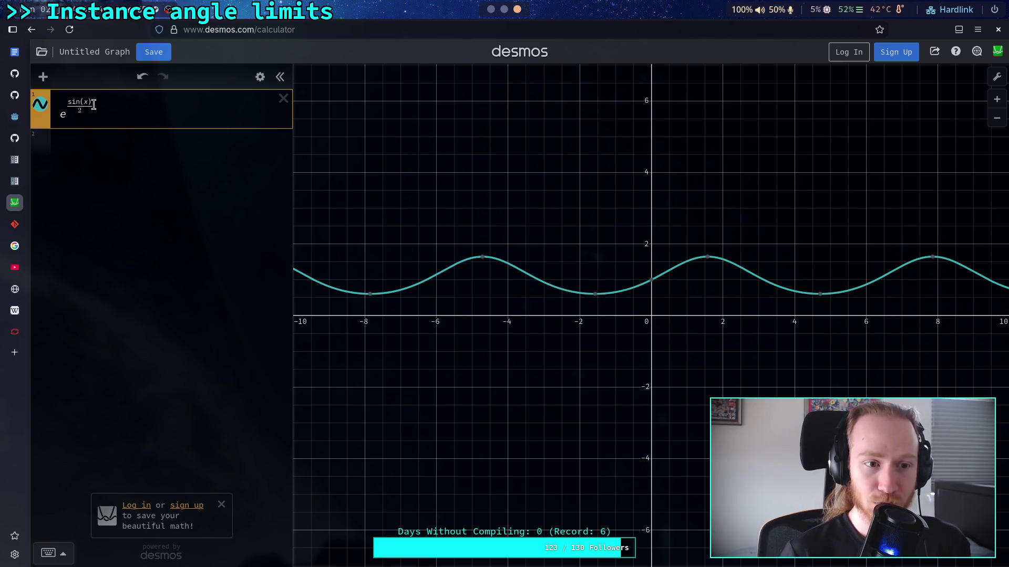
{"action": "left_click", "coordinate": [91, 102]}
{"action": "key", "text": "Right"}
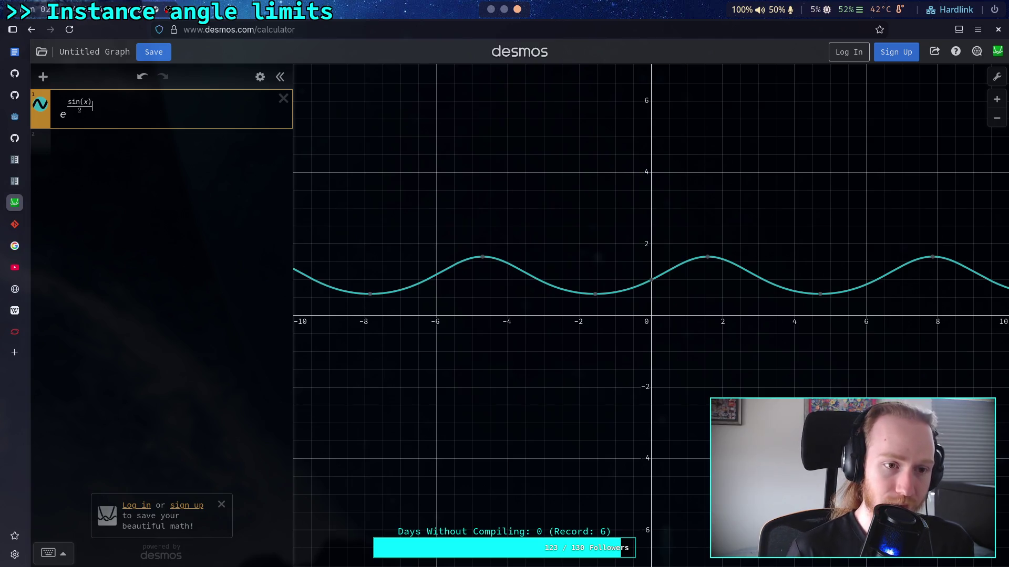
{"action": "type", "text": "-"}
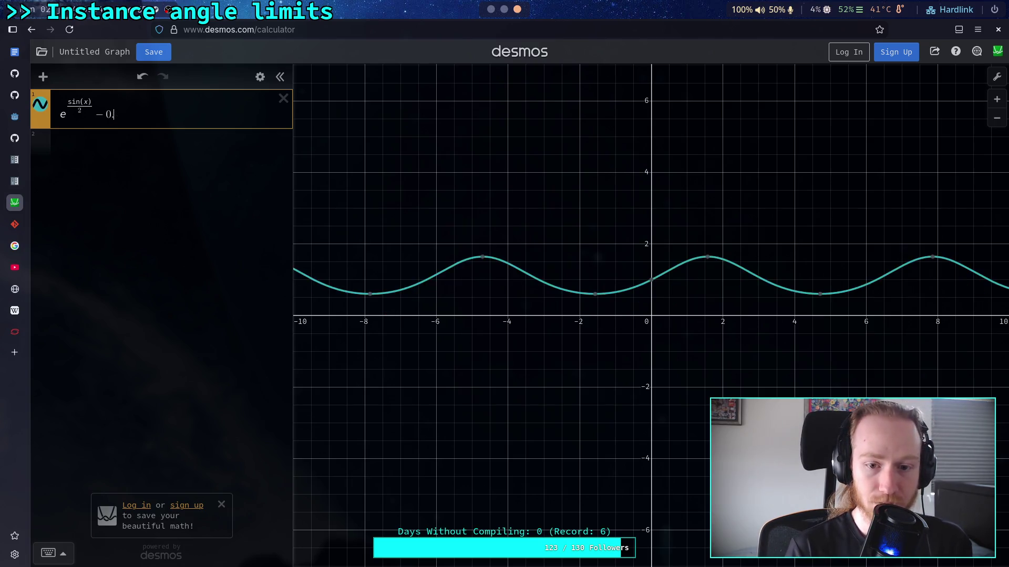
{"action": "key", "text": "BackSpace"}
{"action": "type", "text": "-"}
{"action": "key", "text": "BackSpace"}
{"action": "type", "text": "-"}
{"action": "key", "text": "BackSpace"}
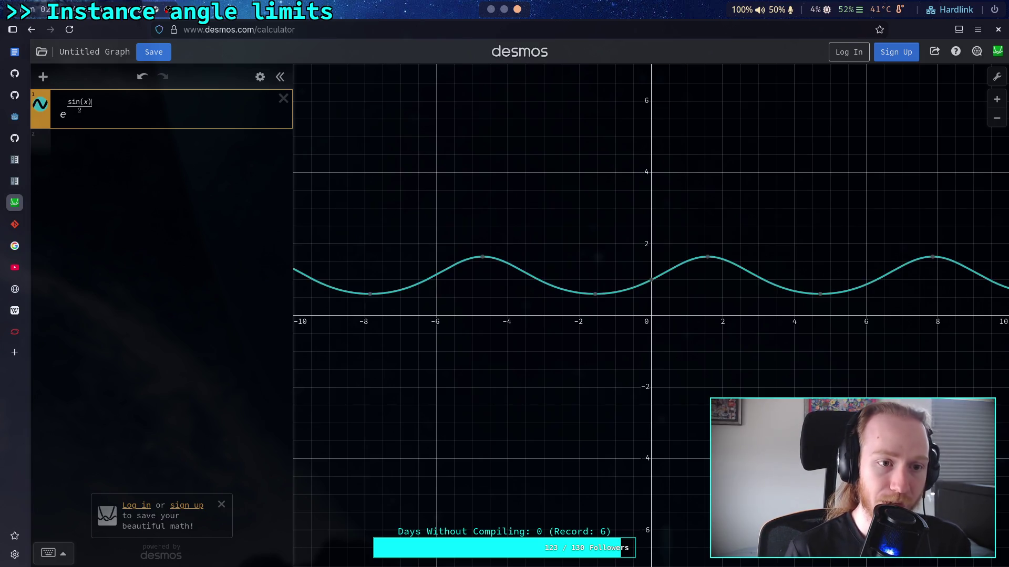
Step: Subtract 0.5 from the exponent, giving e^(sin(x)/2 − 0.5)
{"action": "key", "text": "shift+Left"}
{"action": "type", "text": "-"}
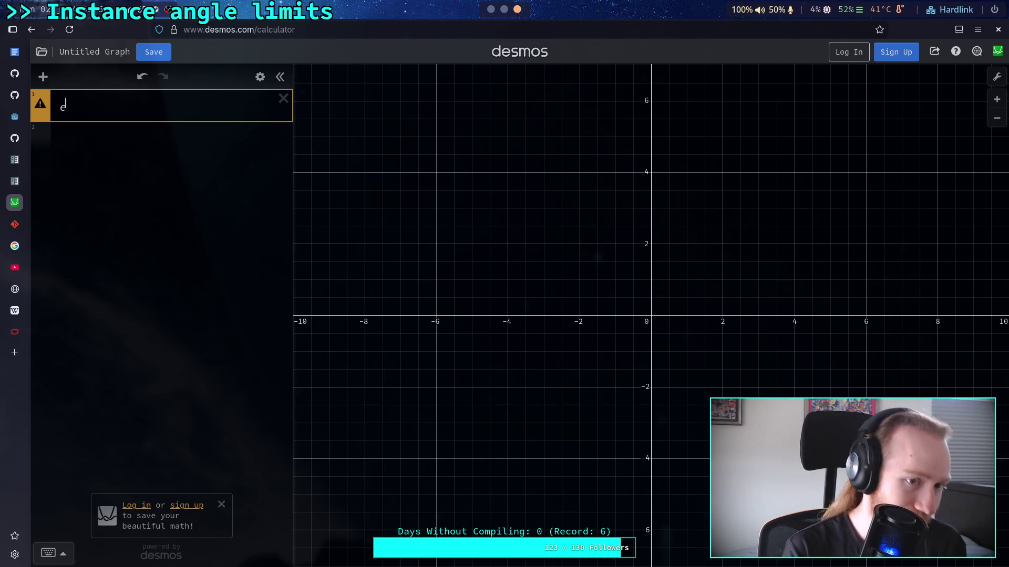
{"action": "type", "text": "("}
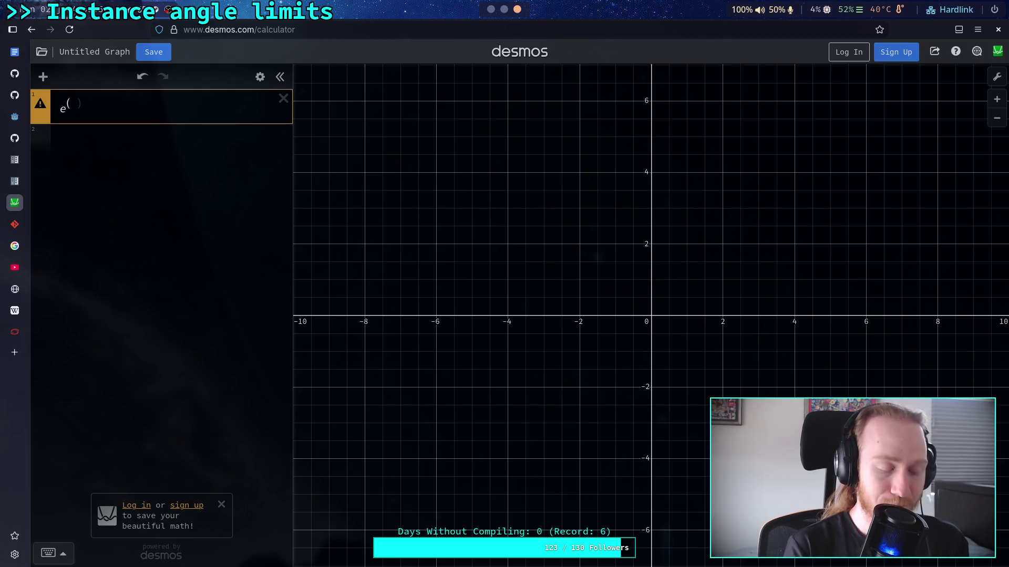
{"action": "type", "text": "sin(x)"}
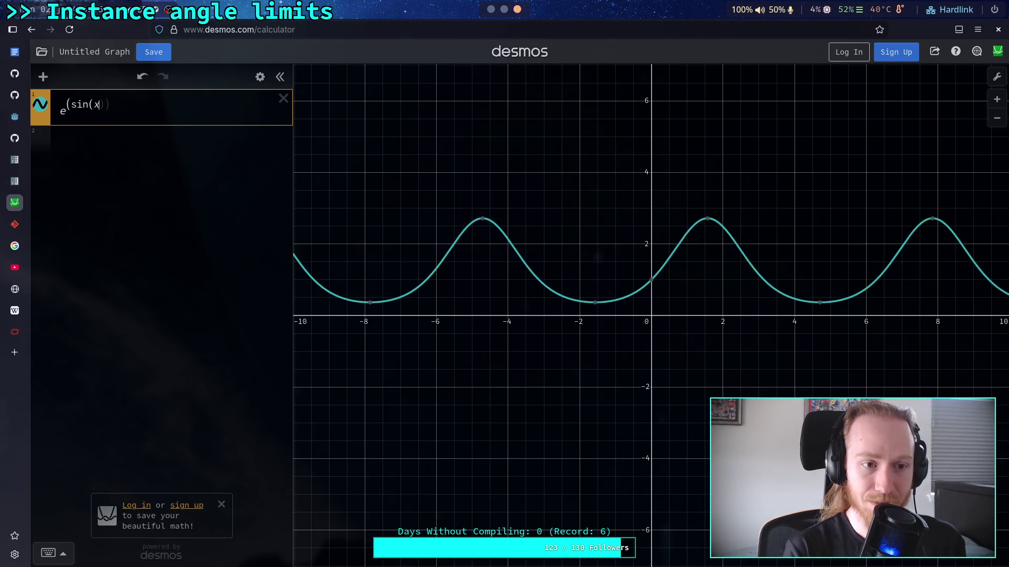
{"action": "type", "text": "/2"}
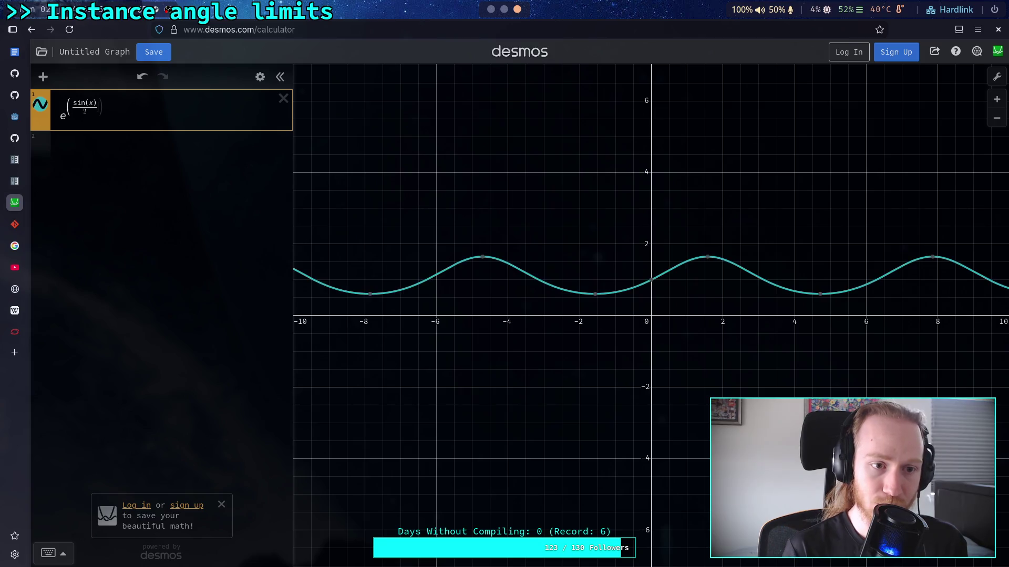
{"action": "key", "text": "Right"}
{"action": "type", "text": "-0.5"}
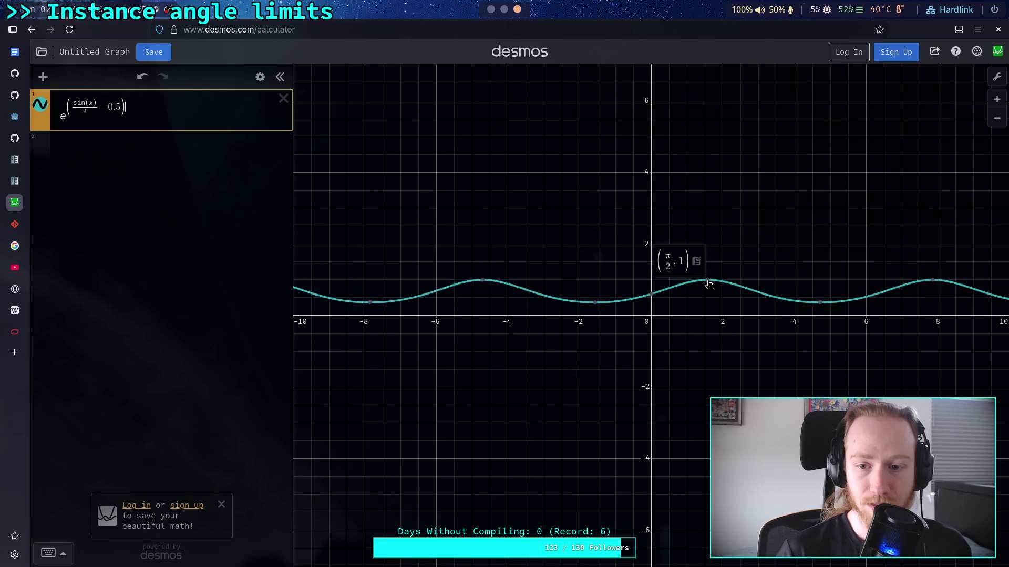
{"action": "double_click", "coordinate": [64, 118]}
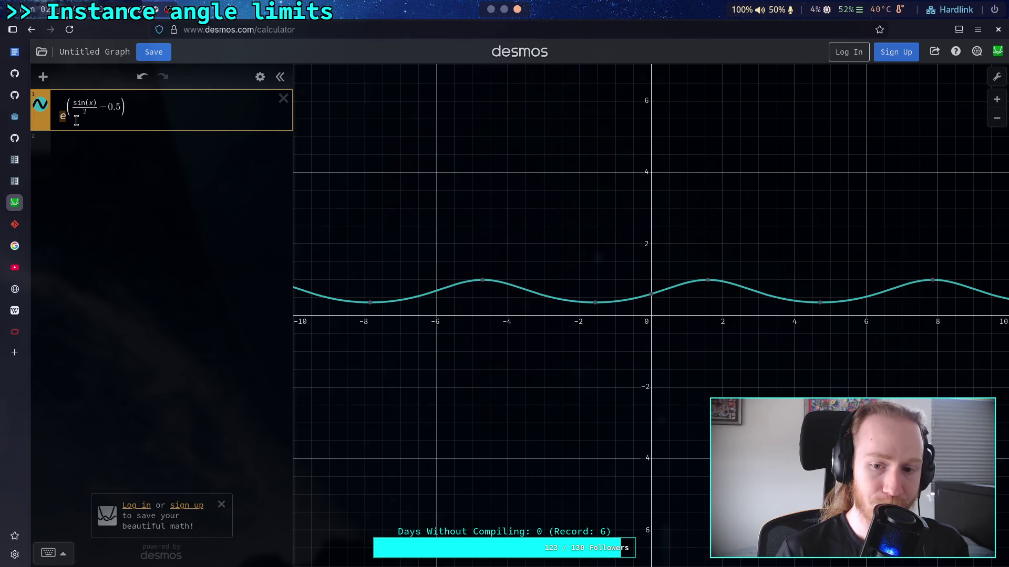
Step: Try bases 2, 4, 6, 9 and 10 for the wave, zooming in to compare
{"action": "type", "text": "2"}
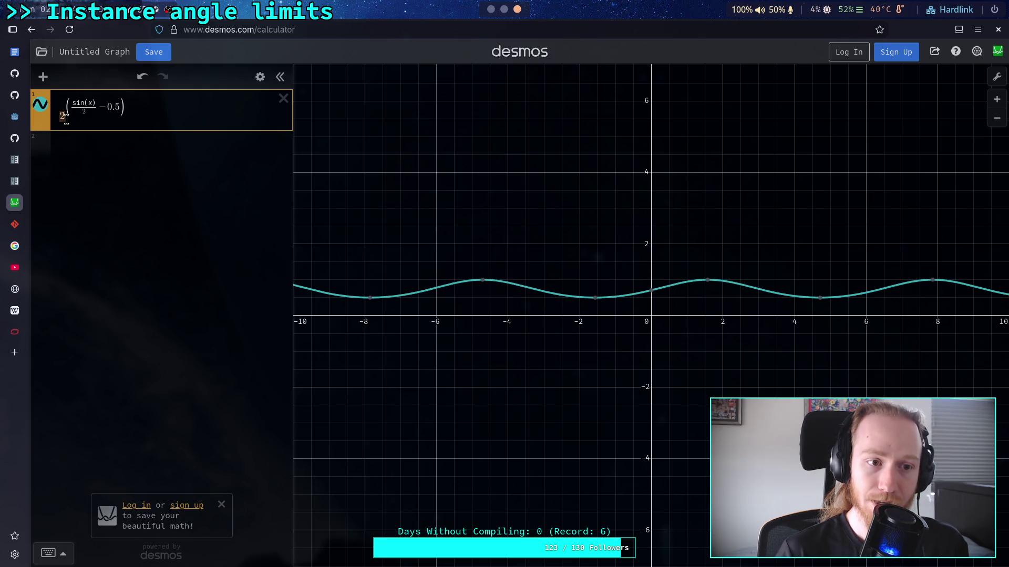
{"action": "key", "text": "BackSpace"}
{"action": "type", "text": "4"}
{"action": "key", "text": "BackSpace"}
{"action": "type", "text": "6"}
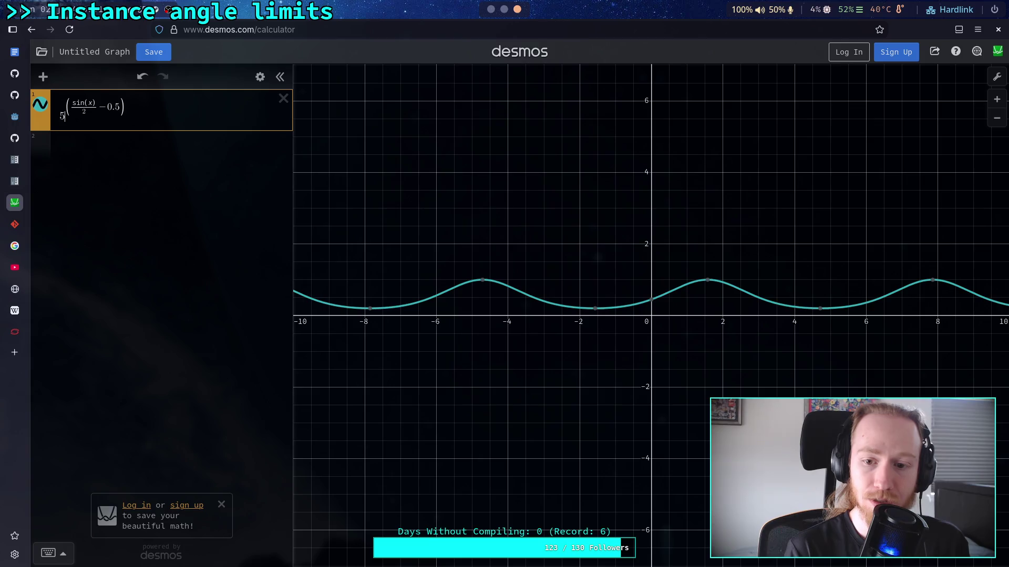
{"action": "key", "text": "BackSpace"}
{"action": "type", "text": "9"}
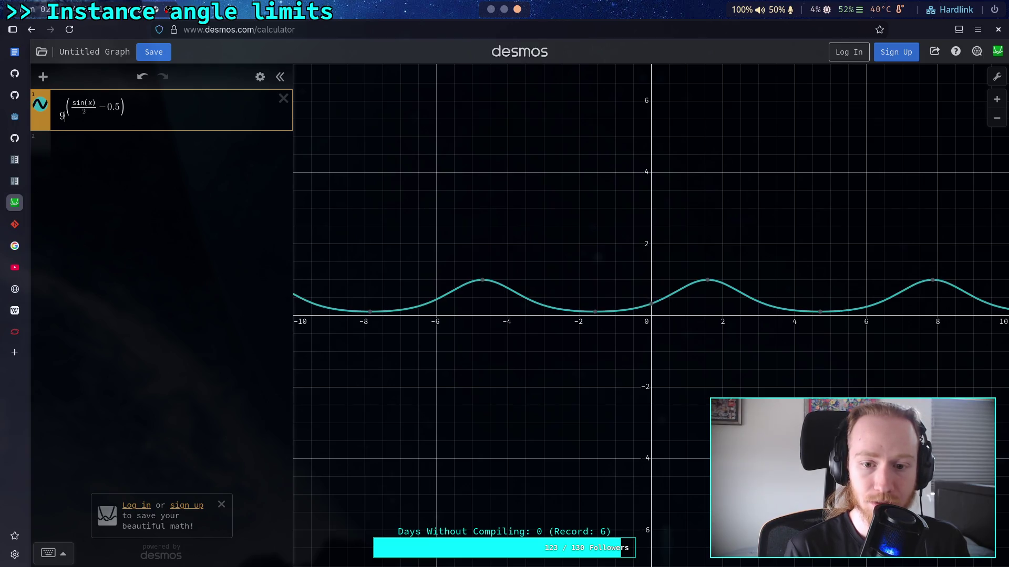
{"action": "key", "text": "BackSpace"}
{"action": "type", "text": "10"}
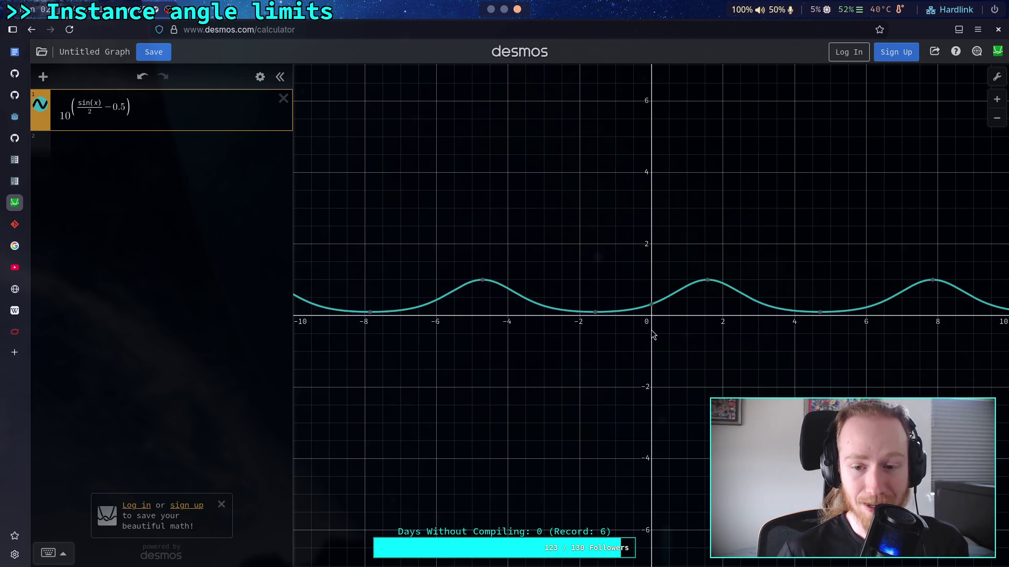
{"action": "scroll", "coordinate": [762, 363], "scroll_direction": "up", "scroll_amount": 2}
{"action": "scroll", "coordinate": [710, 353], "scroll_direction": "up", "scroll_amount": 1}
{"action": "mouse_move", "coordinate": [565, 270]}
{"action": "mouse_move", "coordinate": [479, 283]}
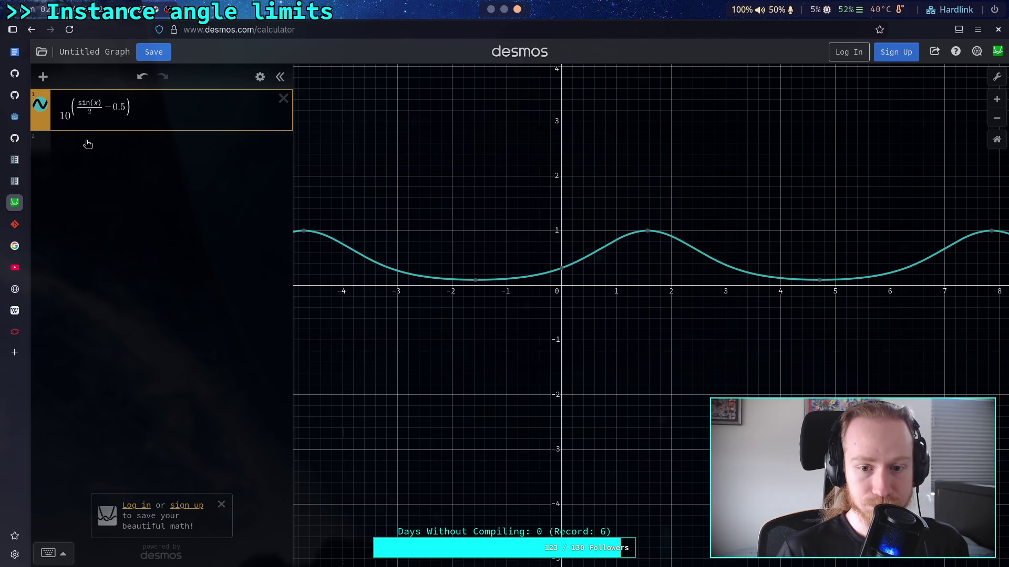
Step: Try bases 100 and 13, settle on 17, and return to Godot
{"action": "left_click", "coordinate": [74, 116]}
{"action": "type", "text": "0"}
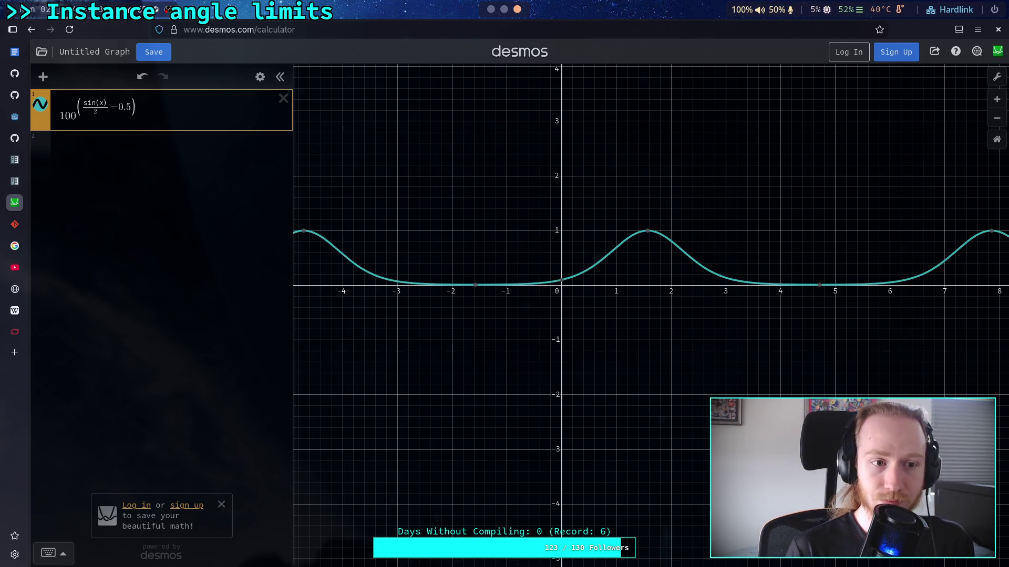
{"action": "key", "text": "shift+Left"}
{"action": "key", "text": "shift+Left"}
{"action": "key", "text": "shift+Left"}
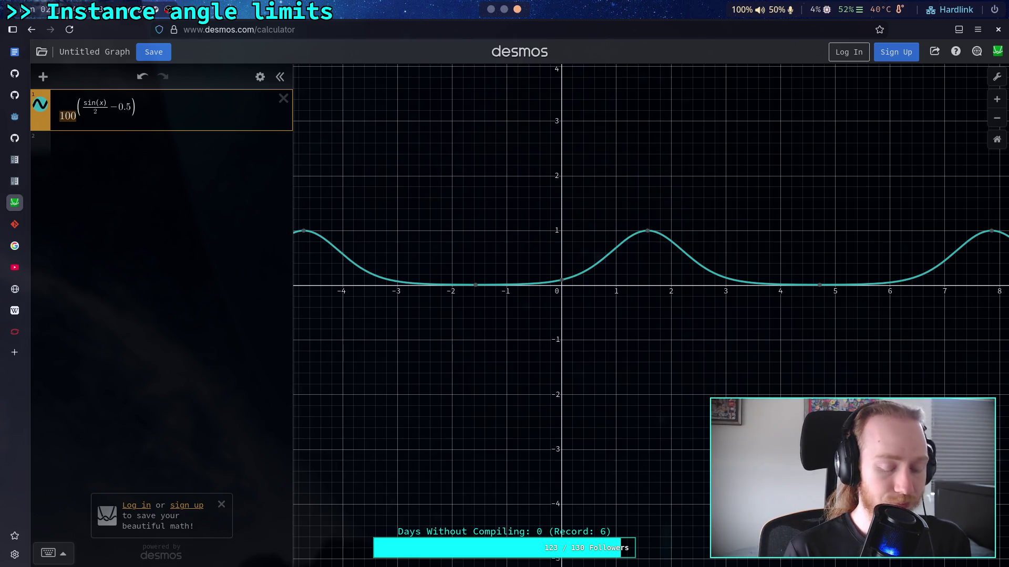
{"action": "type", "text": "13"}
{"action": "key", "text": "shift+Left"}
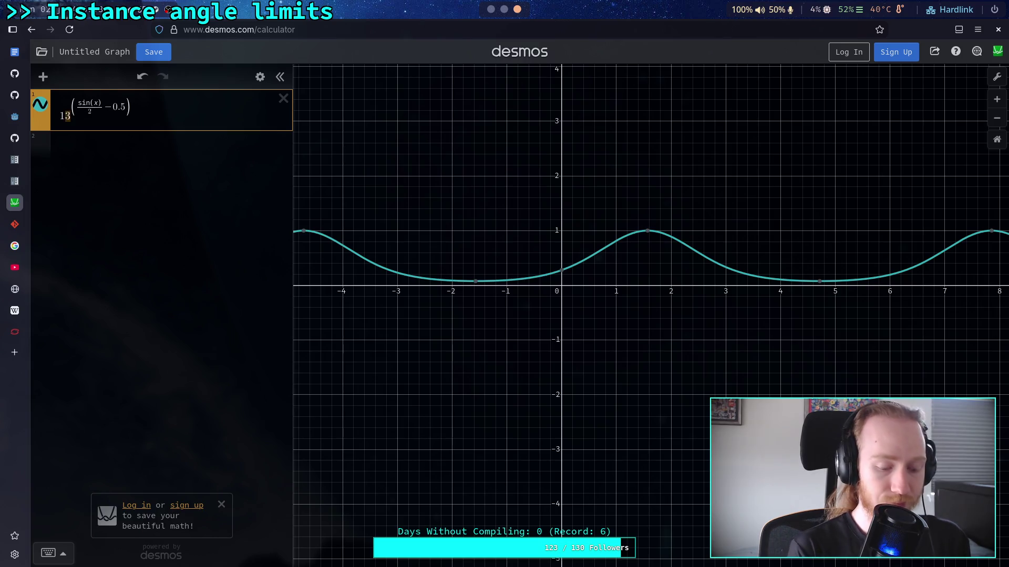
{"action": "type", "text": "7"}
{"action": "key", "text": "super+1"}
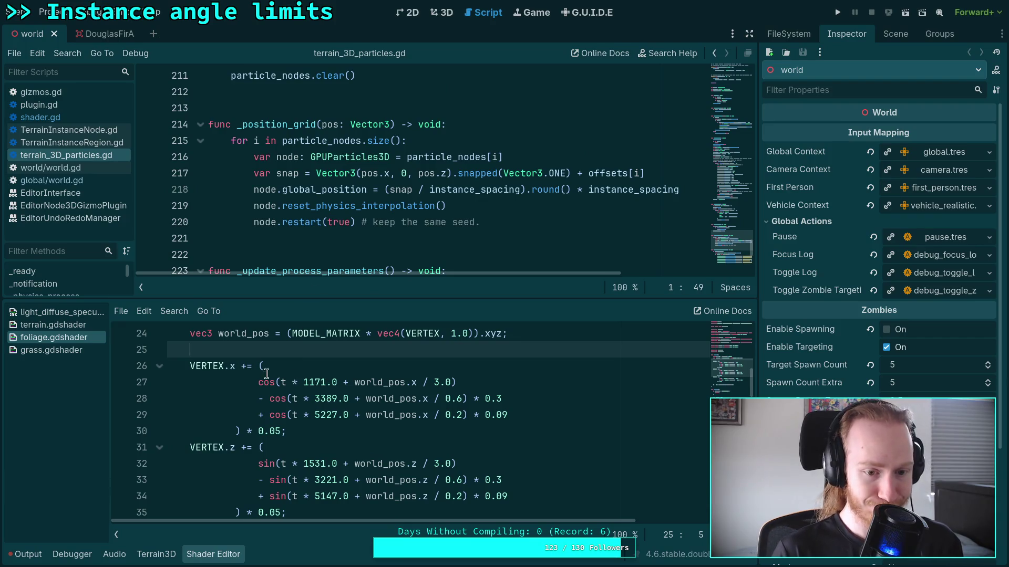
Step: Wrap the VERTEX.x sway sum on line 26 in pow(17.0, …)
{"action": "left_click", "coordinate": [259, 368]}
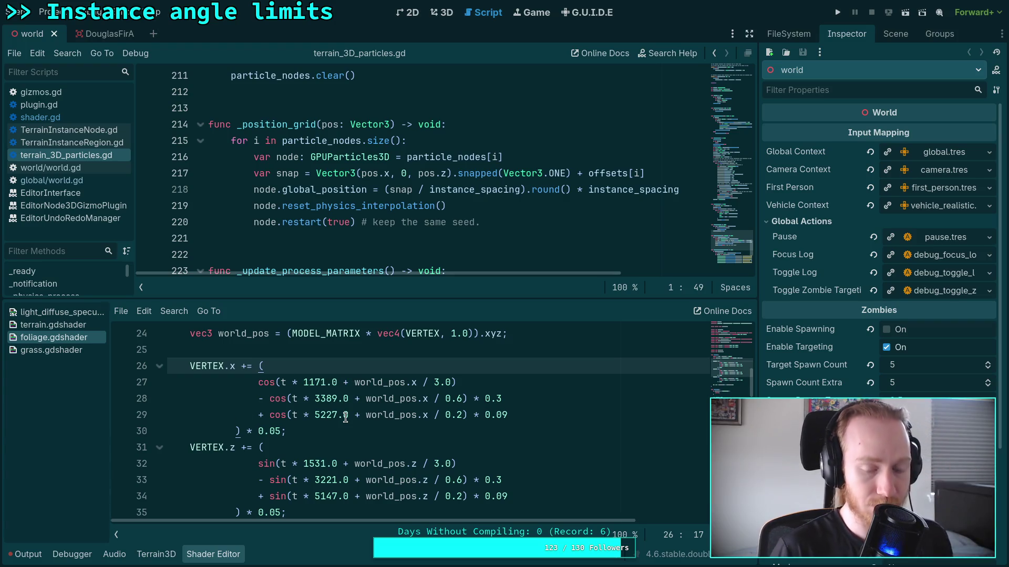
{"action": "type", "text": "pow"}
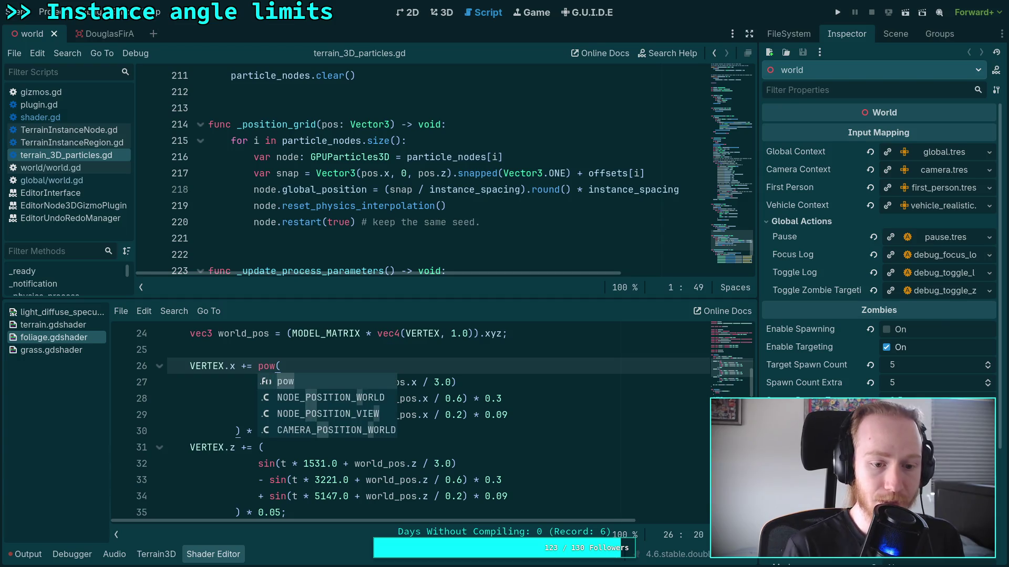
{"action": "left_click", "coordinate": [247, 430]}
{"action": "left_click", "coordinate": [239, 429]}
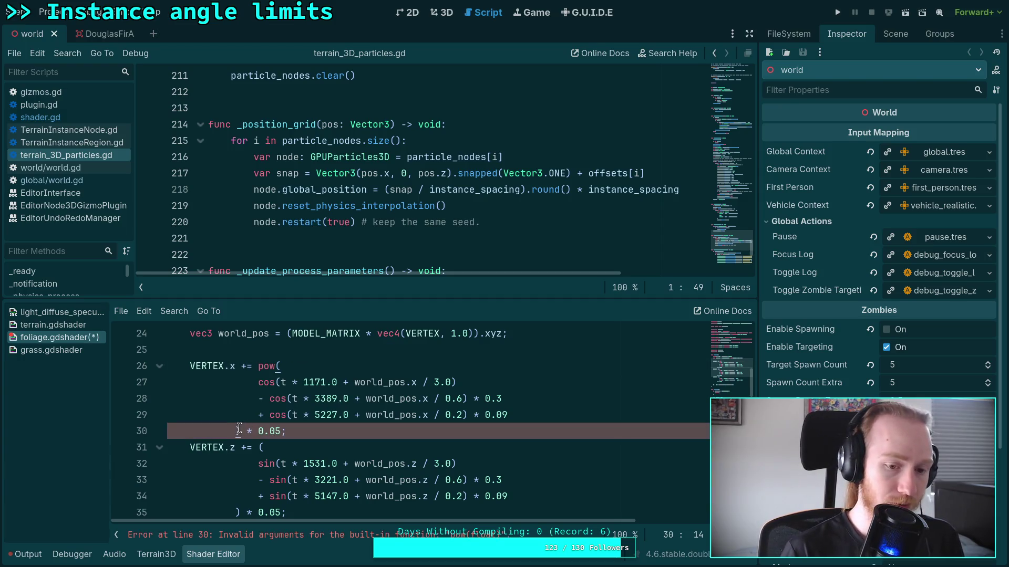
{"action": "left_click", "coordinate": [293, 367]}
{"action": "type", "text": "17"}
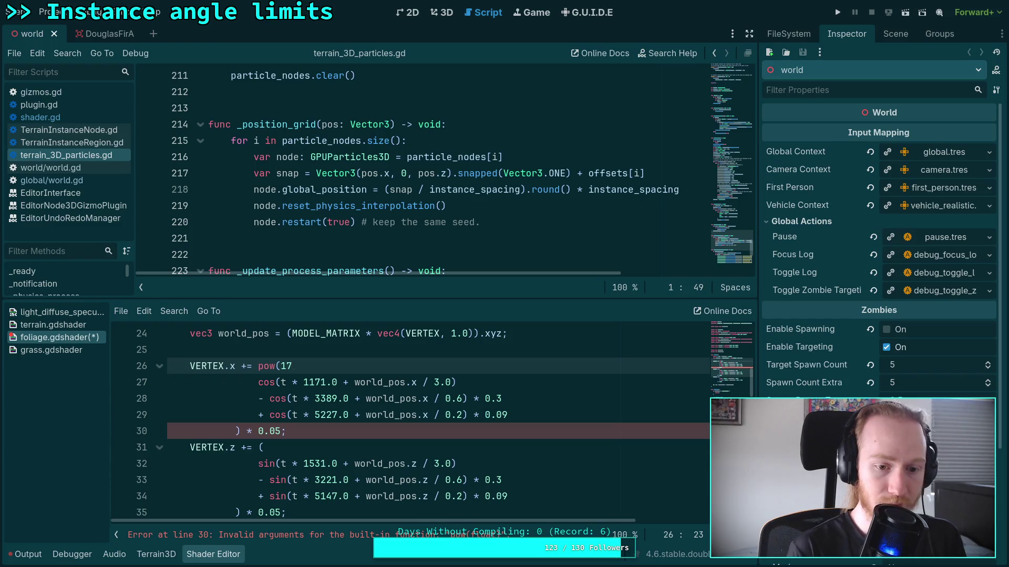
{"action": "type", "text": "."}
{"action": "key", "text": "Escape"}
{"action": "type", "text": "0"}
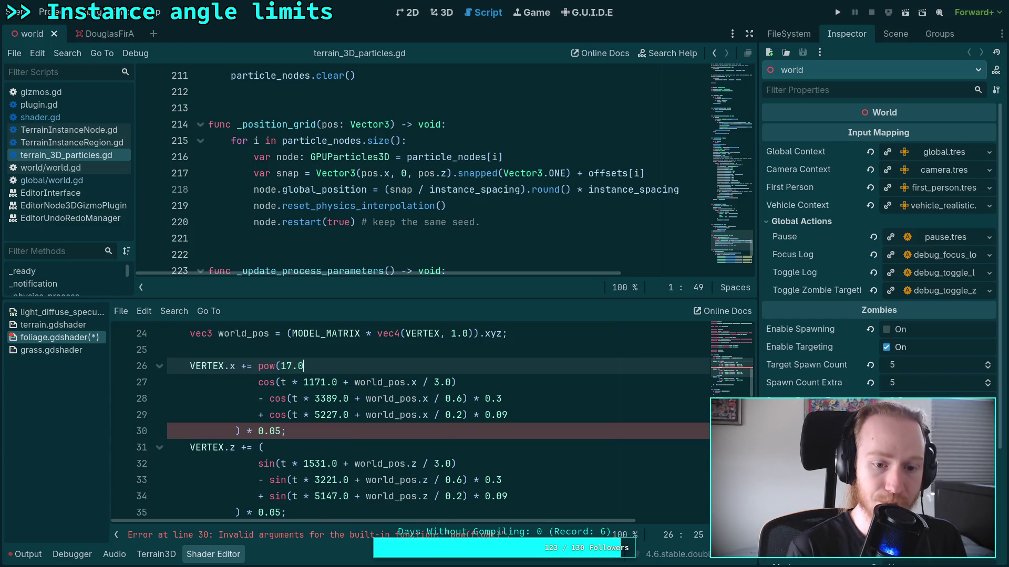
{"action": "type", "text": ","}
Step: Wrap the VERTEX.z sway sum in pow(17, …)
{"action": "left_click", "coordinate": [248, 463]}
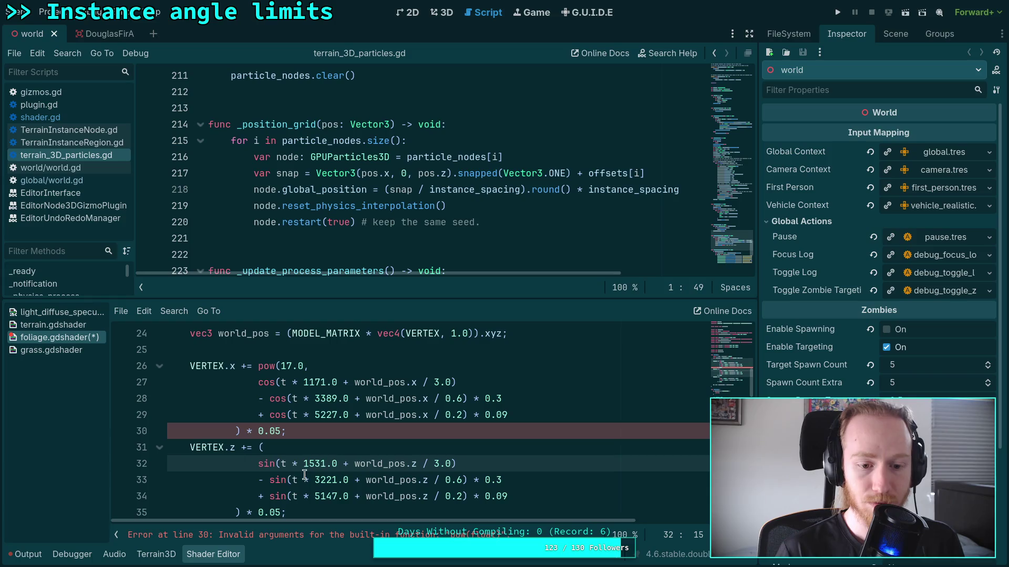
{"action": "scroll", "coordinate": [305, 458], "scroll_direction": "down", "scroll_amount": 1}
{"action": "key", "text": "Up"}
{"action": "scroll", "coordinate": [305, 457], "scroll_direction": "up", "scroll_amount": 1}
{"action": "type", "text": "pow"}
{"action": "left_click", "coordinate": [340, 448]}
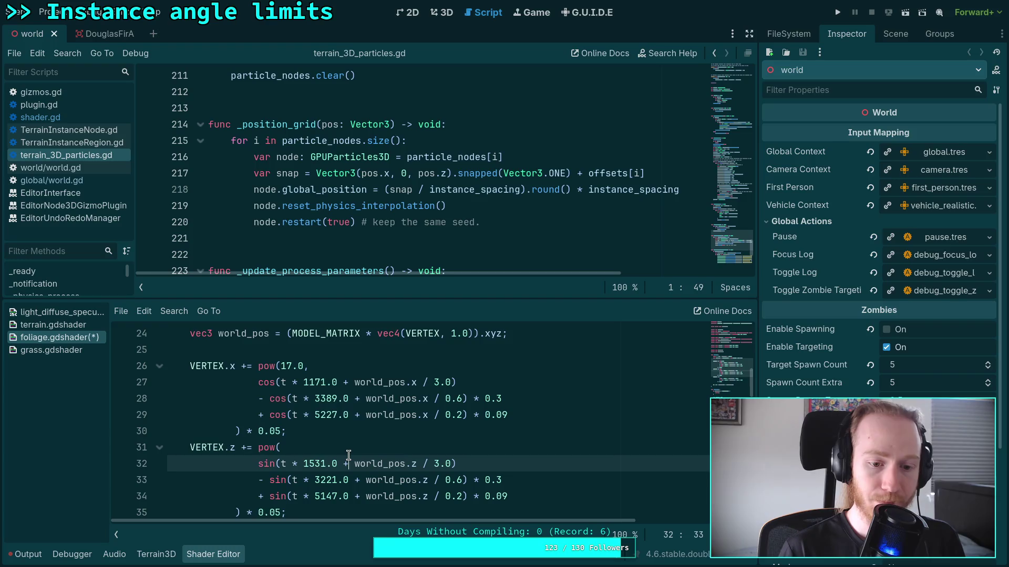
{"action": "type", "text": "17.0"}
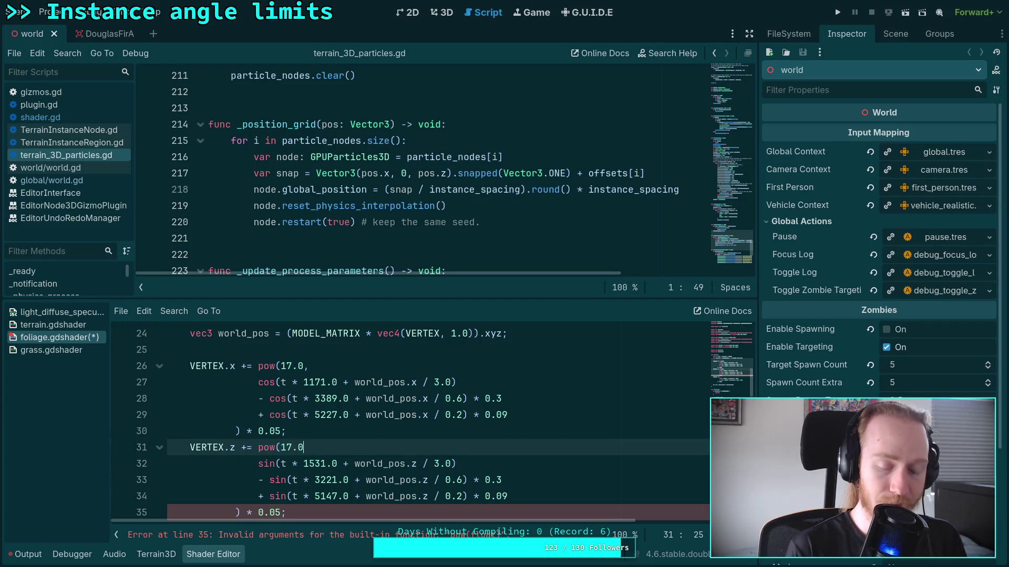
{"action": "scroll", "coordinate": [342, 446], "scroll_direction": "down", "scroll_amount": 1}
{"action": "type", "text": ","}
{"action": "scroll", "coordinate": [311, 437], "scroll_direction": "down", "scroll_amount": 1}
Step: Wrap the VERTEX.y sway sum on line 36 in pow(16.0, …), checking the Desmos curve
{"action": "left_click", "coordinate": [277, 437]}
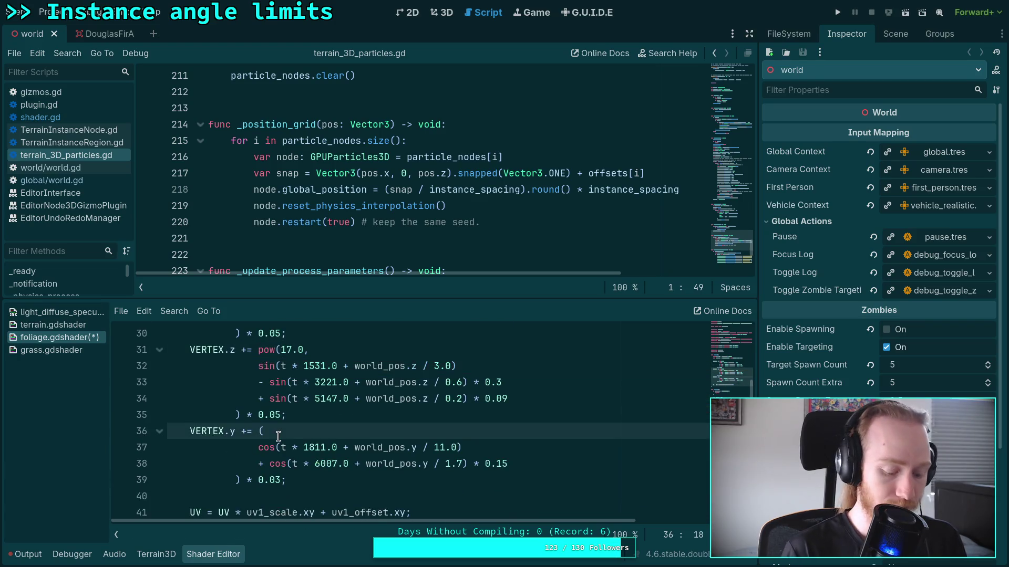
{"action": "type", "text": "pow(15"}
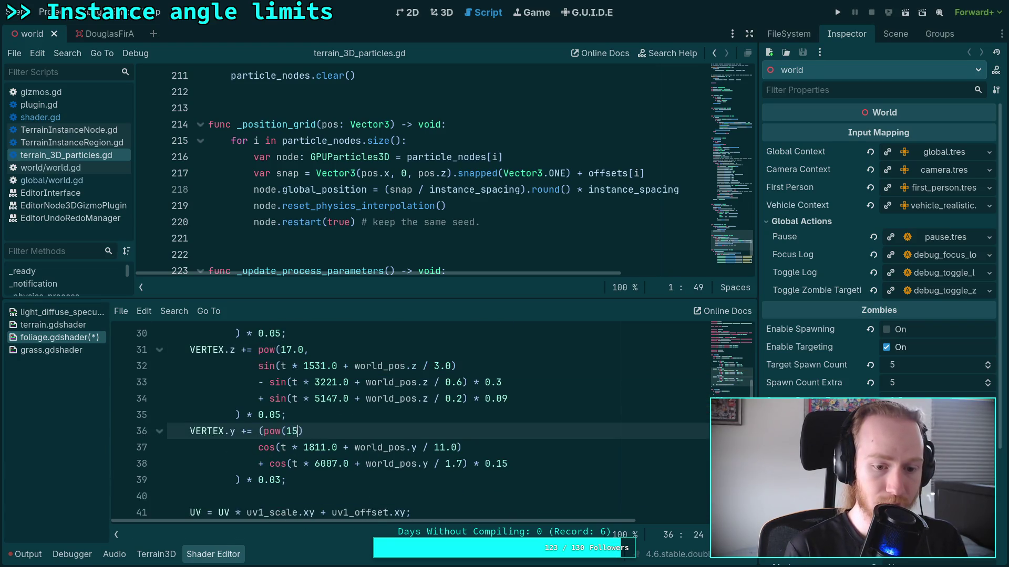
{"action": "key", "text": "BackSpace"}
{"action": "key", "text": "BackSpace"}
{"action": "key", "text": "BackSpace"}
{"action": "key", "text": "Left"}
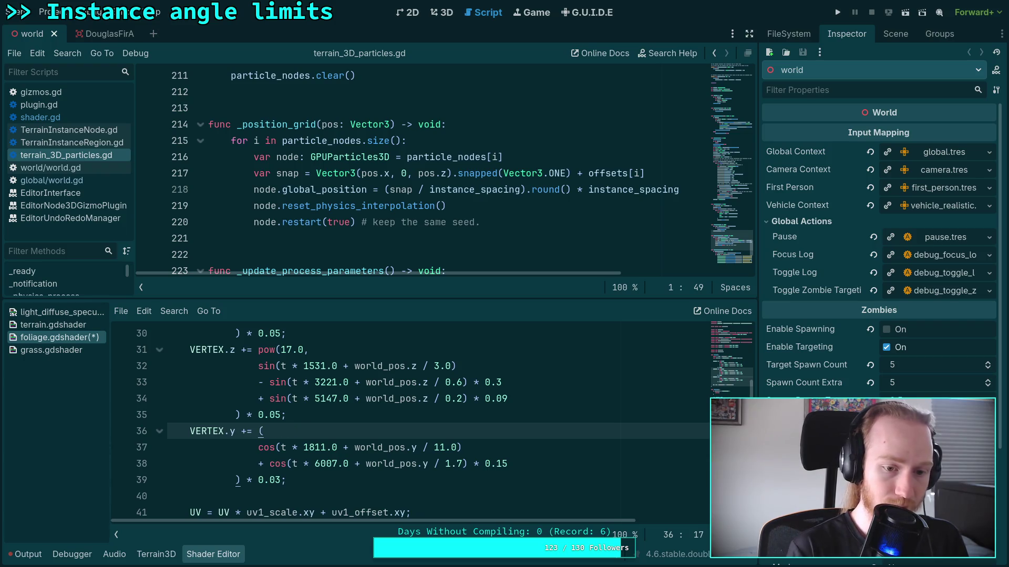
{"action": "type", "text": "pow"}
{"action": "key", "text": "Return"}
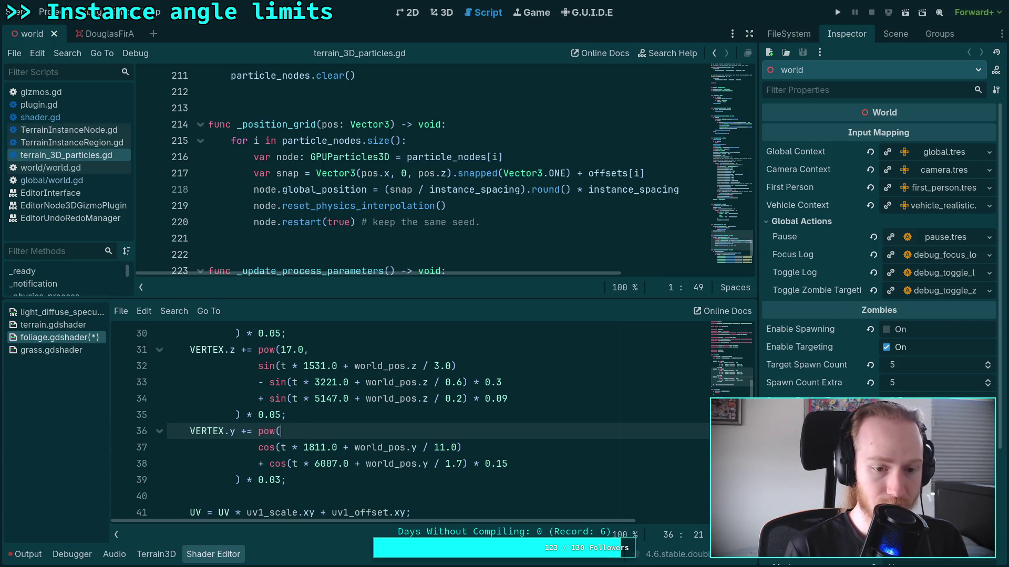
{"action": "type", "text": "16"}
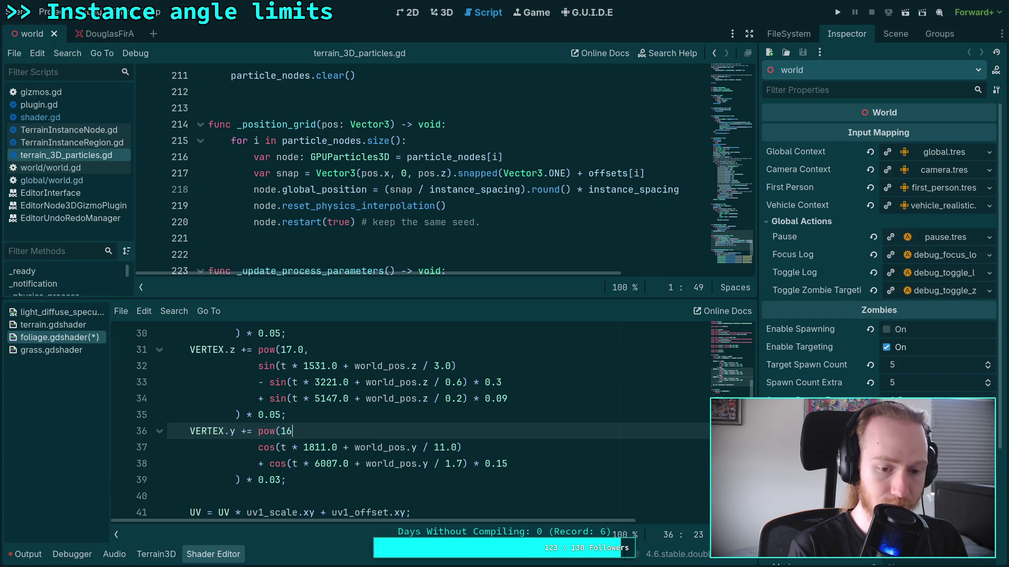
{"action": "key", "text": "BackSpace"}
{"action": "type", "text": "7.0,"}
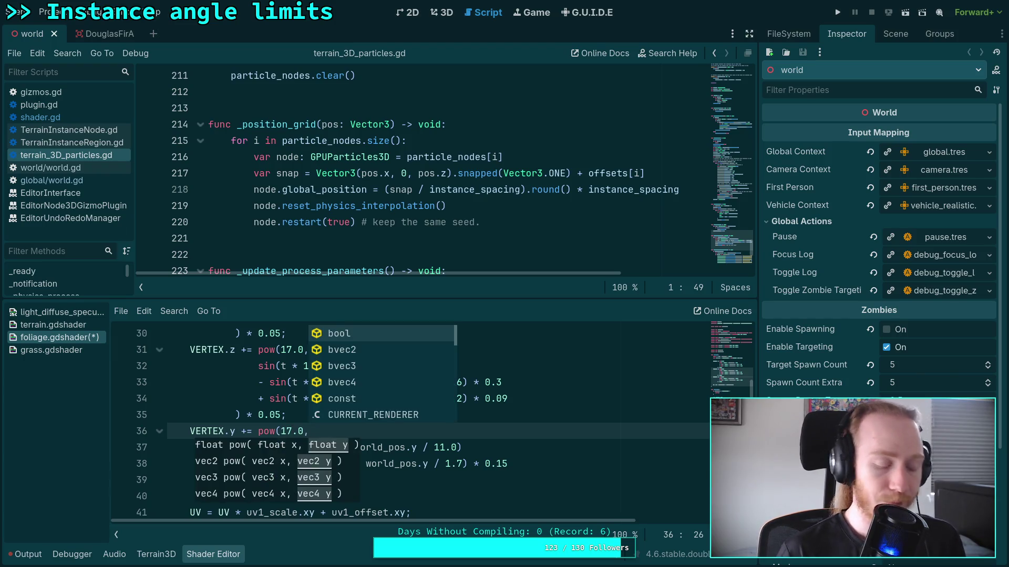
{"action": "key", "text": "super+3"}
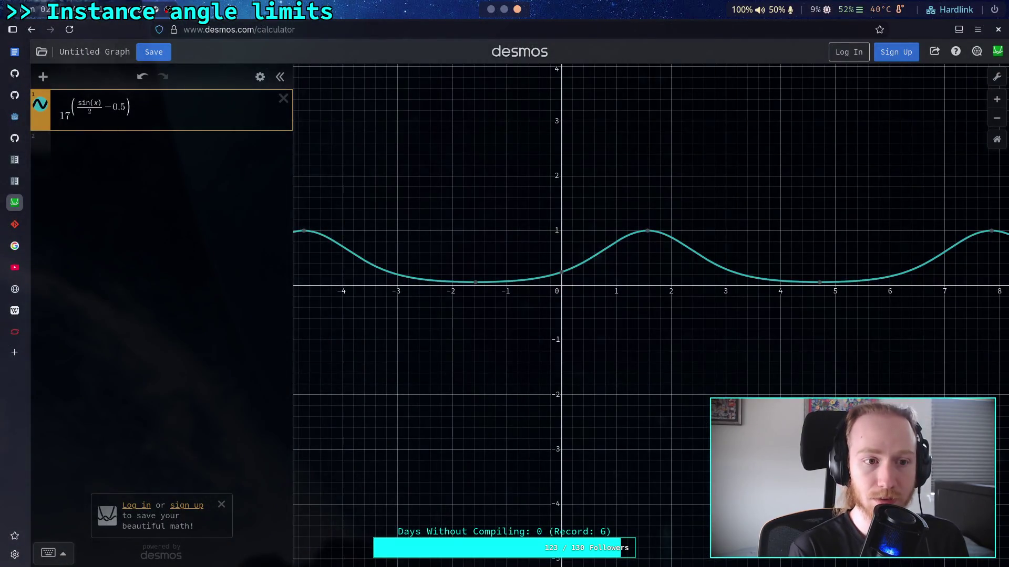
{"action": "key", "text": "super+2"}
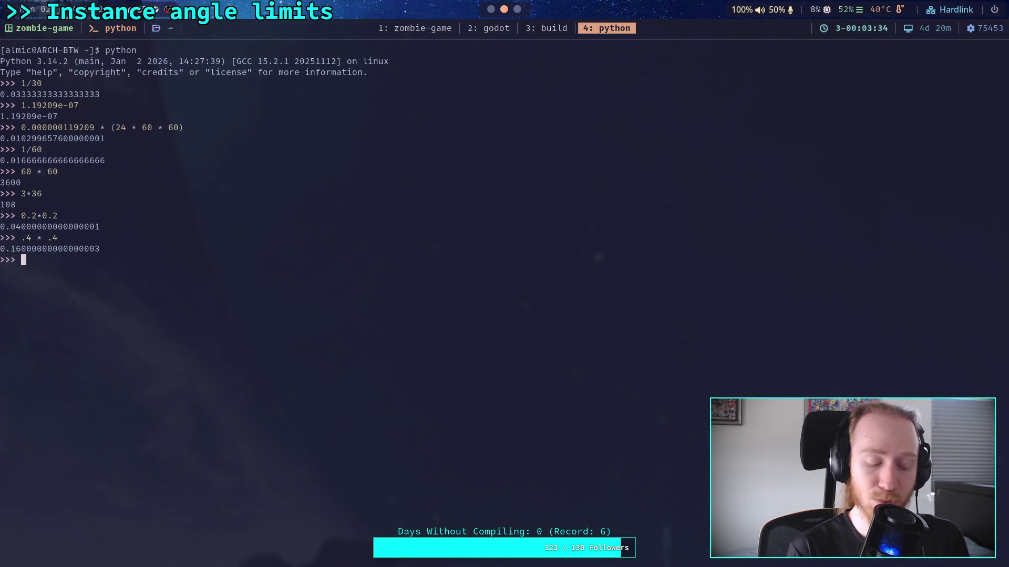
{"action": "key", "text": "super+1"}
{"action": "type", "text": ","}
{"action": "left_click", "coordinate": [512, 496]}
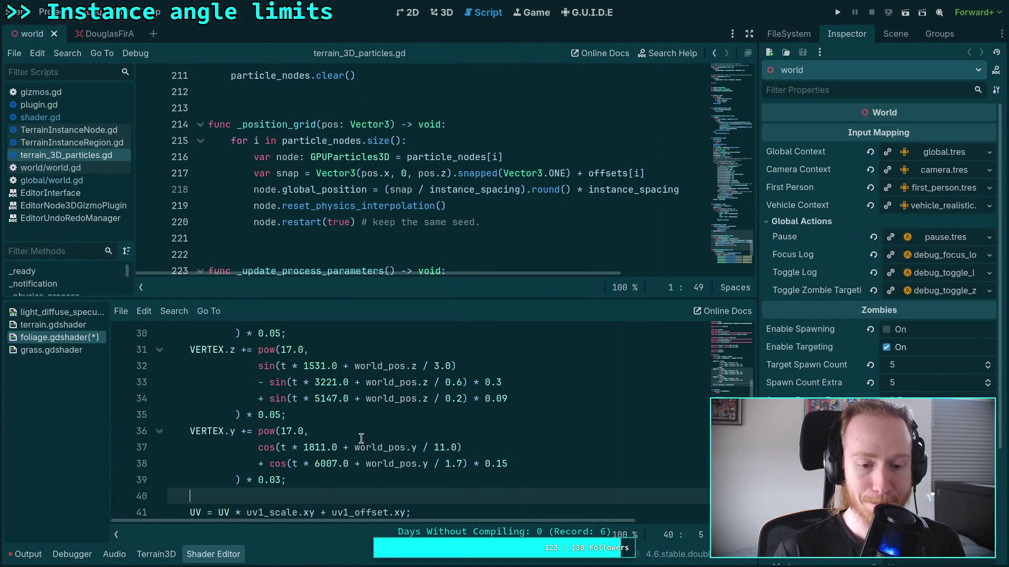
Step: Wrap the Y sway cos sum in parentheses and append / 2.0 - 0.5 on line 38
{"action": "left_click", "coordinate": [544, 465]}
{"action": "left_click", "coordinate": [260, 447]}
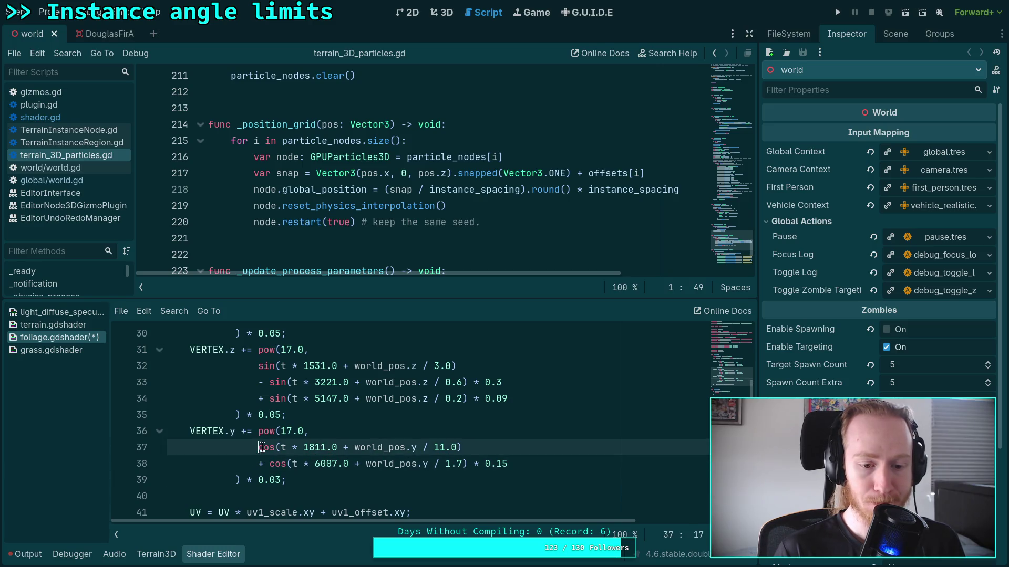
{"action": "left_click", "coordinate": [281, 435]}
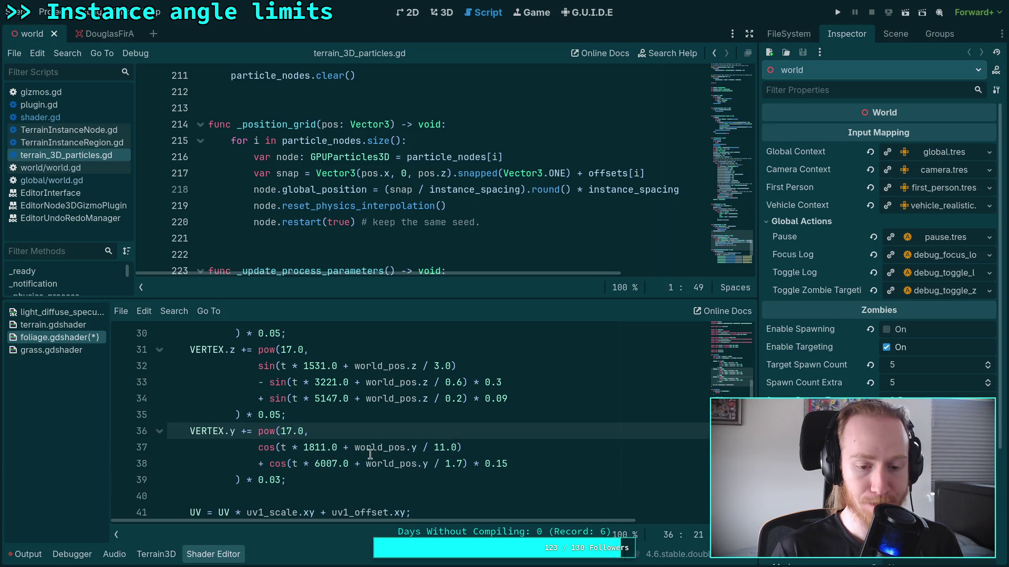
{"action": "left_click", "coordinate": [258, 448]}
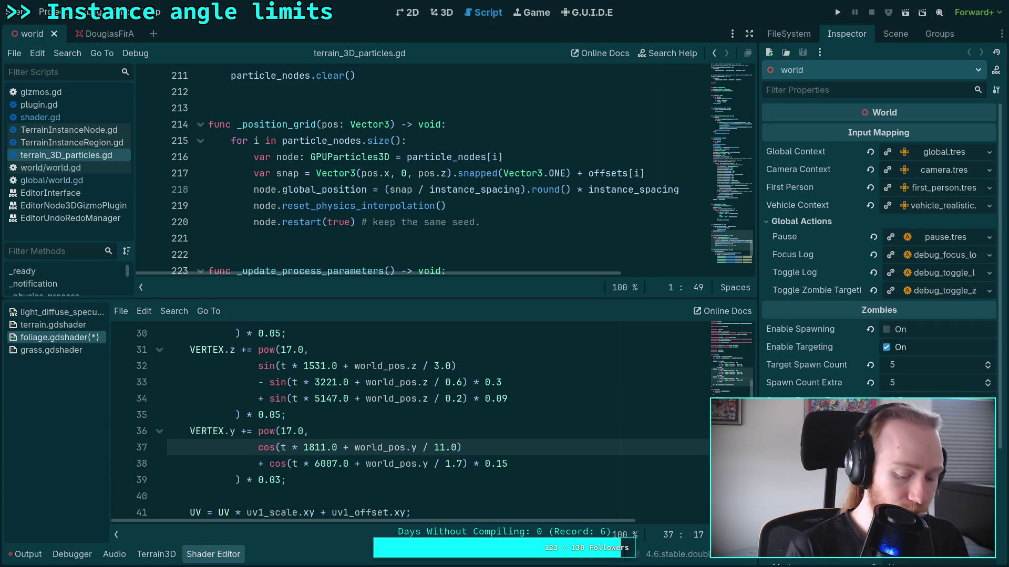
{"action": "type", "text": "*"}
{"action": "key", "text": "BackSpace"}
{"action": "type", "text": "("}
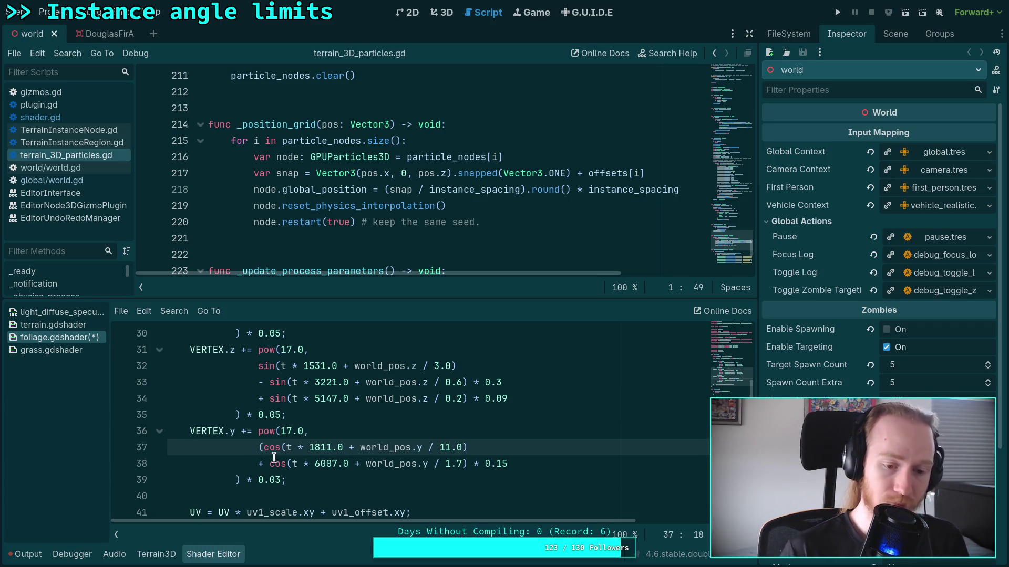
{"action": "left_click", "coordinate": [539, 465]}
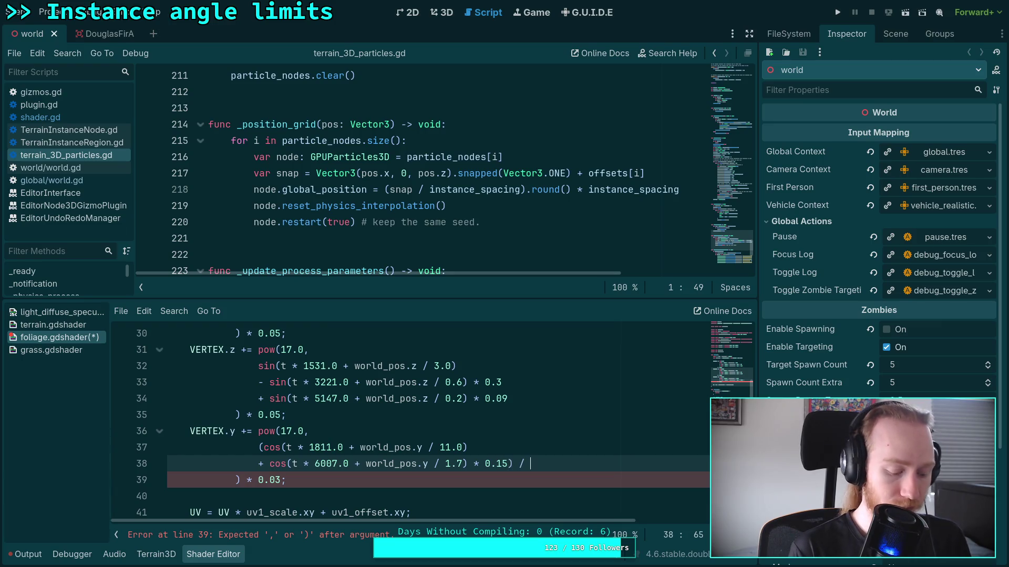
{"action": "type", "text": "2.0 - 0.5"}
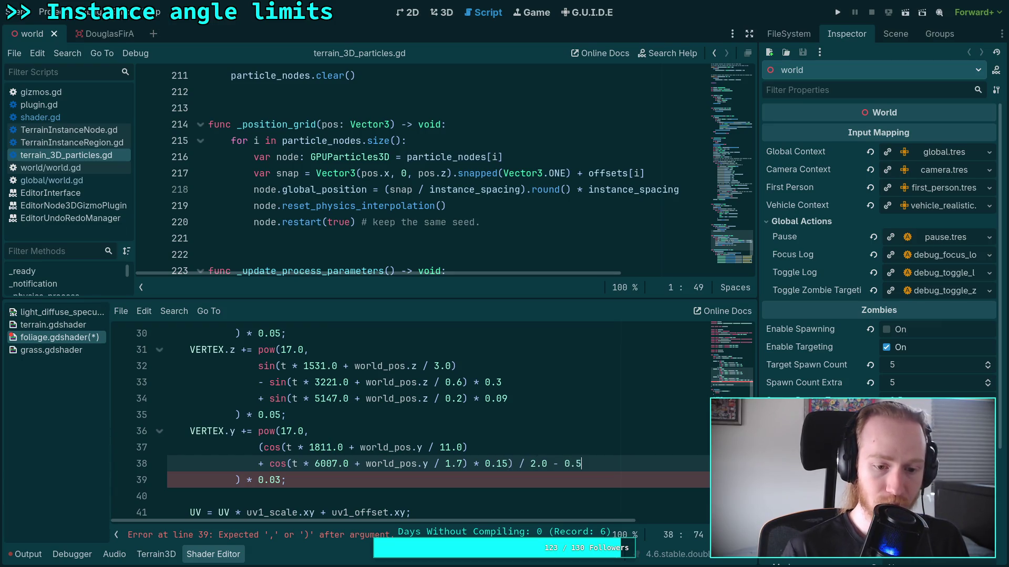
Step: Wrap the Z sway sin sum in parentheses and append the / 2.0 - 0.5 remap on line 34
{"action": "left_click", "coordinate": [258, 367]}
{"action": "type", "text": "("}
{"action": "left_click", "coordinate": [536, 399]}
{"action": "type", "text": ") "}
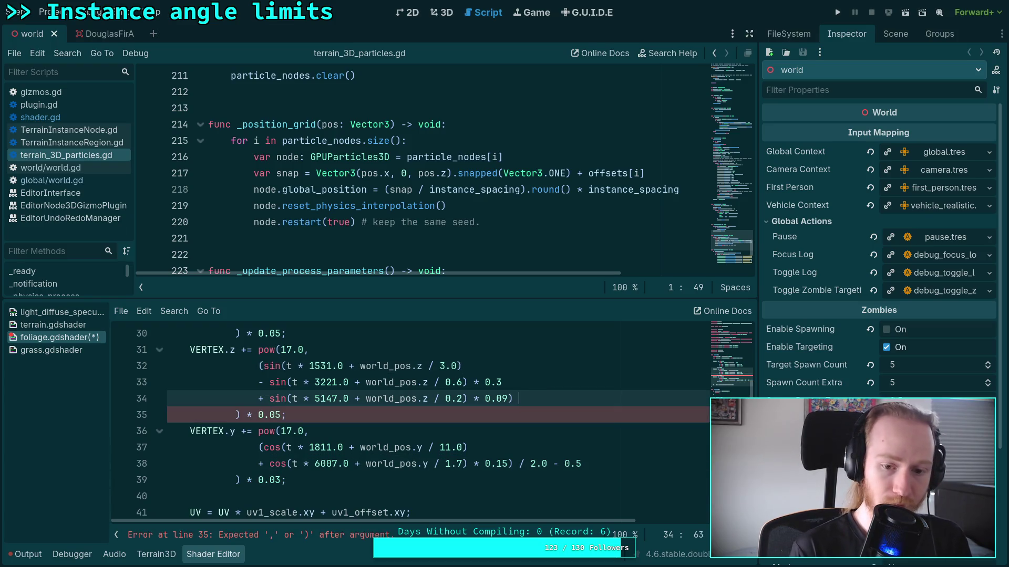
{"action": "type", "text": "/ 2.0"}
{"action": "type", "text": "6"}
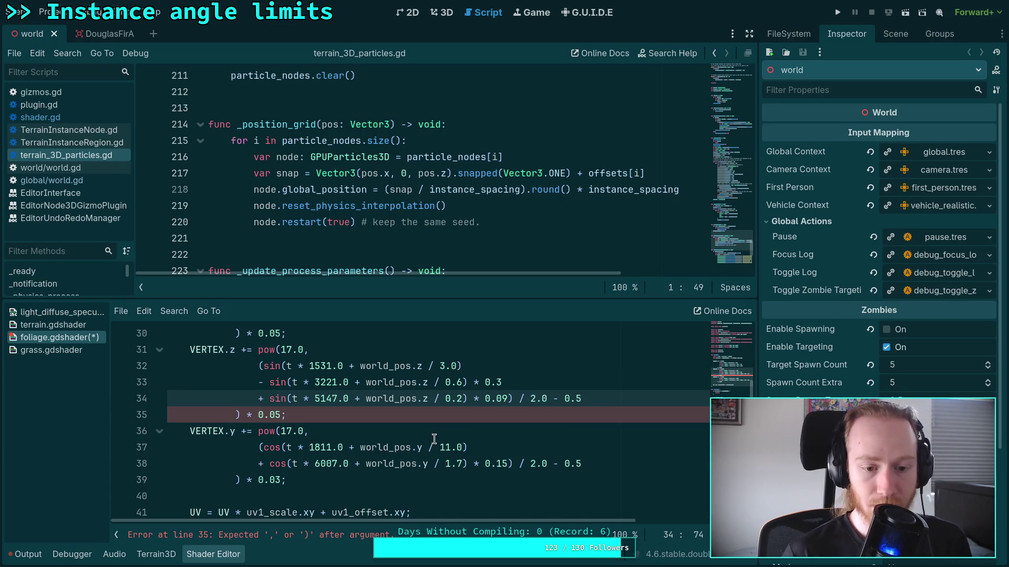
Step: Wrap the X sway cos sum, append ) / 2.0 - 0.5 on line 29, and save the shader
{"action": "scroll", "coordinate": [368, 435], "scroll_direction": "up", "scroll_amount": 2}
{"action": "left_click", "coordinate": [257, 382]}
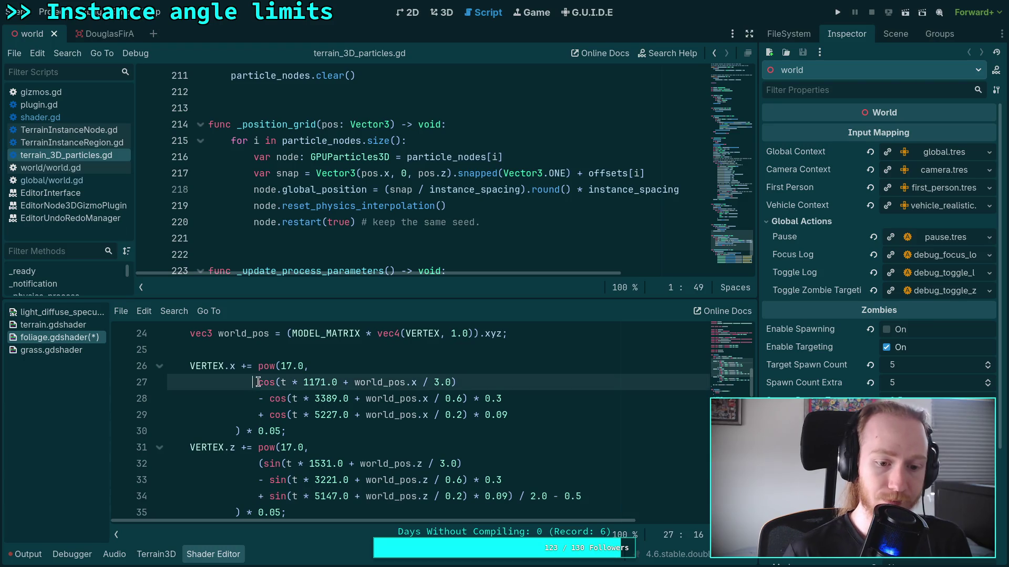
{"action": "type", "text": "("}
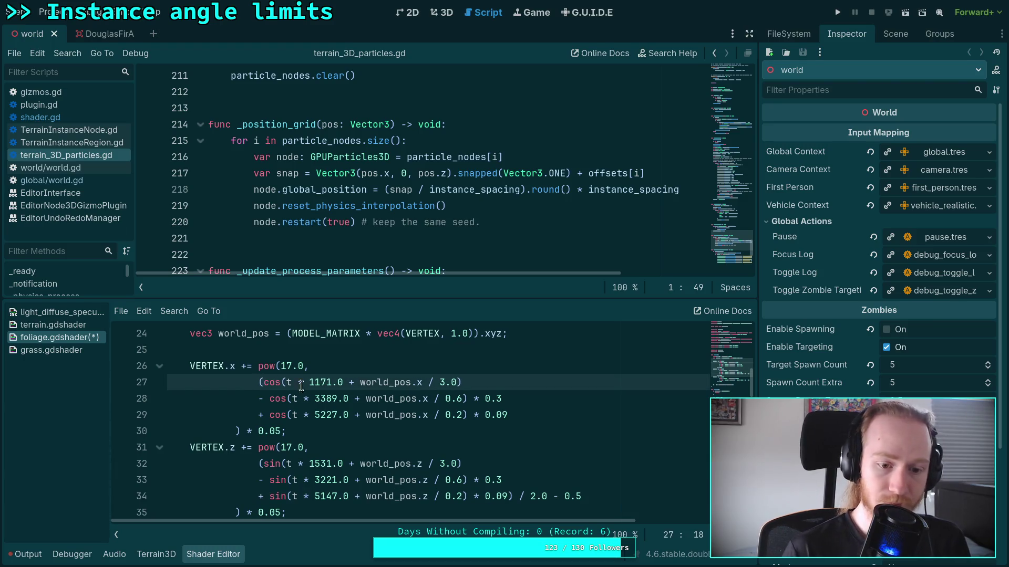
{"action": "left_click", "coordinate": [584, 413]}
{"action": "type", "text": ") / 2.0 - 0.5"}
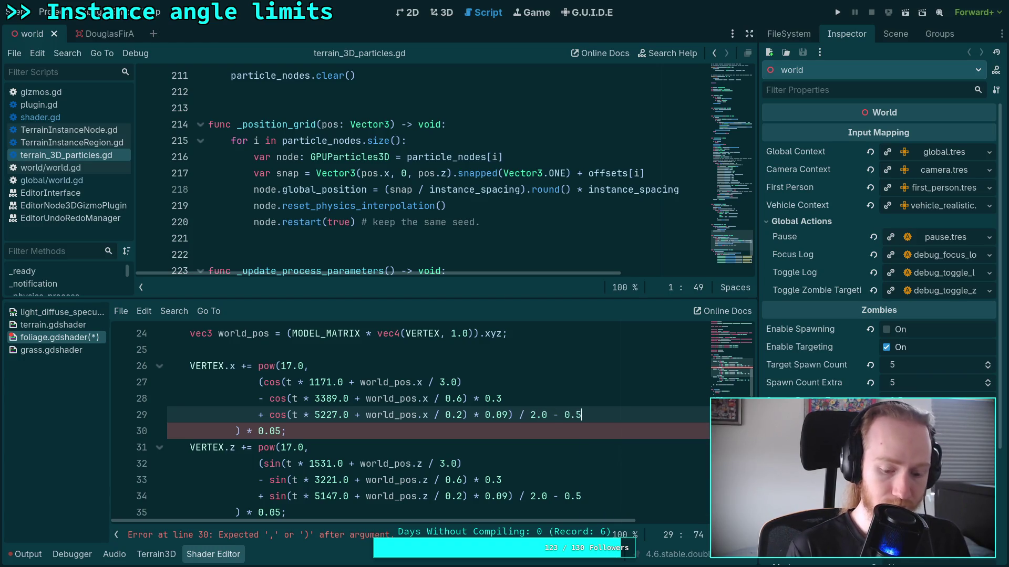
{"action": "key", "text": "ctrl+s"}
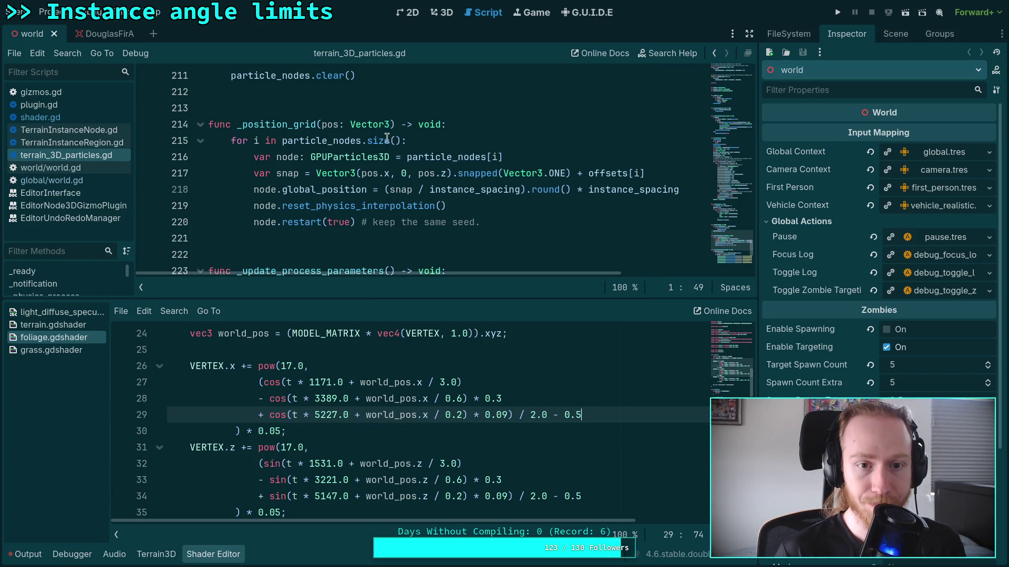
{"action": "left_click", "coordinate": [447, 11]}
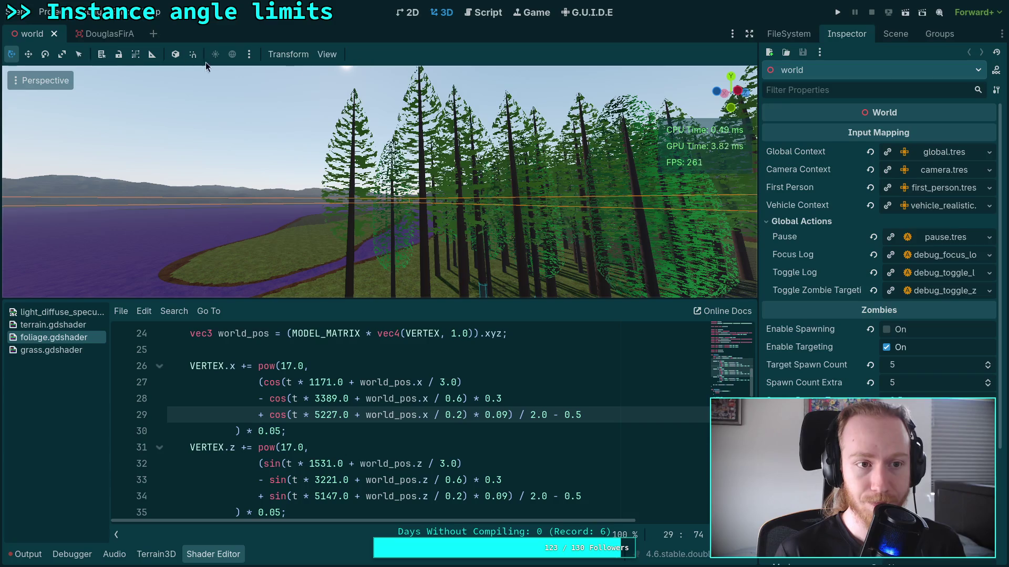
{"action": "left_click", "coordinate": [105, 34]}
{"action": "scroll", "coordinate": [379, 181], "scroll_direction": "up", "scroll_amount": 3}
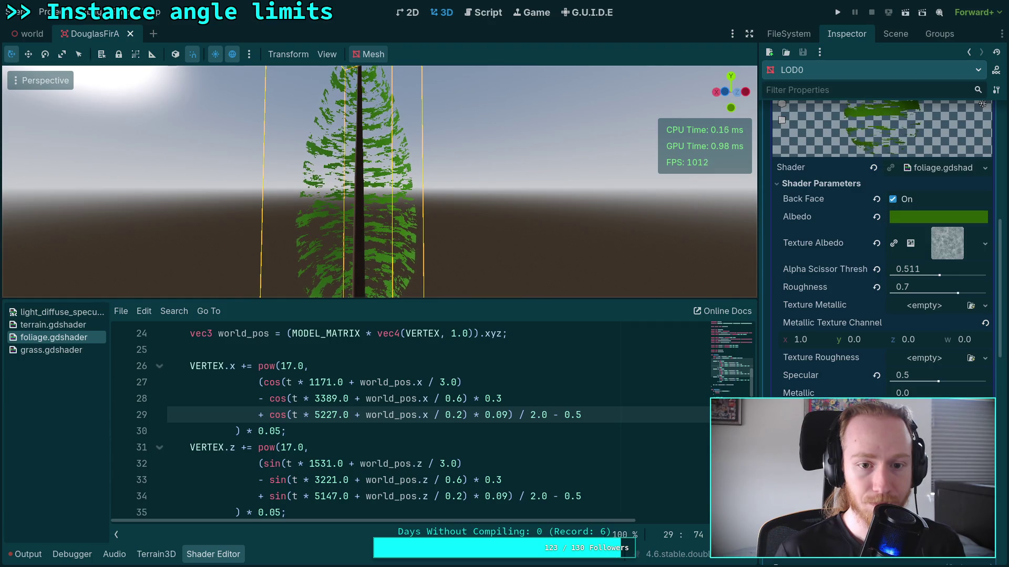
{"action": "key", "text": "w"}
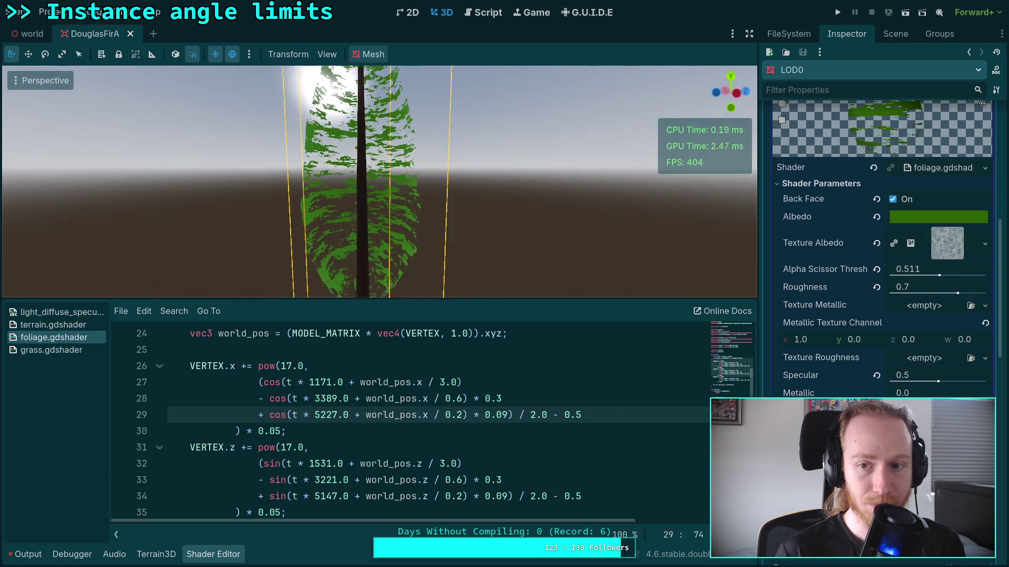
{"action": "key", "text": "e"}
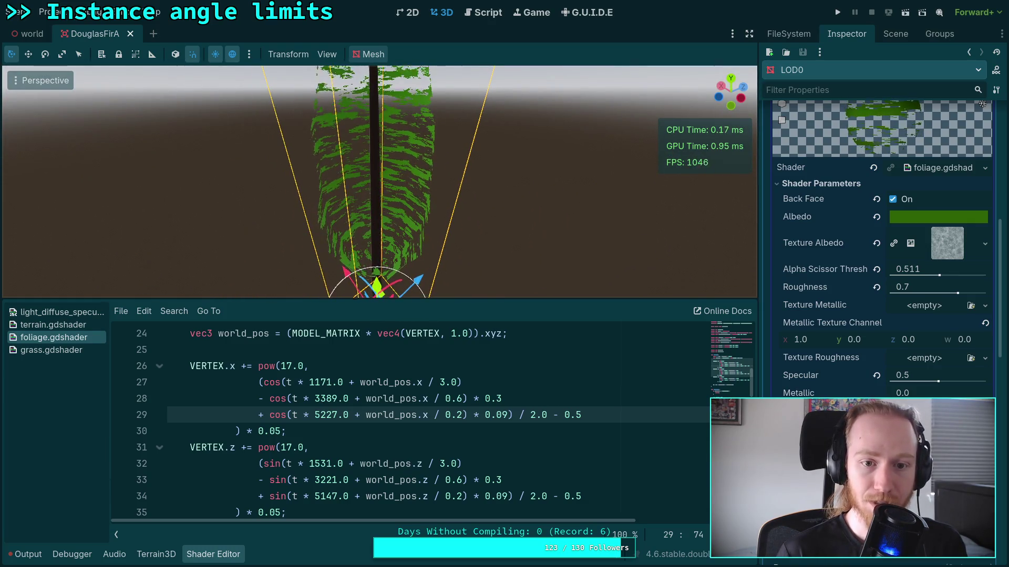
{"action": "key", "text": "w"}
{"action": "key", "text": "s"}
{"action": "key", "text": "w"}
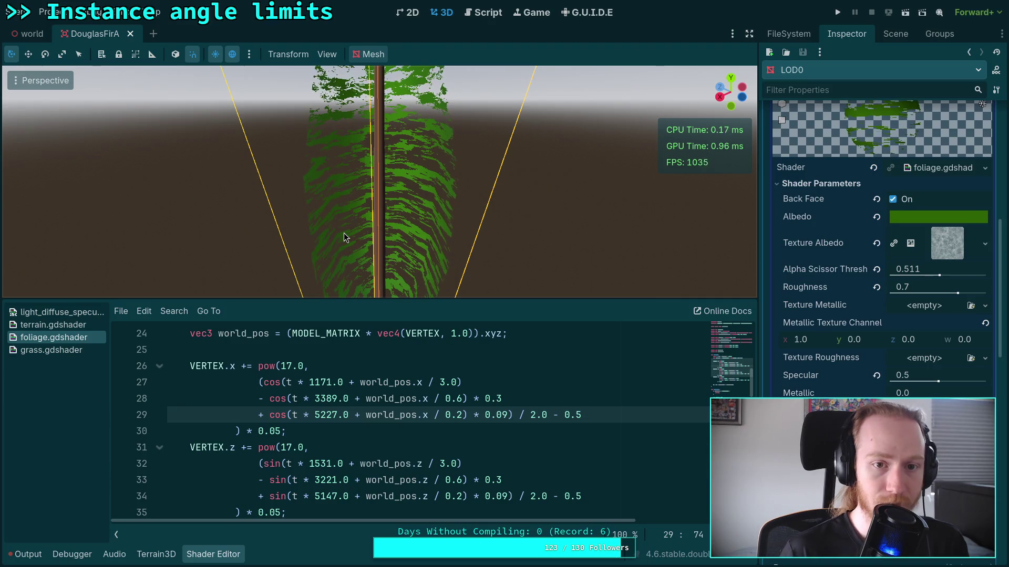
{"action": "scroll", "coordinate": [377, 267], "scroll_direction": "down", "scroll_amount": 2}
{"action": "scroll", "coordinate": [350, 411], "scroll_direction": "down", "scroll_amount": 2}
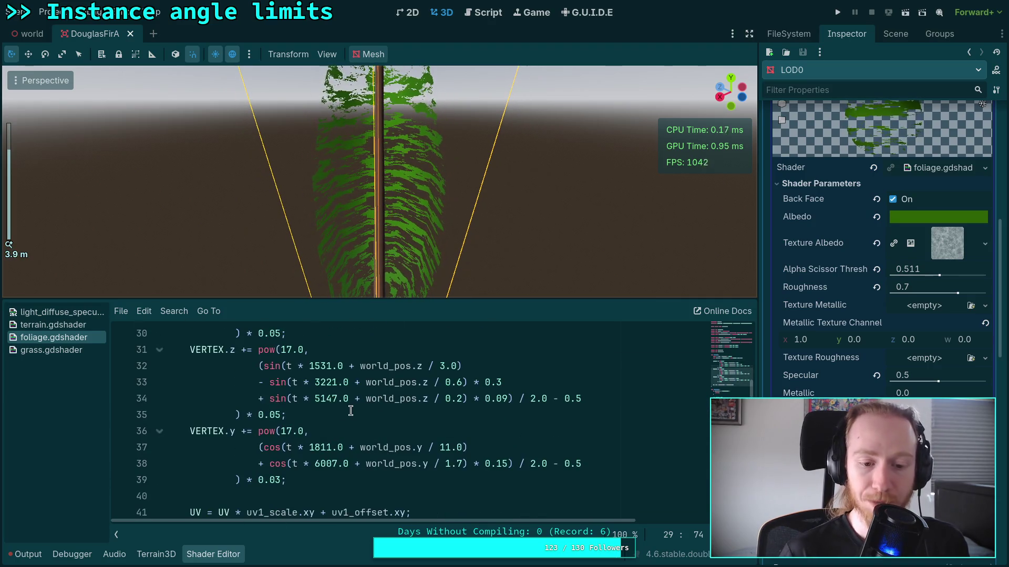
Step: Strip pow(17.0 and the / 2.0 - 0.5 remap from the Y sway expression
{"action": "double_click", "coordinate": [290, 431]}
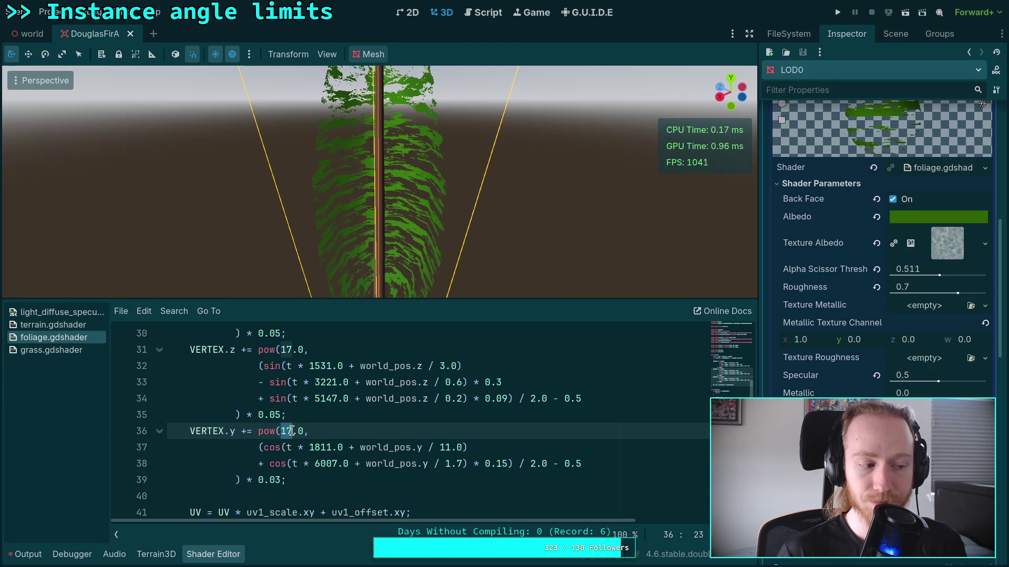
{"action": "mouse_move", "coordinate": [260, 431]}
{"action": "left_mouse_down"}
{"action": "mouse_move", "coordinate": [307, 432]}
{"action": "mouse_move", "coordinate": [293, 432]}
{"action": "left_mouse_up"}
{"action": "double_click", "coordinate": [265, 432]}
{"action": "key", "text": "BackSpace"}
{"action": "key", "text": "BackSpace"}
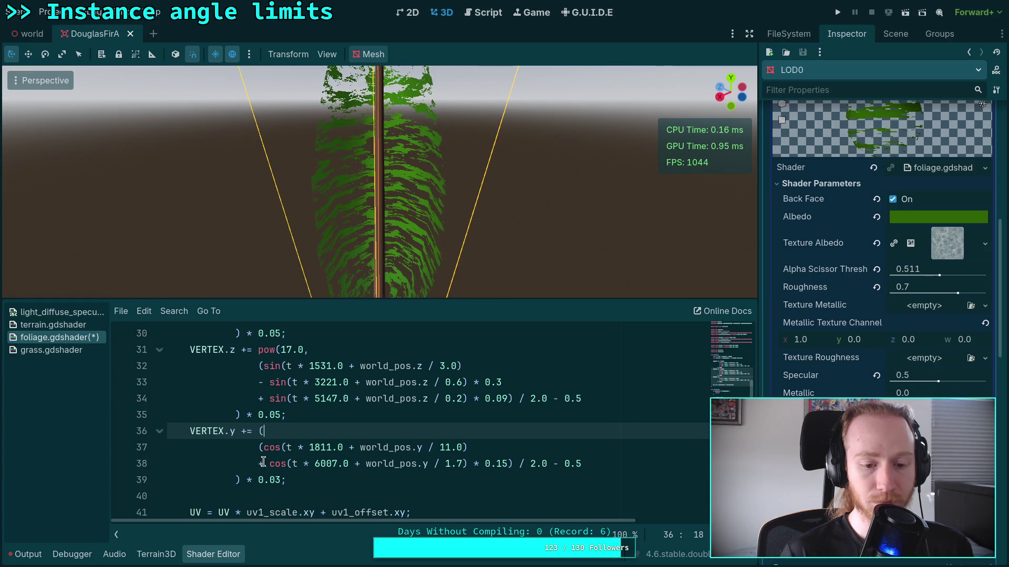
{"action": "left_click", "coordinate": [263, 447]}
{"action": "key", "text": "Delete"}
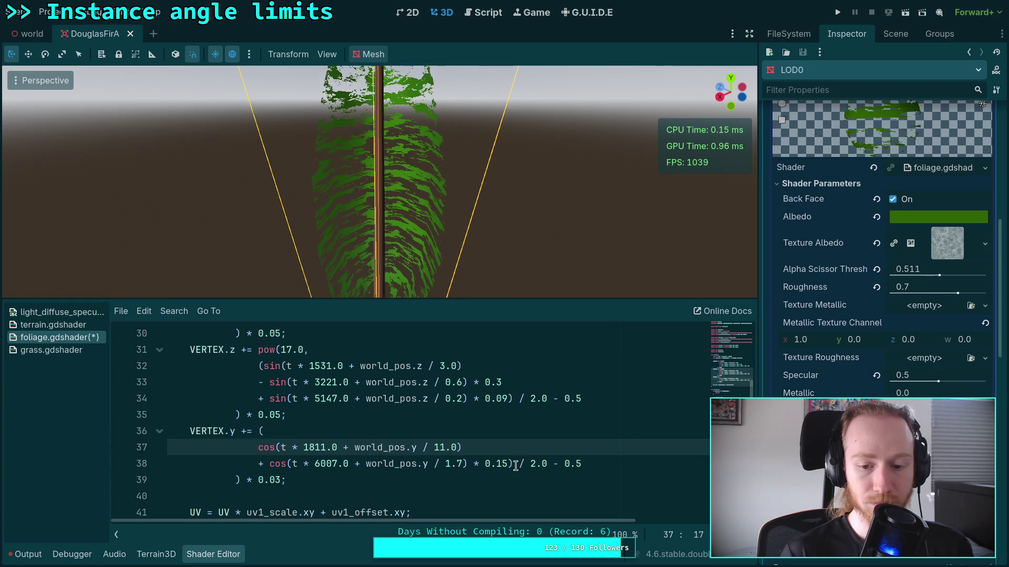
{"action": "left_click_drag", "start_coordinate": [513, 464], "coordinate": [610, 469]}
{"action": "key", "text": "BackSpace"}
{"action": "key", "text": "BackSpace"}
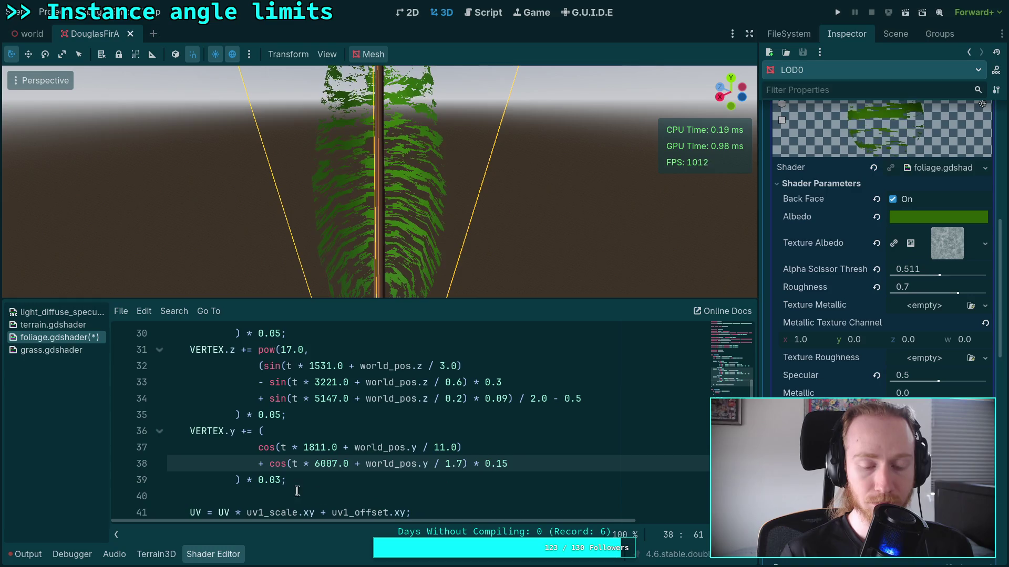
Step: Lower the Y sway multiplier to 0.01 and its line-37 divisor to 9
{"action": "left_click", "coordinate": [360, 489]}
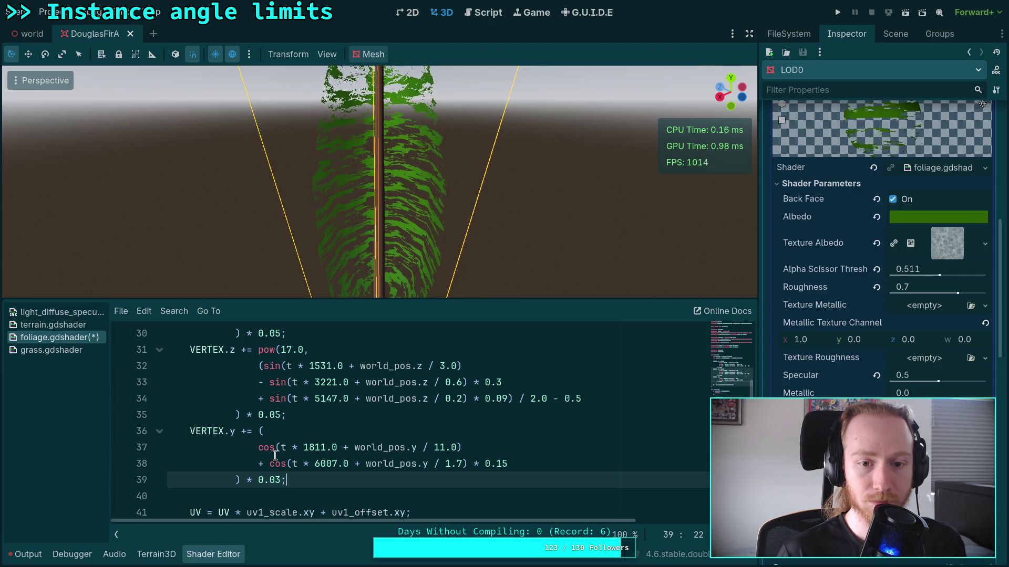
{"action": "left_click_drag", "start_coordinate": [281, 479], "coordinate": [275, 480]}
{"action": "type", "text": "2"}
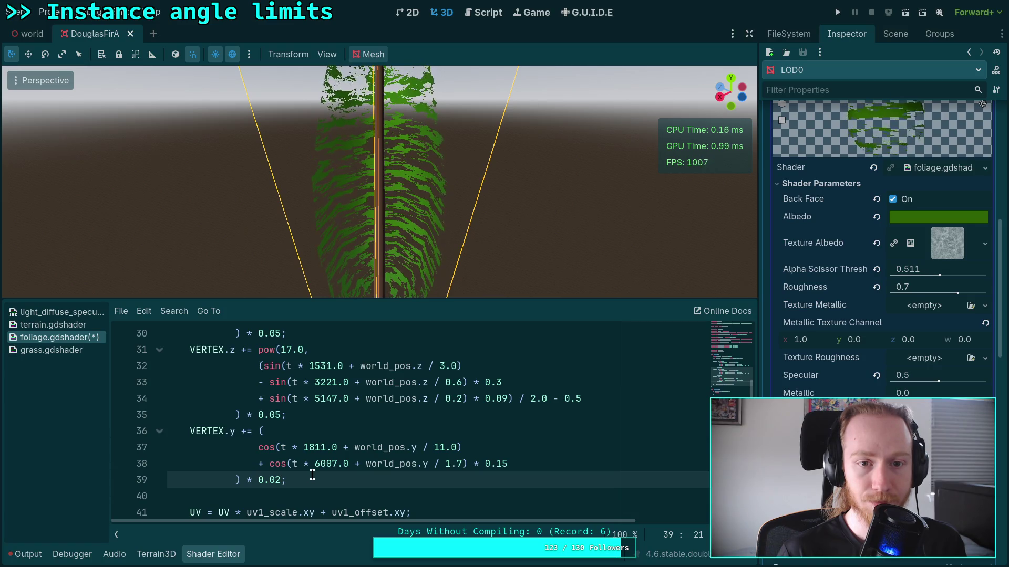
{"action": "double_click", "coordinate": [444, 448]}
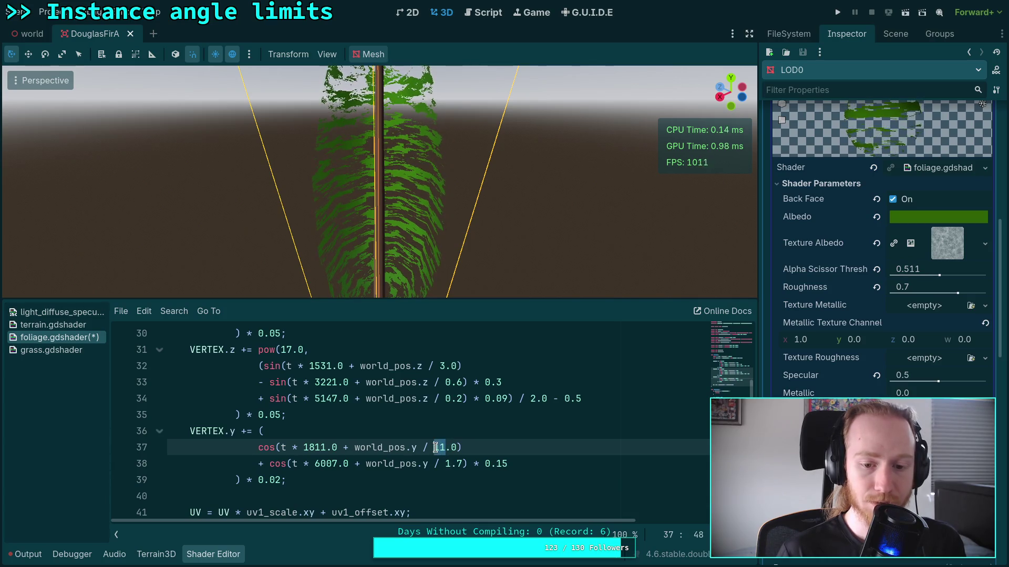
{"action": "type", "text": "9"}
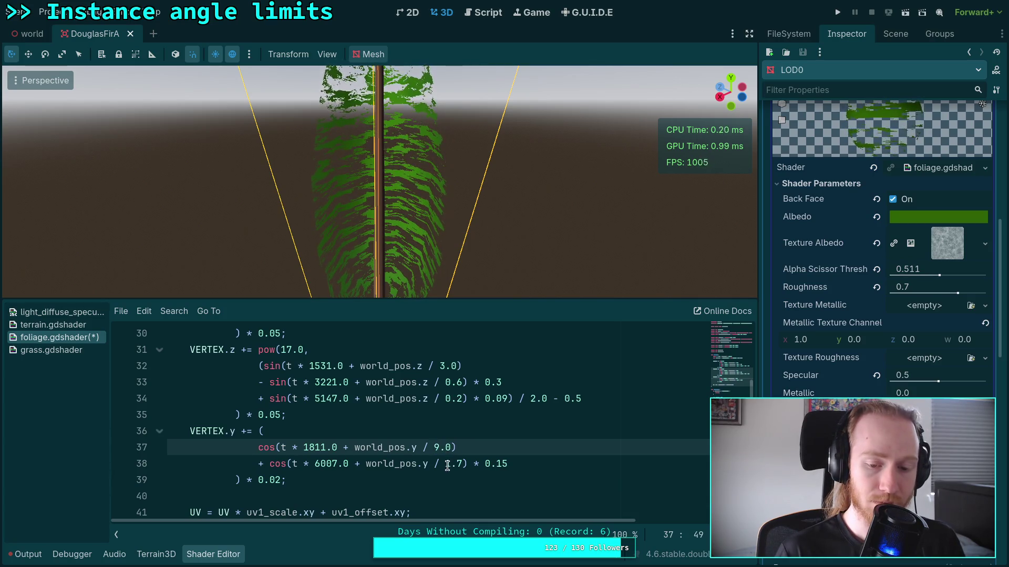
{"action": "double_click", "coordinate": [445, 464]}
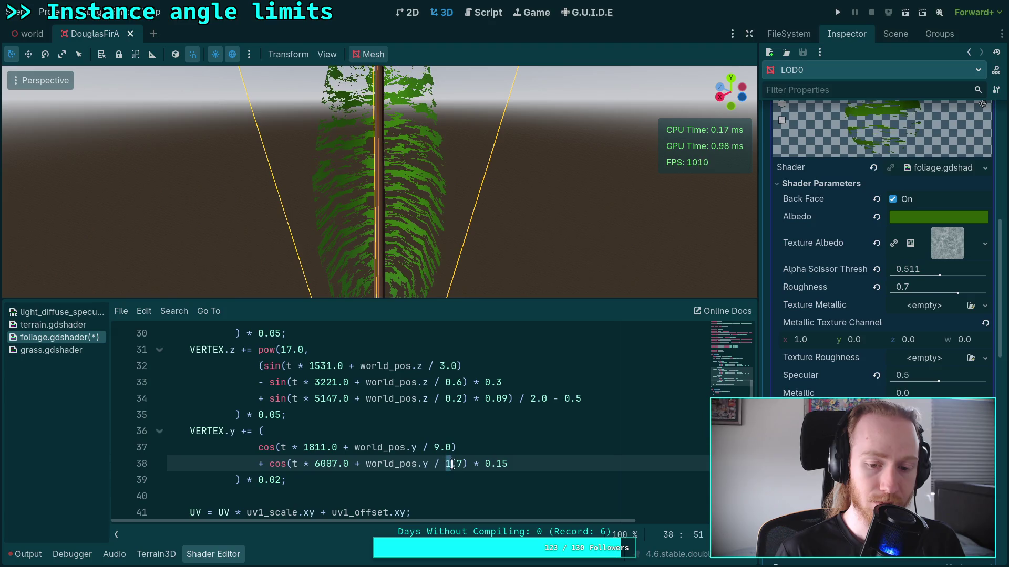
{"action": "left_click", "coordinate": [281, 480]}
{"action": "key", "text": "BackSpace"}
{"action": "type", "text": "1"}
{"action": "left_click", "coordinate": [347, 475]}
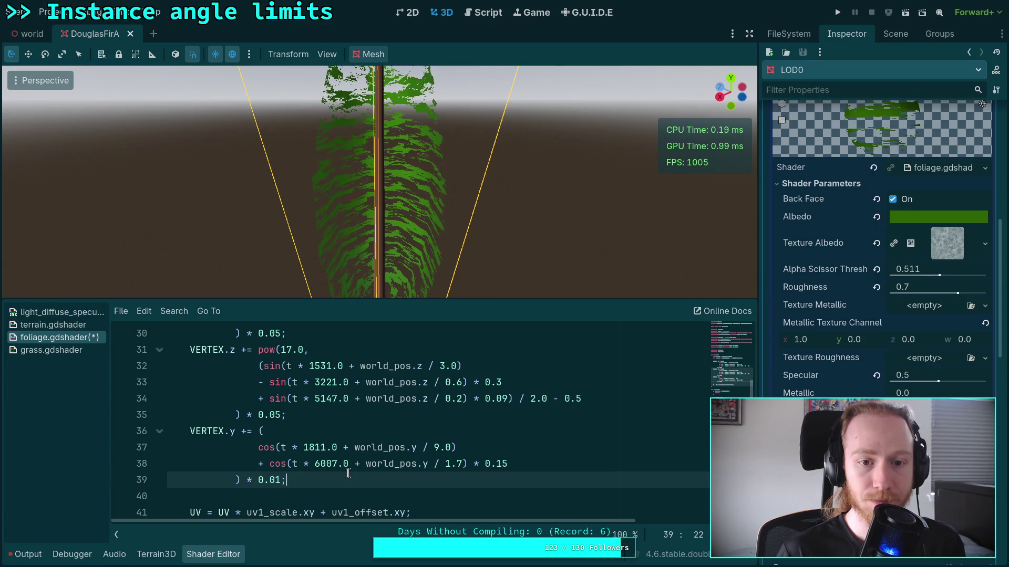
Step: Reduce the Y sway divisor on line 37 to 3.0
{"action": "double_click", "coordinate": [436, 448]}
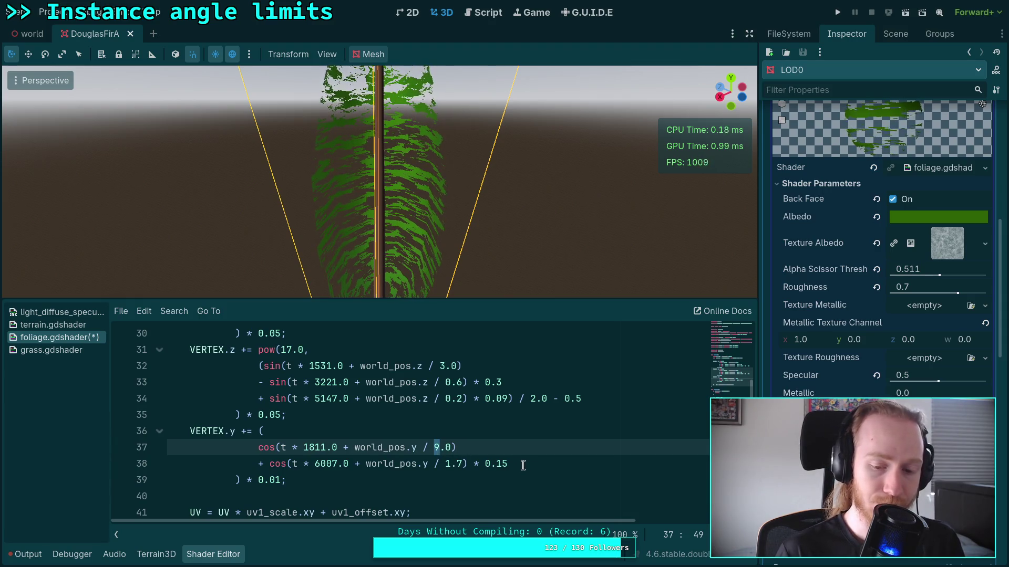
{"action": "type", "text": "5"}
{"action": "left_click", "coordinate": [441, 474]}
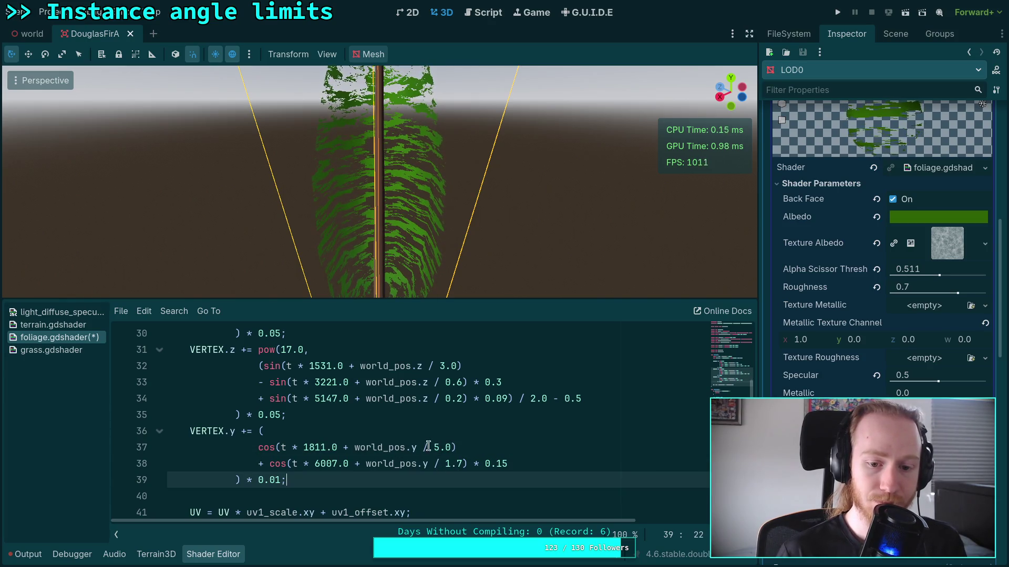
{"action": "double_click", "coordinate": [437, 447]}
{"action": "type", "text": "3"}
{"action": "left_click", "coordinate": [442, 473]}
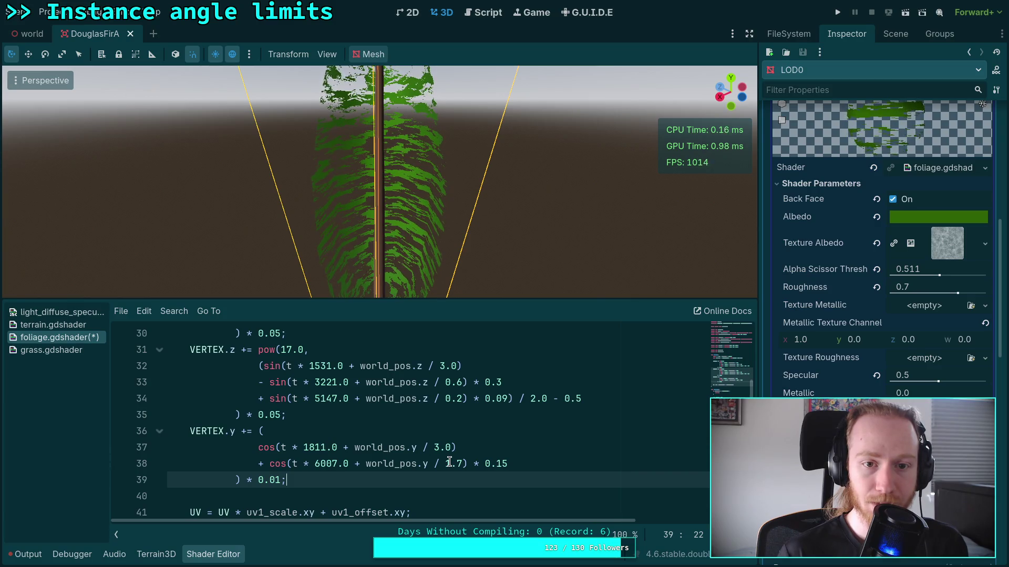
Step: Raise the X and Z sway multipliers from 0.05 to 0.5 and watch the tree sway
{"action": "scroll", "coordinate": [366, 447], "scroll_direction": "up", "scroll_amount": 2}
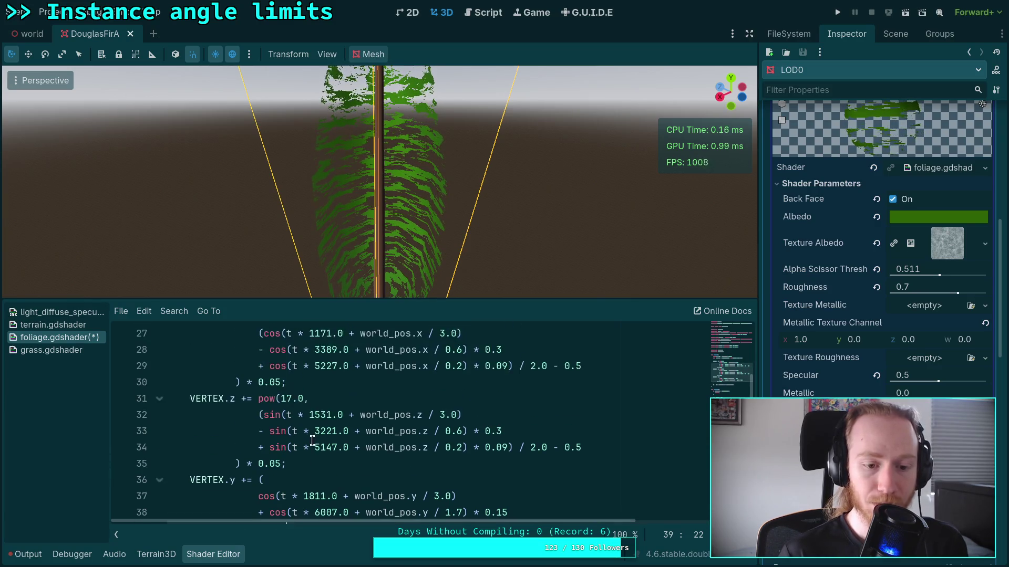
{"action": "left_click", "coordinate": [273, 432]}
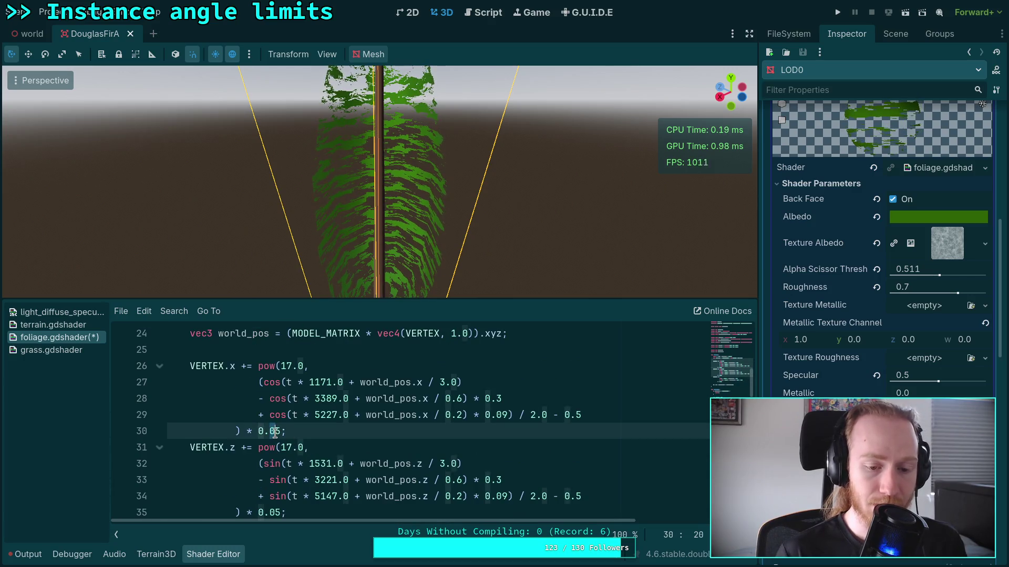
{"action": "key", "text": "BackSpace"}
{"action": "left_click", "coordinate": [275, 511]}
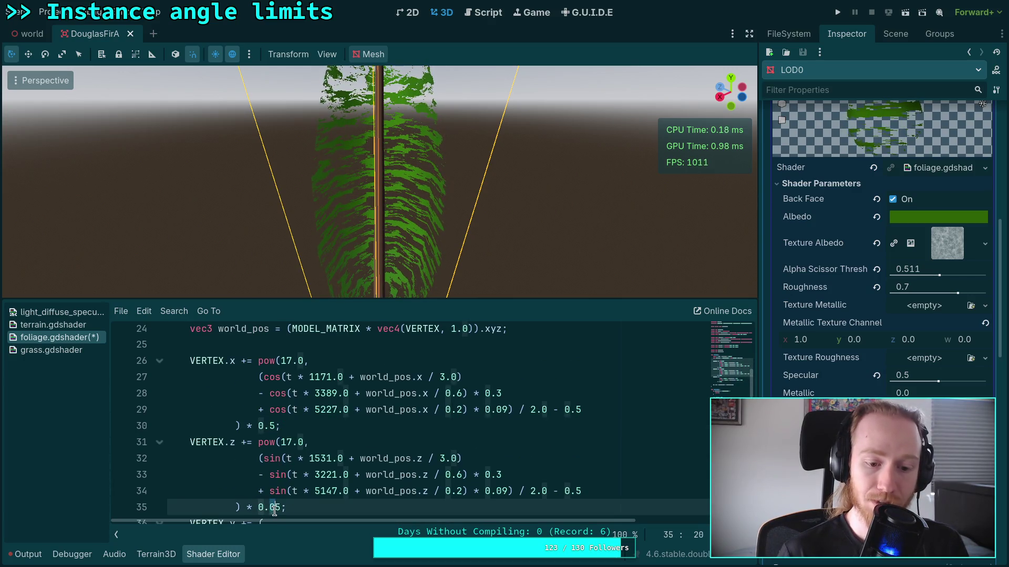
{"action": "key", "text": "BackSpace"}
{"action": "key", "text": "Up"}
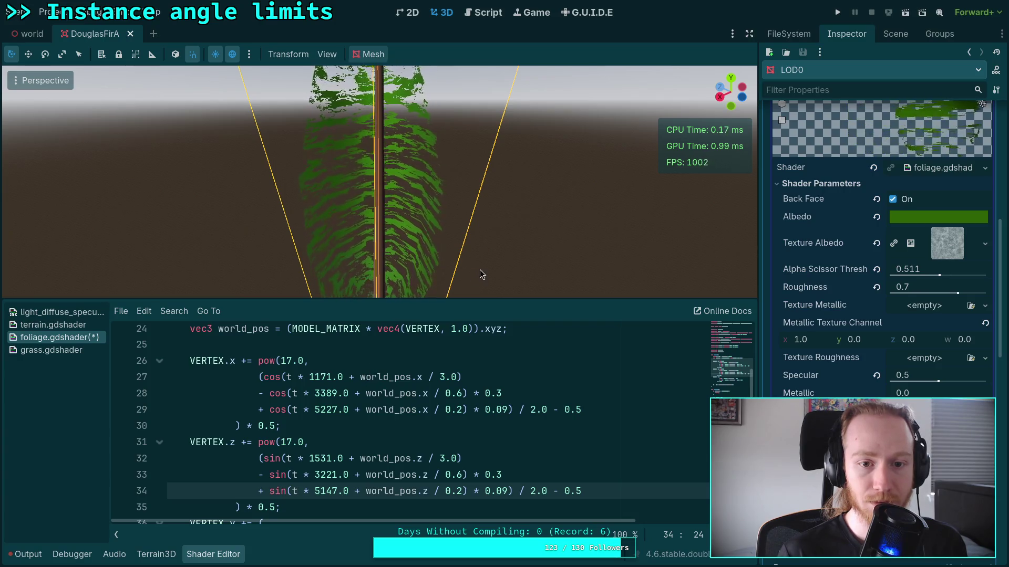
{"action": "left_click_drag", "start_coordinate": [493, 261], "coordinate": [539, 234]}
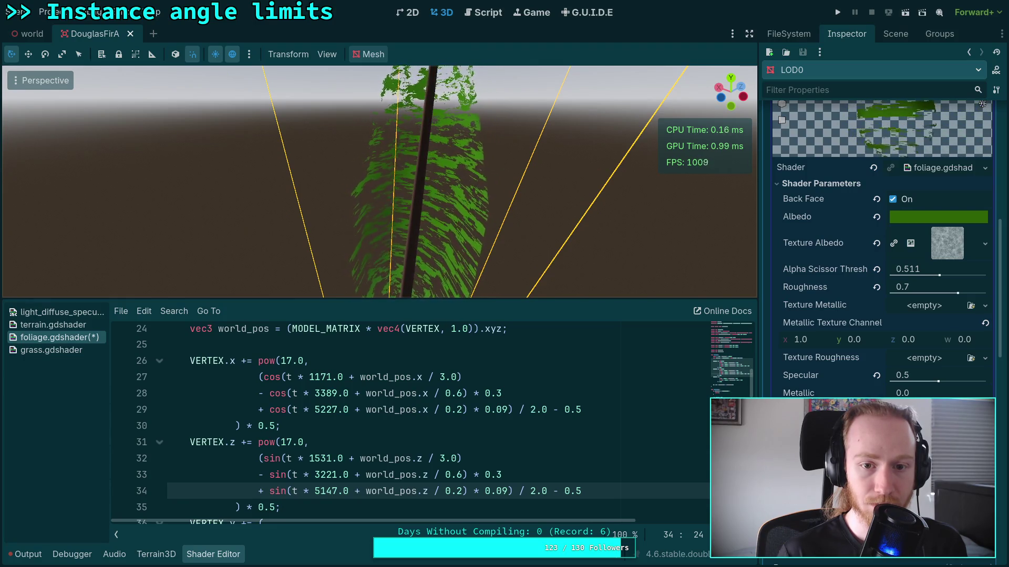
{"action": "left_click_drag", "start_coordinate": [539, 233], "coordinate": [487, 233]}
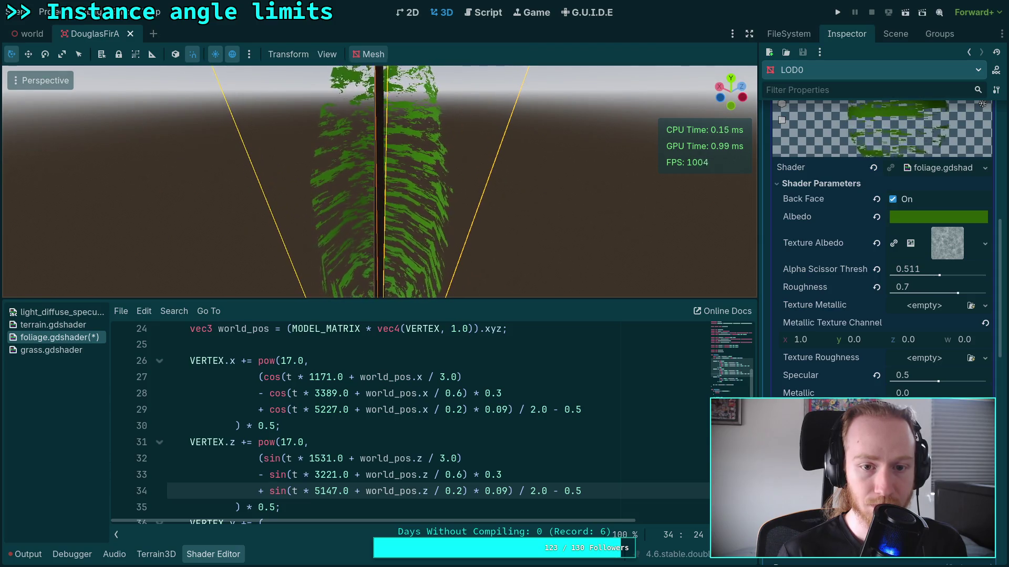
{"action": "left_click_drag", "start_coordinate": [487, 233], "coordinate": [505, 298]}
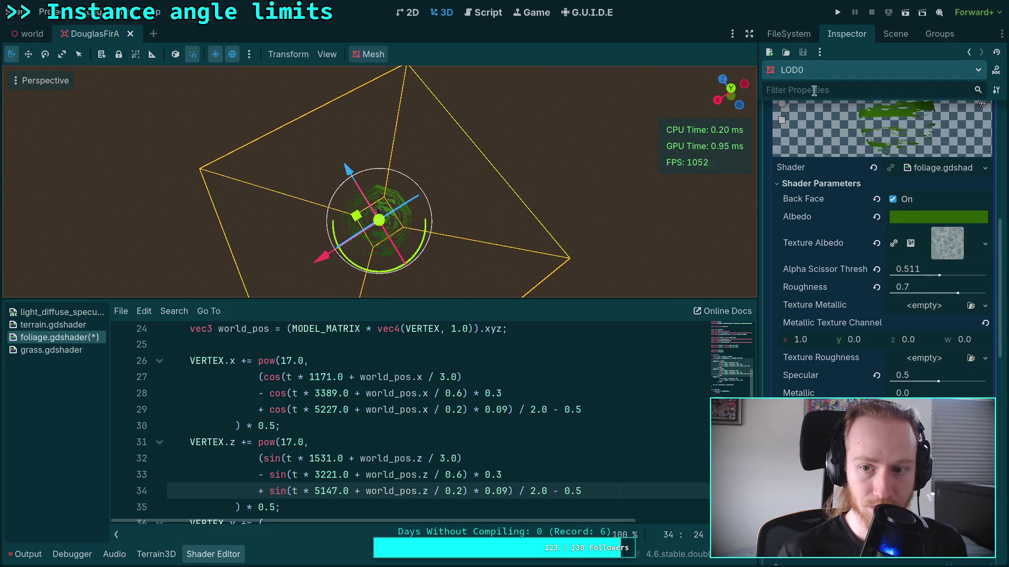
Step: Switch the viewport to Top Orthogonal view of the DouglasFirA tree and zoom out
{"action": "left_click", "coordinate": [731, 88]}
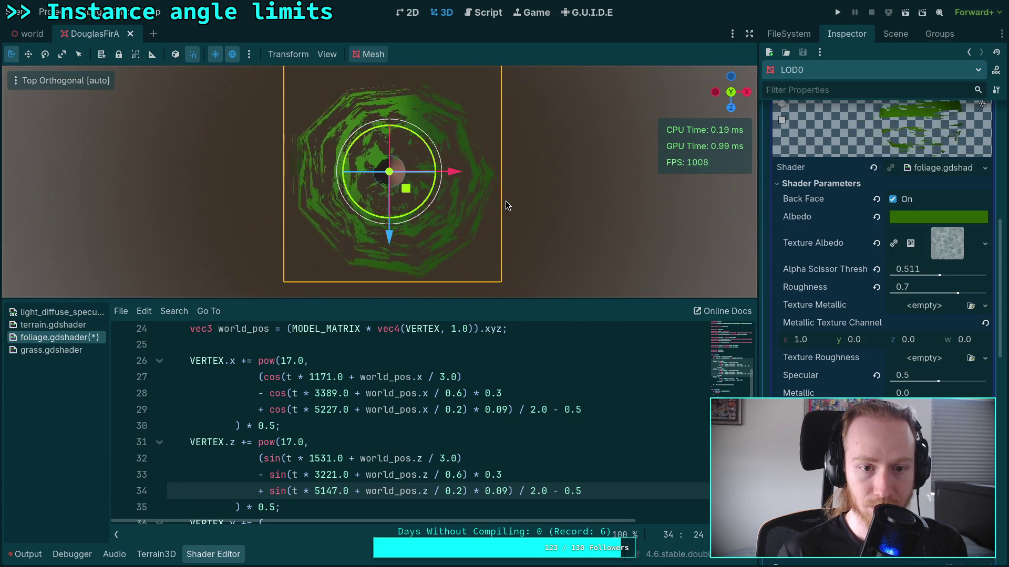
{"action": "scroll", "coordinate": [407, 178], "scroll_direction": "down", "scroll_amount": 2}
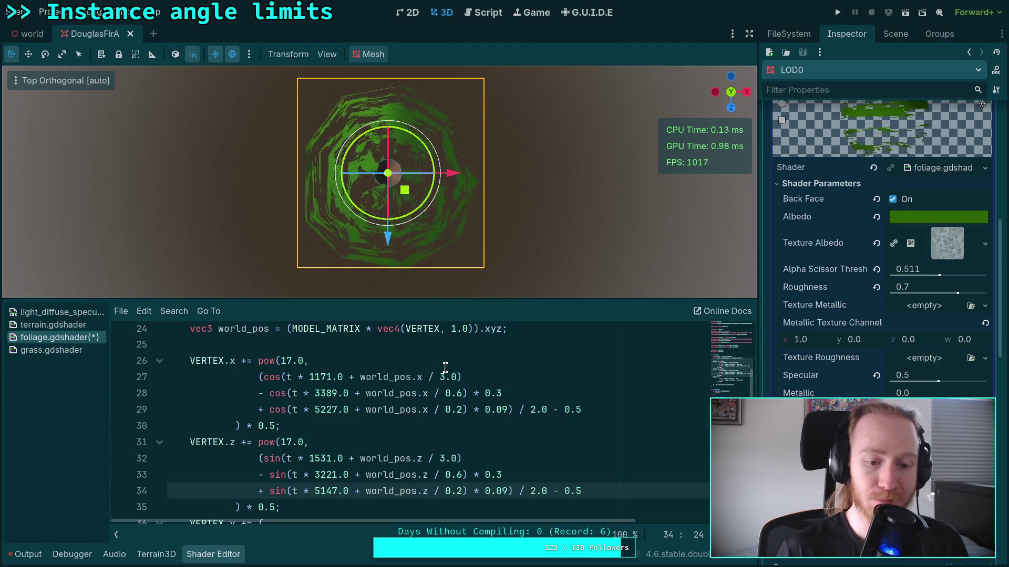
Step: Split the Z sway sum so each sin term and the remap sit on their own indented lines
{"action": "left_click", "coordinate": [257, 475]}
{"action": "left_click", "coordinate": [510, 491]}
{"action": "key", "text": "Return"}
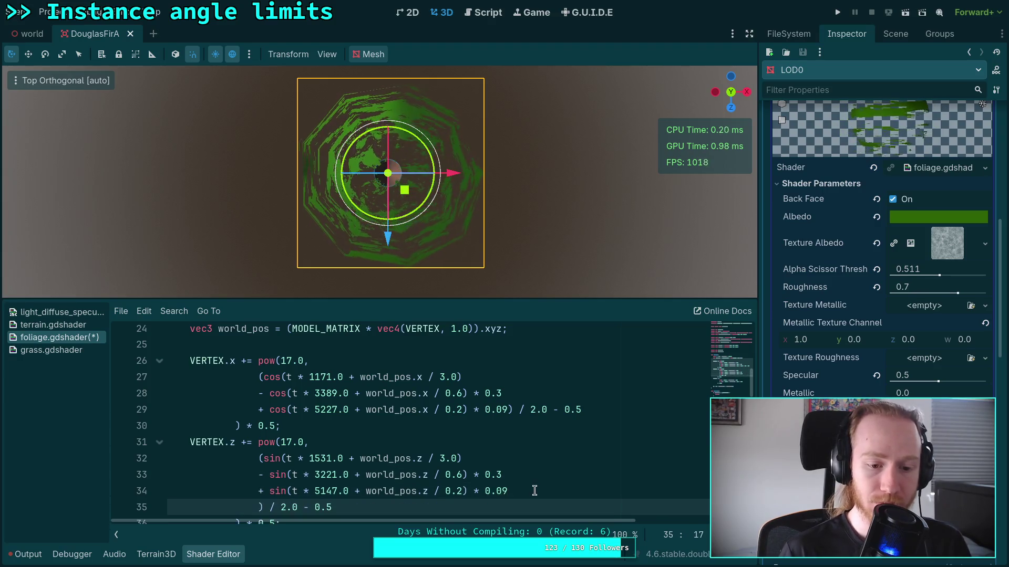
{"action": "left_click", "coordinate": [262, 458]}
{"action": "key", "text": "Return"}
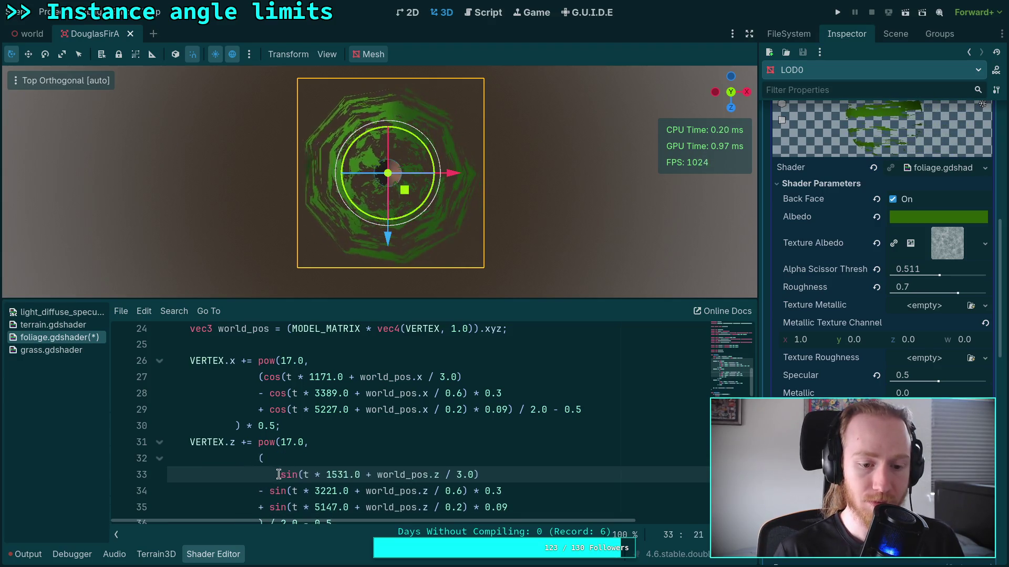
{"action": "scroll", "coordinate": [279, 472], "scroll_direction": "down", "scroll_amount": 2}
{"action": "left_click_drag", "start_coordinate": [258, 393], "coordinate": [280, 410]}
{"action": "key", "text": "Tab"}
{"action": "scroll", "coordinate": [280, 409], "scroll_direction": "up", "scroll_amount": 2}
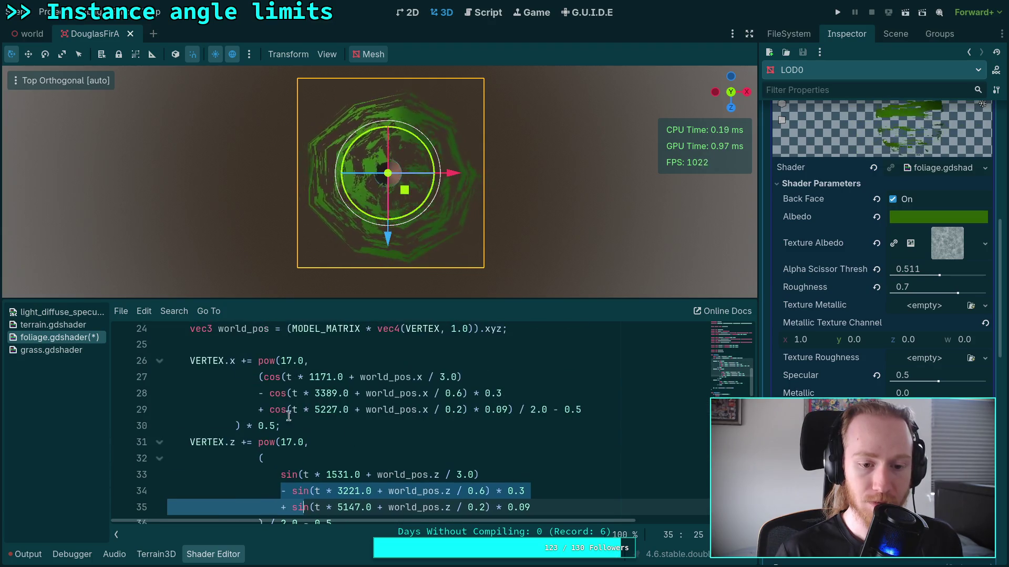
Step: Split the X sway sum so each cos term and the remap sit on their own lines
{"action": "left_click", "coordinate": [268, 378]}
{"action": "key", "text": "Return"}
{"action": "left_click_drag", "start_coordinate": [265, 410], "coordinate": [287, 426]}
{"action": "key", "text": "Tab"}
{"action": "left_click", "coordinate": [530, 426]}
{"action": "key", "text": "Return"}
{"action": "key", "text": "BackSpace"}
{"action": "key", "text": "BackSpace"}
{"action": "key", "text": "BackSpace"}
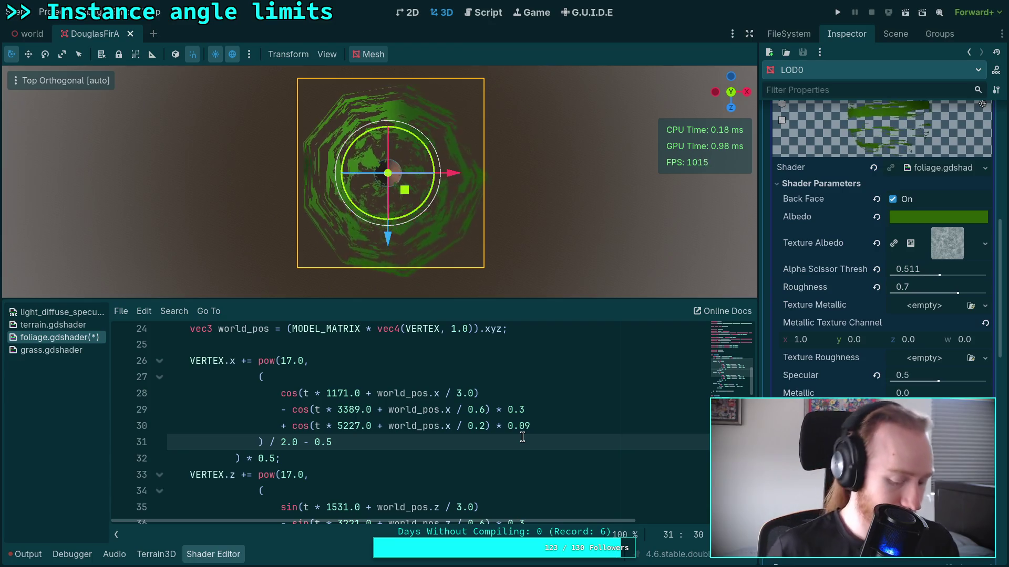
Step: Comment out the second and third wave terms of both X and Z sway with //
{"action": "left_click", "coordinate": [280, 410]}
{"action": "type", "text": "//"}
{"action": "left_click", "coordinate": [281, 426]}
{"action": "type", "text": "//"}
{"action": "scroll", "coordinate": [346, 416], "scroll_direction": "down", "scroll_amount": 2}
{"action": "left_click", "coordinate": [281, 425]}
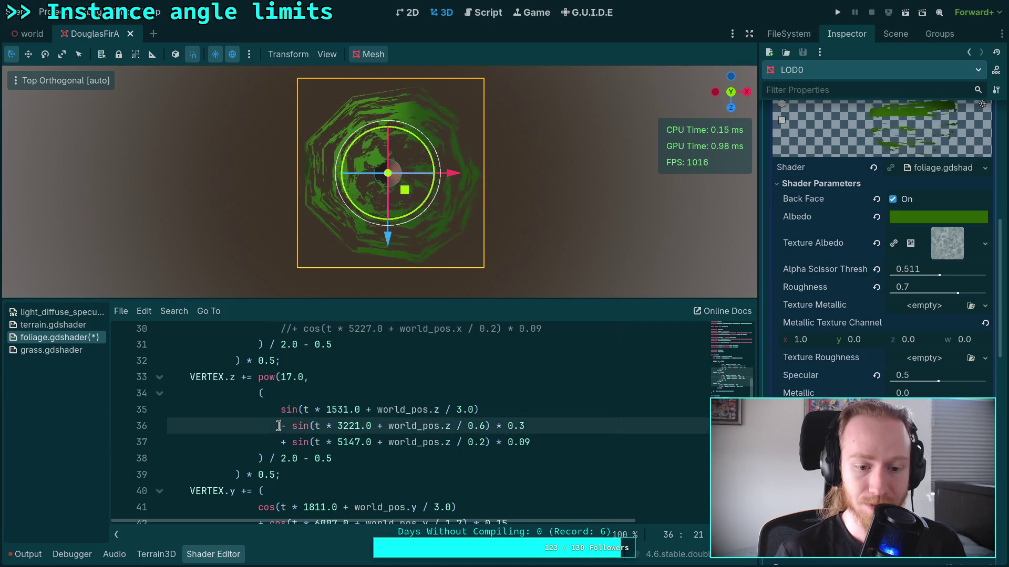
{"action": "type", "text": "//"}
{"action": "left_click", "coordinate": [281, 441]}
{"action": "type", "text": "//"}
{"action": "scroll", "coordinate": [351, 421], "scroll_direction": "up", "scroll_amount": 2}
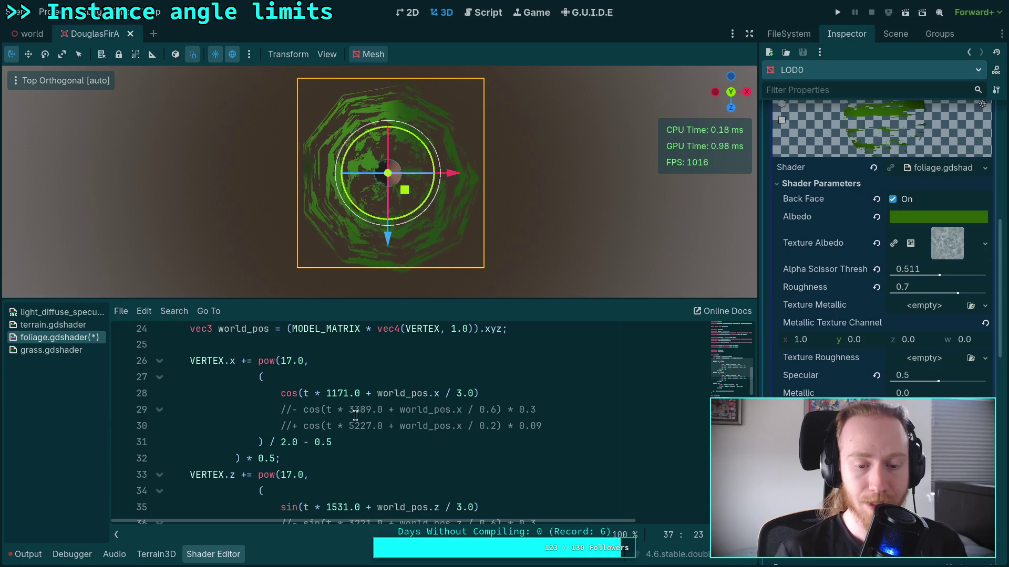
Step: Replace sin with cos in all three Z sway terms on lines 35–37
{"action": "scroll", "coordinate": [291, 446], "scroll_direction": "down", "scroll_amount": 1}
{"action": "double_click", "coordinate": [289, 458]}
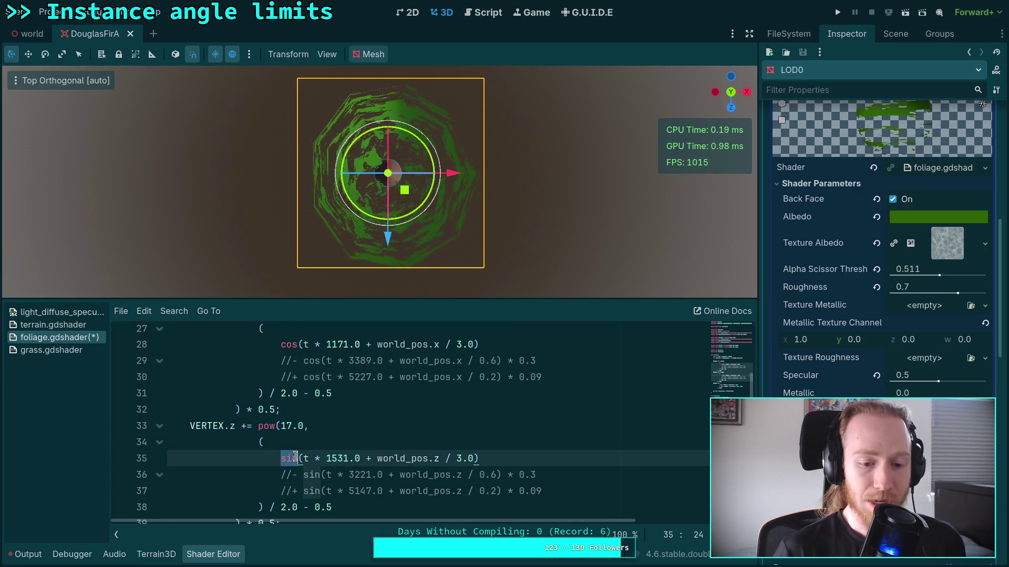
{"action": "type", "text": "cos"}
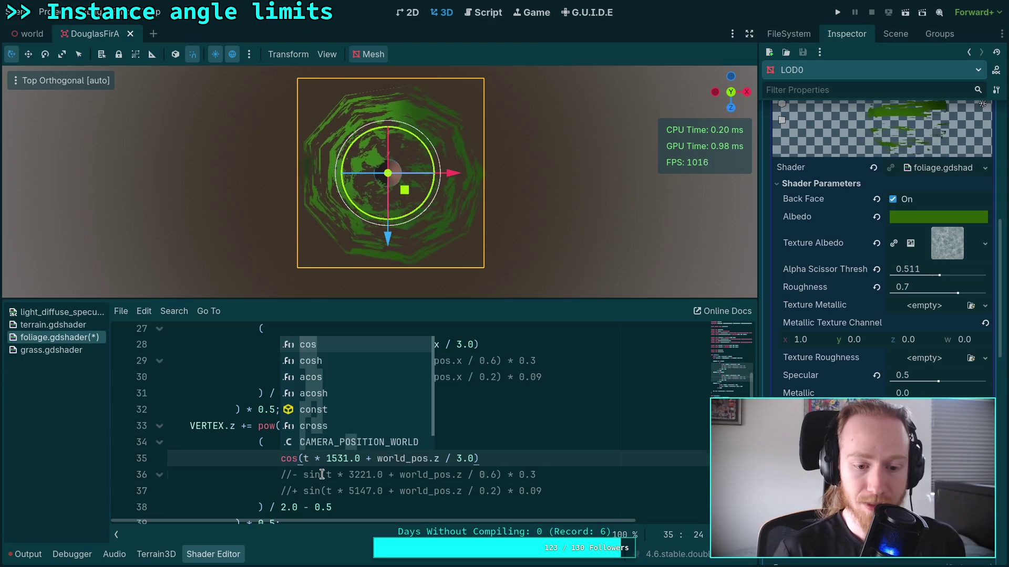
{"action": "left_click", "coordinate": [321, 474]}
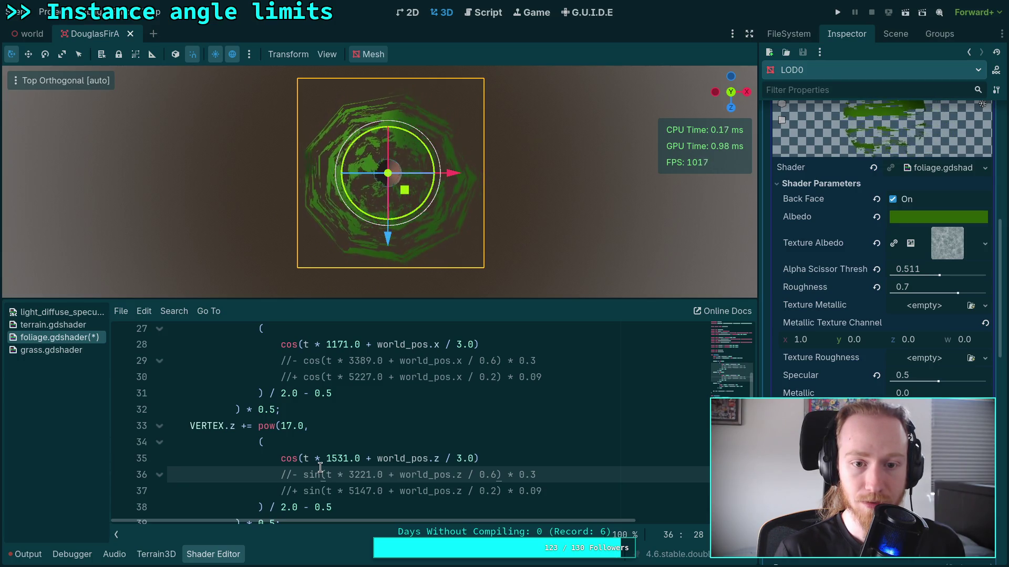
{"action": "double_click", "coordinate": [314, 473]}
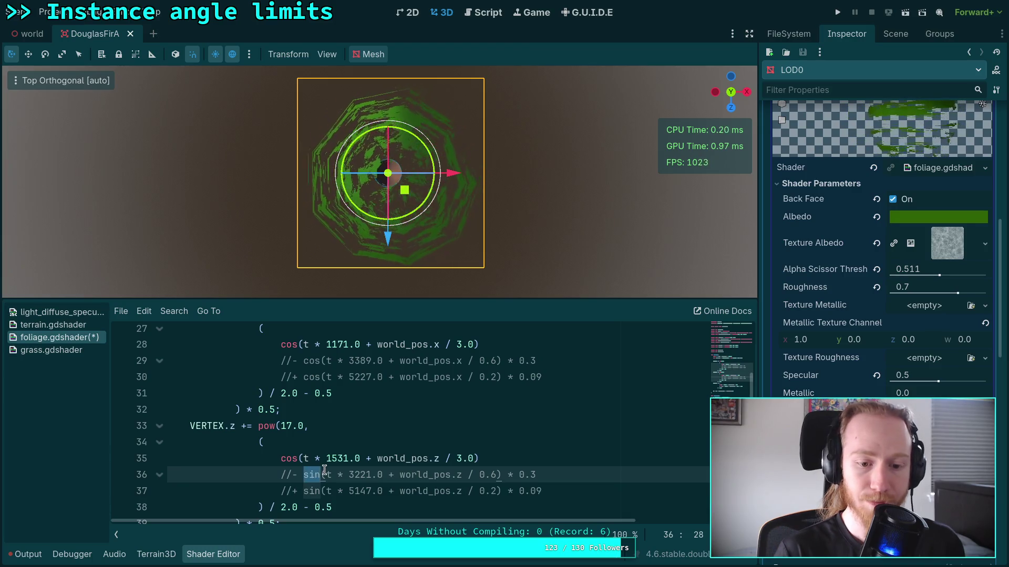
{"action": "type", "text": "cos"}
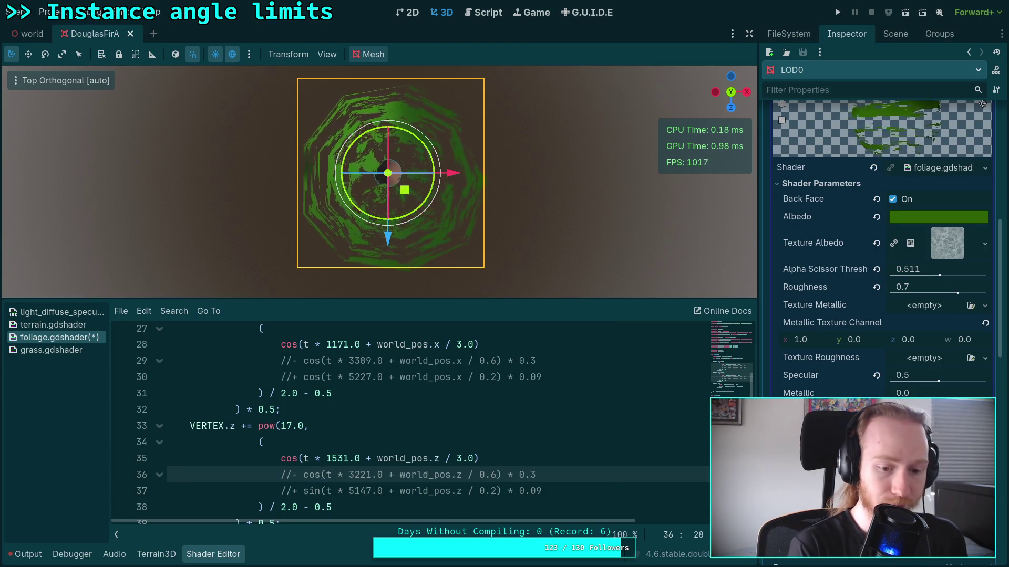
{"action": "double_click", "coordinate": [315, 490]}
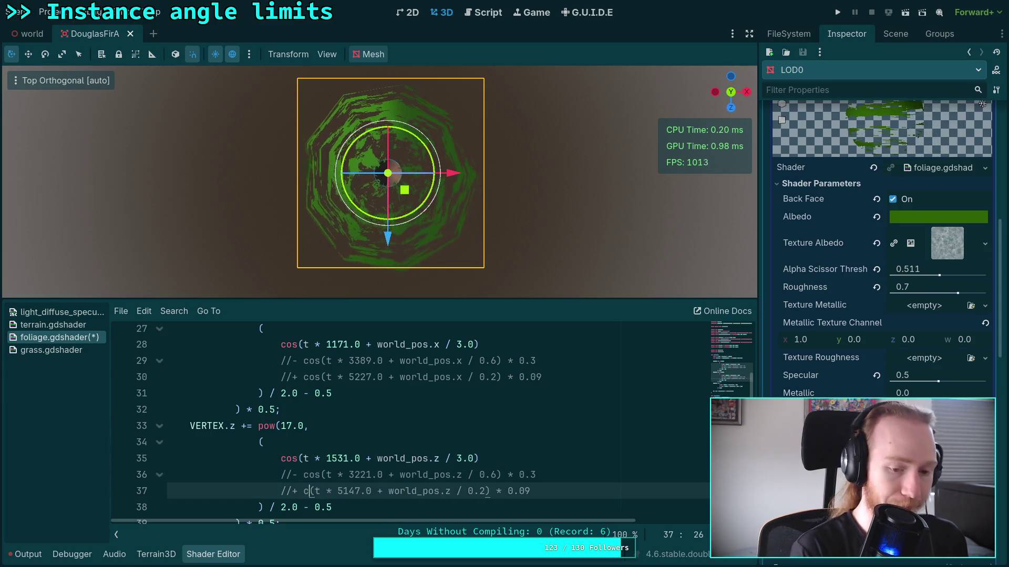
{"action": "type", "text": "cos"}
{"action": "left_click", "coordinate": [363, 410]}
{"action": "scroll", "coordinate": [363, 424], "scroll_direction": "up", "scroll_amount": 3}
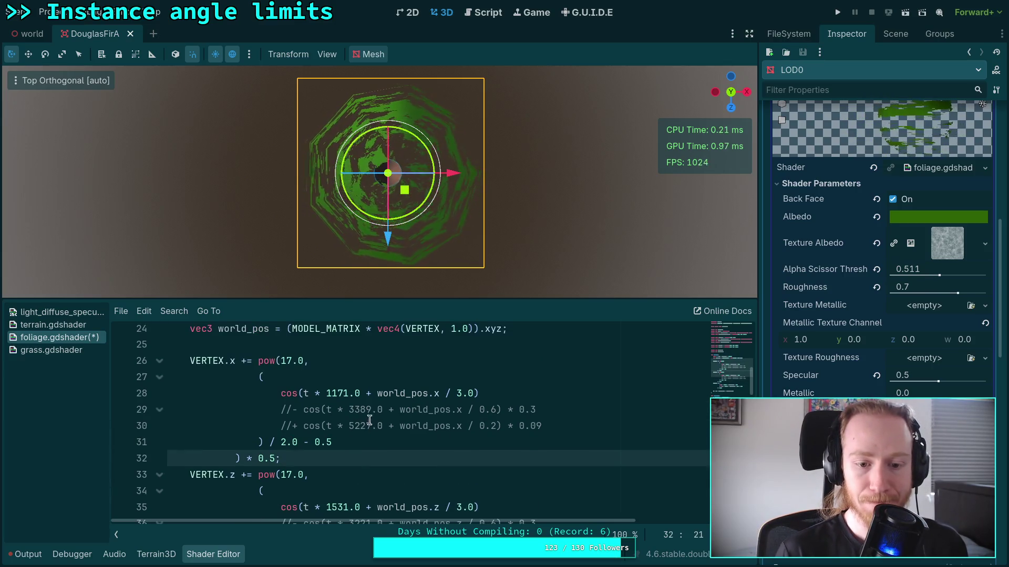
{"action": "scroll", "coordinate": [365, 418], "scroll_direction": "down", "scroll_amount": 3}
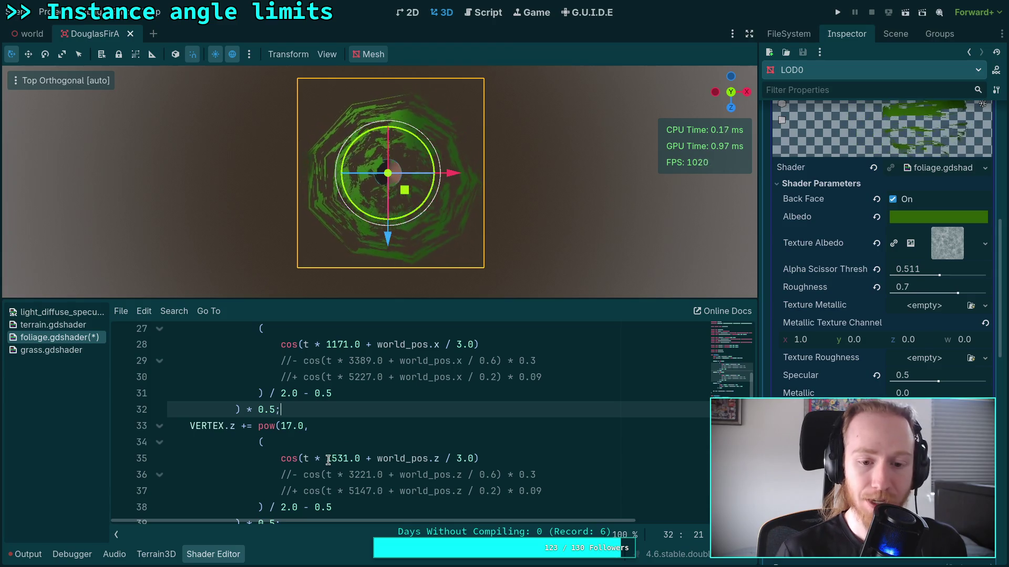
{"action": "scroll", "coordinate": [342, 449], "scroll_direction": "down", "scroll_amount": 2}
{"action": "scroll", "coordinate": [364, 444], "scroll_direction": "up", "scroll_amount": 2}
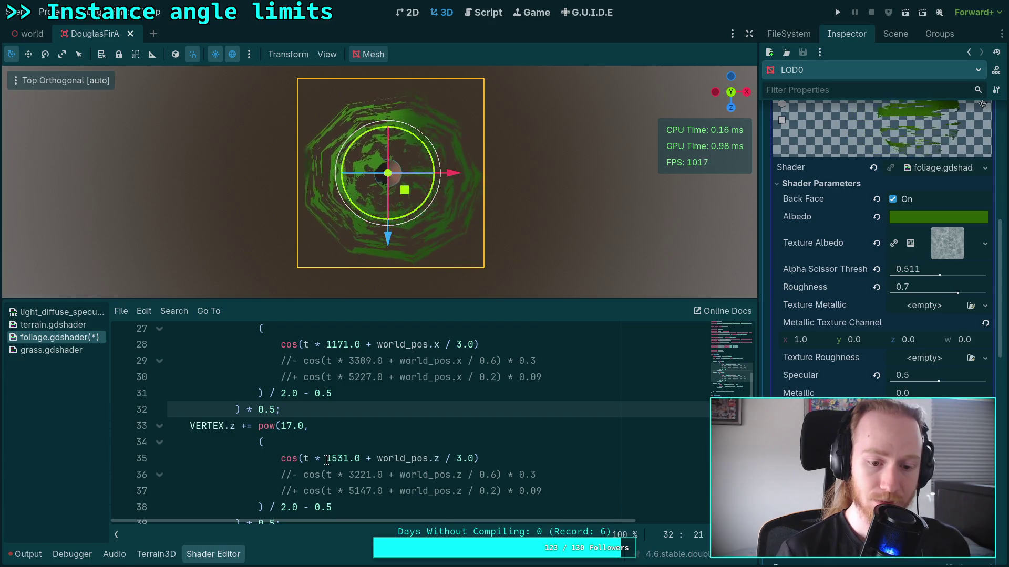
{"action": "left_click_drag", "start_coordinate": [327, 461], "coordinate": [348, 459]}
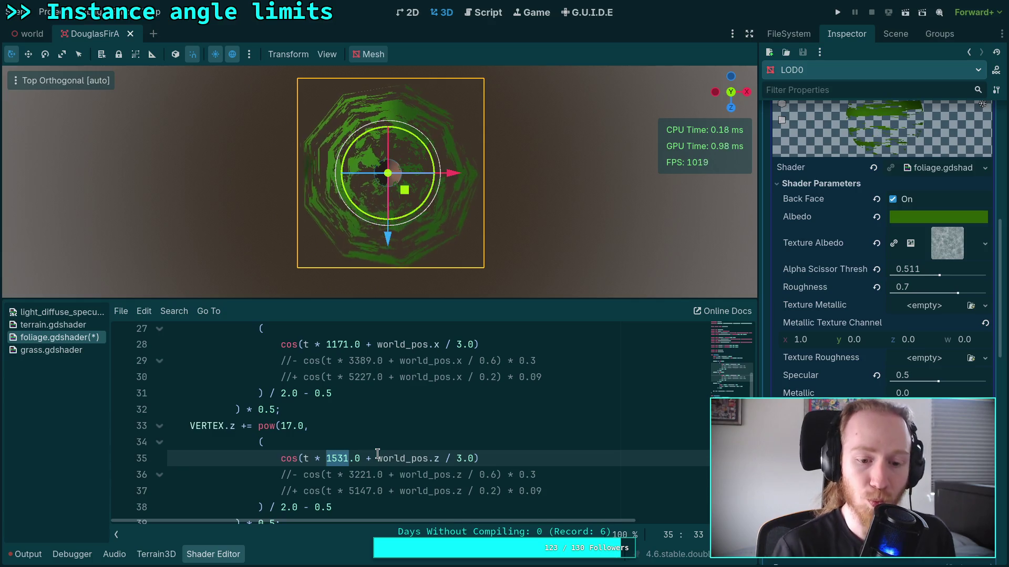
{"action": "scroll", "coordinate": [379, 457], "scroll_direction": "up", "scroll_amount": 7}
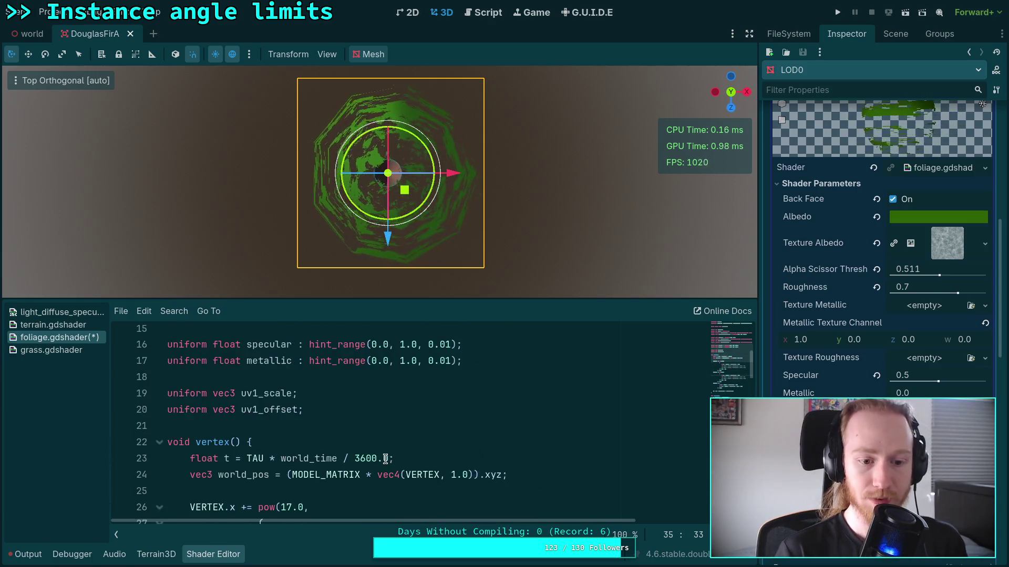
Step: Add 'uniform vec2 wind_direction;' on a new line below 'uniform bool back_face;'
{"action": "scroll", "coordinate": [387, 439], "scroll_direction": "up", "scroll_amount": 1}
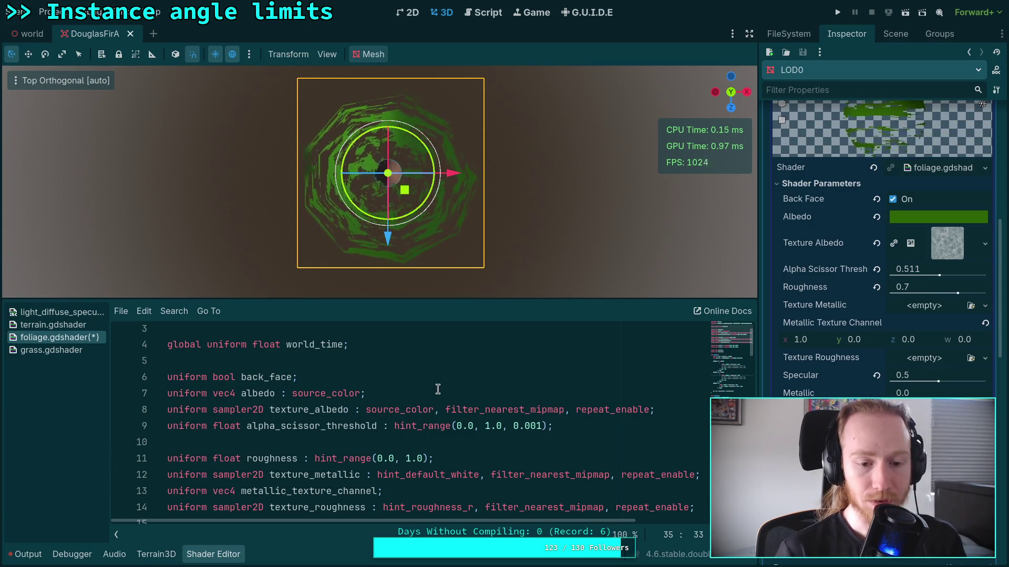
{"action": "scroll", "coordinate": [435, 397], "scroll_direction": "up", "scroll_amount": 1}
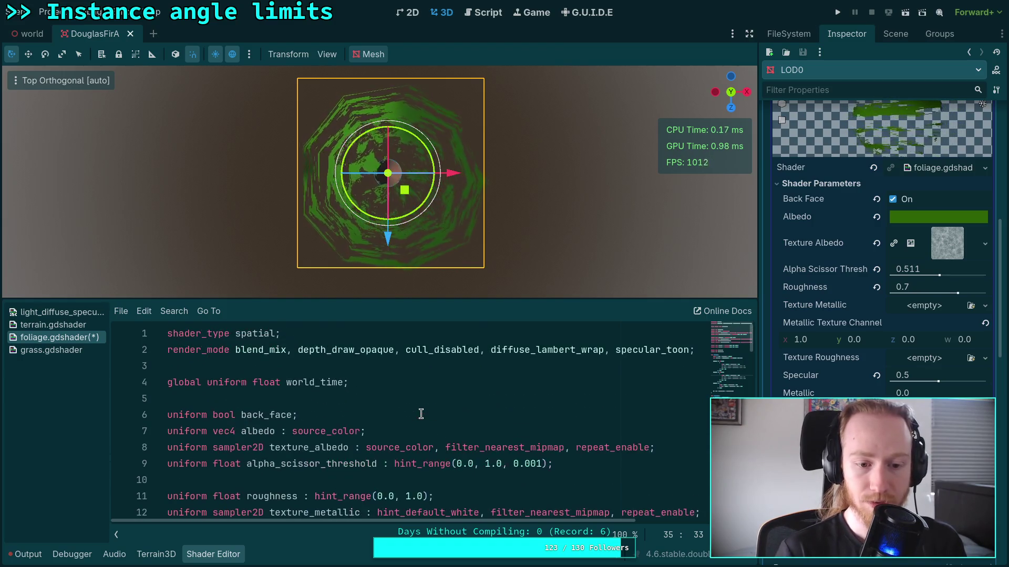
{"action": "left_click", "coordinate": [374, 411]}
{"action": "key", "text": "Return"}
{"action": "key", "text": "Return"}
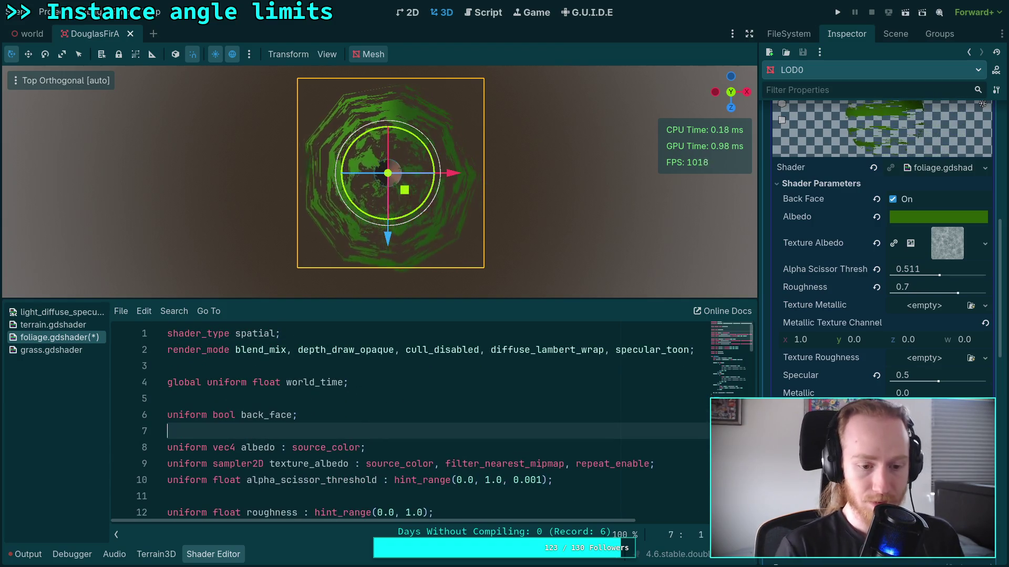
{"action": "key", "text": "Up"}
{"action": "type", "text": "uniform vec"}
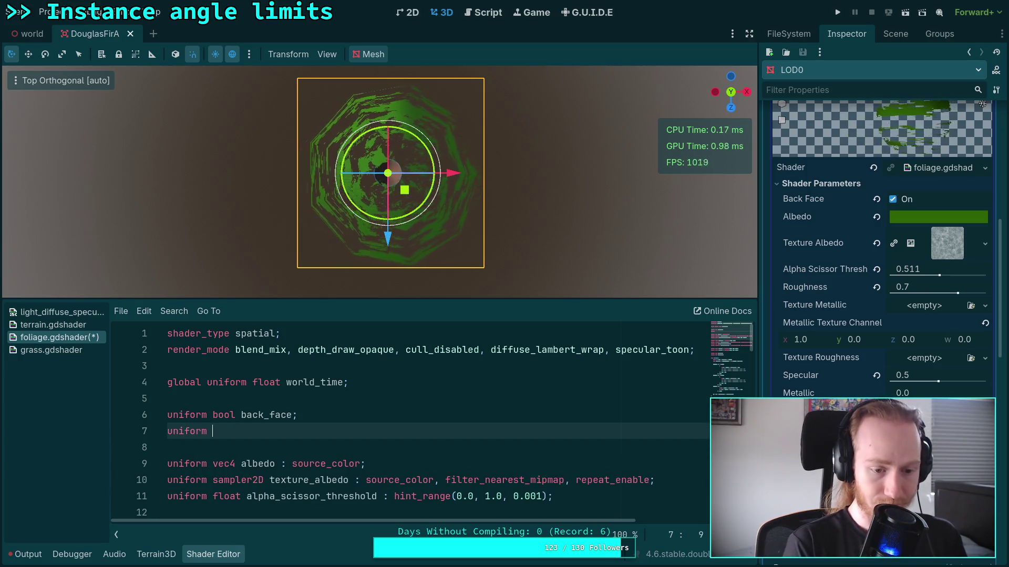
{"action": "key", "text": "Return"}
{"action": "type", "text": "wind_dire"}
{"action": "type", "text": "ction: "}
{"action": "type", "text": "hint_nor"}
{"action": "type", "text": "mal"}
{"action": "type", "text": "ize"}
{"action": "key", "text": "BackSpace"}
{"action": "key", "text": "BackSpace"}
{"action": "key", "text": "BackSpace"}
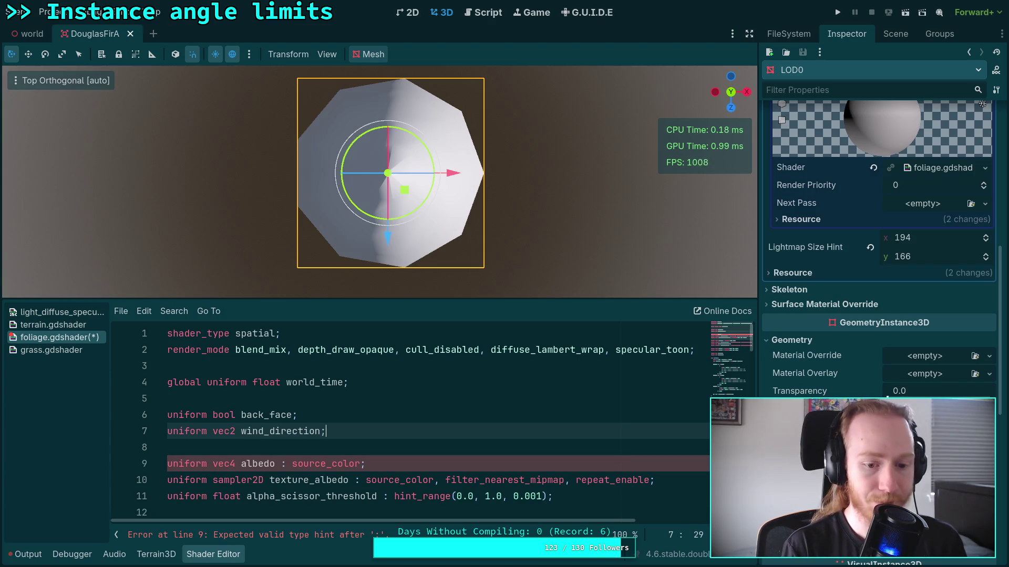
{"action": "key", "text": "alt+Tab"}
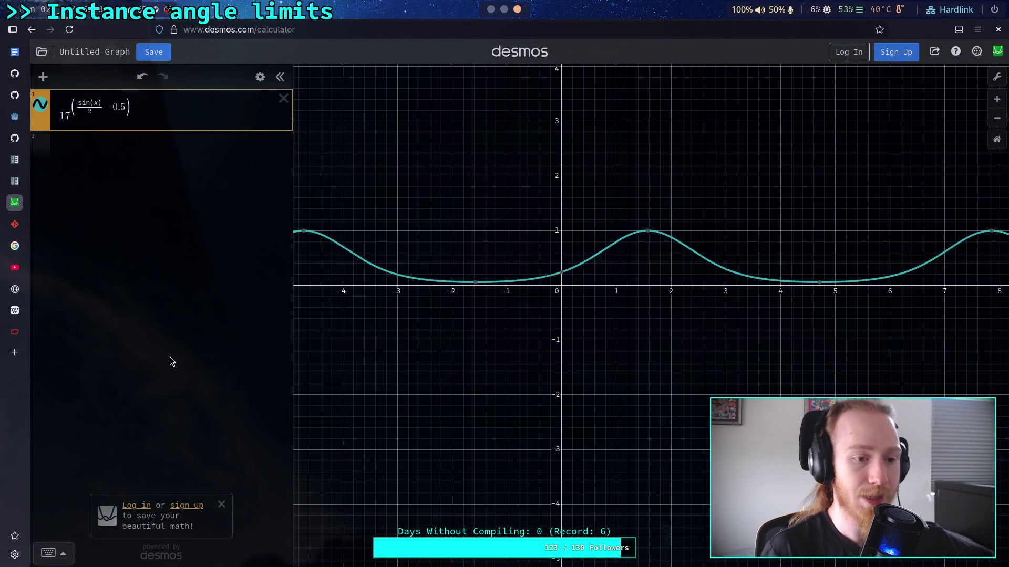
{"action": "mouse_move", "coordinate": [23, 244]}
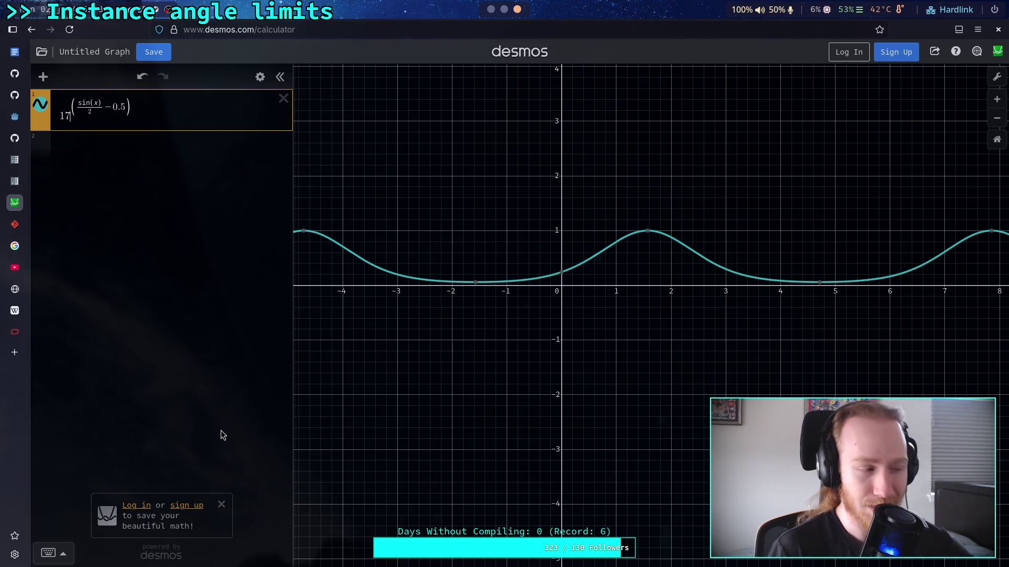
{"action": "key", "text": "alt+Tab"}
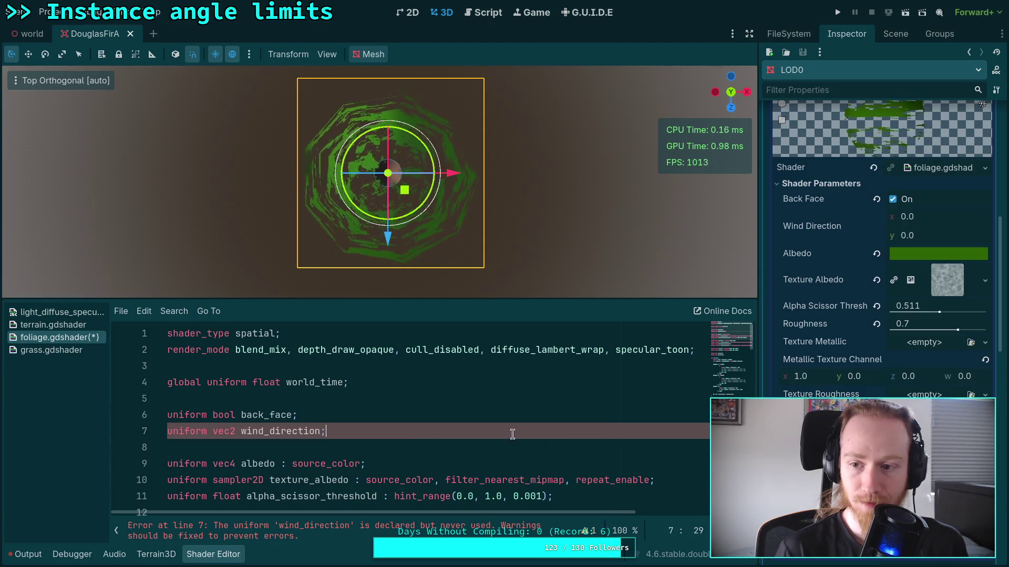
Step: Insert an empty line after the vec3 world_pos calculation, just above the VERTEX.x sway
{"action": "scroll", "coordinate": [418, 449], "scroll_direction": "down", "scroll_amount": 3}
{"action": "scroll", "coordinate": [384, 441], "scroll_direction": "down", "scroll_amount": 5}
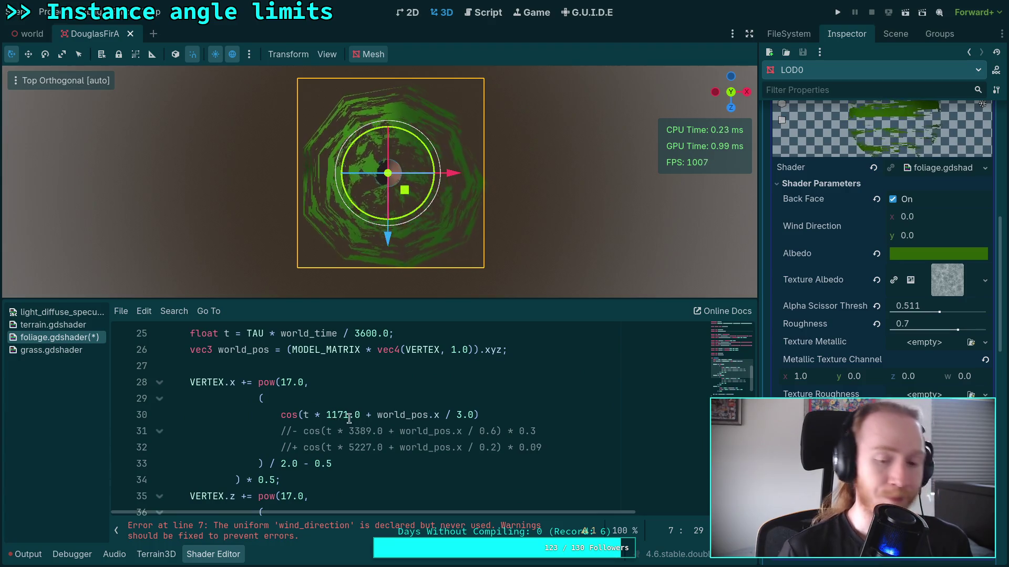
{"action": "scroll", "coordinate": [349, 419], "scroll_direction": "down", "scroll_amount": 1}
{"action": "left_click_drag", "start_coordinate": [326, 480], "coordinate": [349, 480]}
{"action": "double_click", "coordinate": [290, 480]}
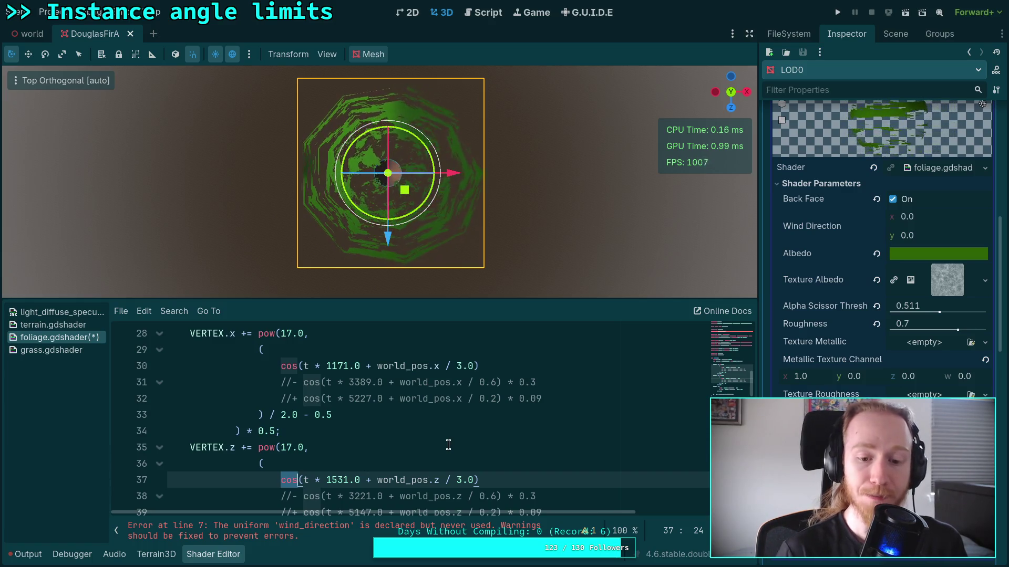
{"action": "left_click_drag", "start_coordinate": [514, 476], "coordinate": [281, 479]}
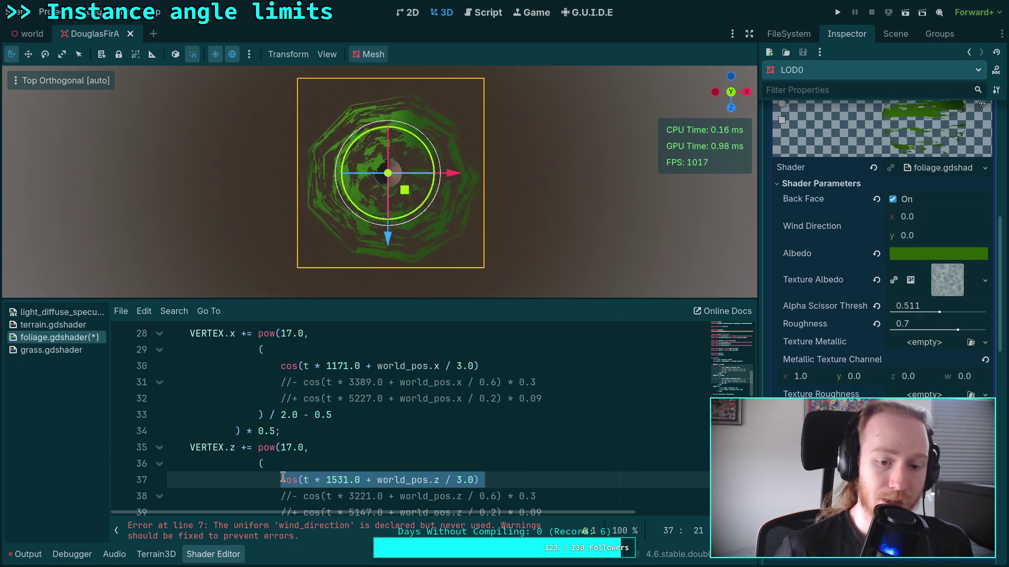
{"action": "scroll", "coordinate": [367, 433], "scroll_direction": "up", "scroll_amount": 1}
{"action": "scroll", "coordinate": [367, 431], "scroll_direction": "down", "scroll_amount": 2}
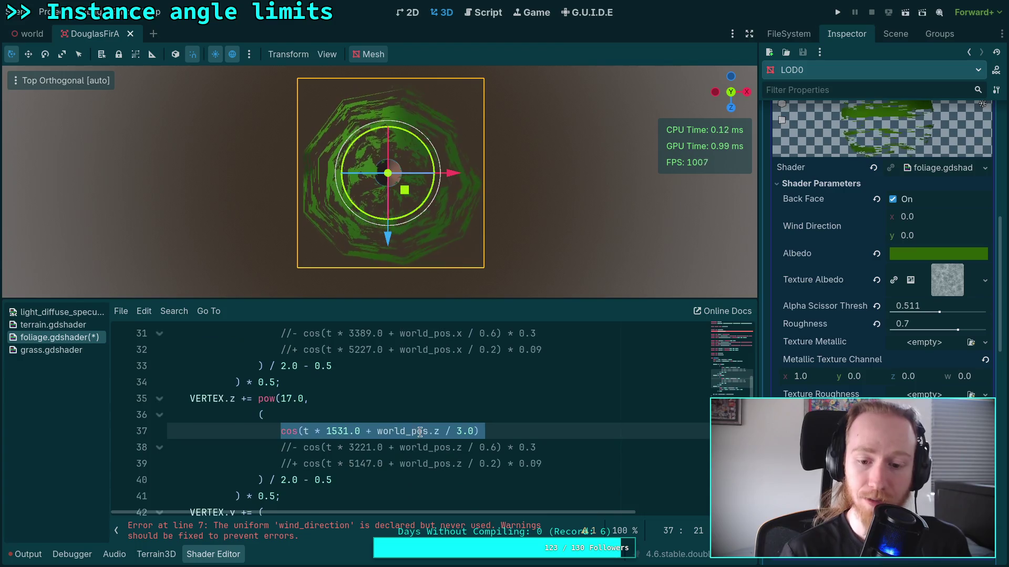
{"action": "scroll", "coordinate": [418, 433], "scroll_direction": "up", "scroll_amount": 2}
{"action": "left_click", "coordinate": [553, 353]}
{"action": "key", "text": "Return"}
{"action": "key", "text": "Return"}
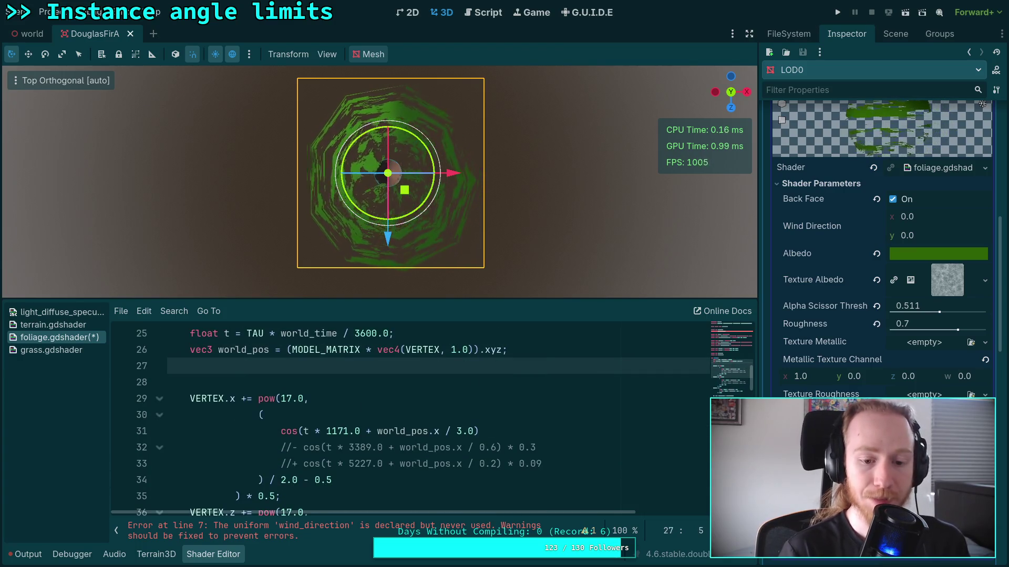
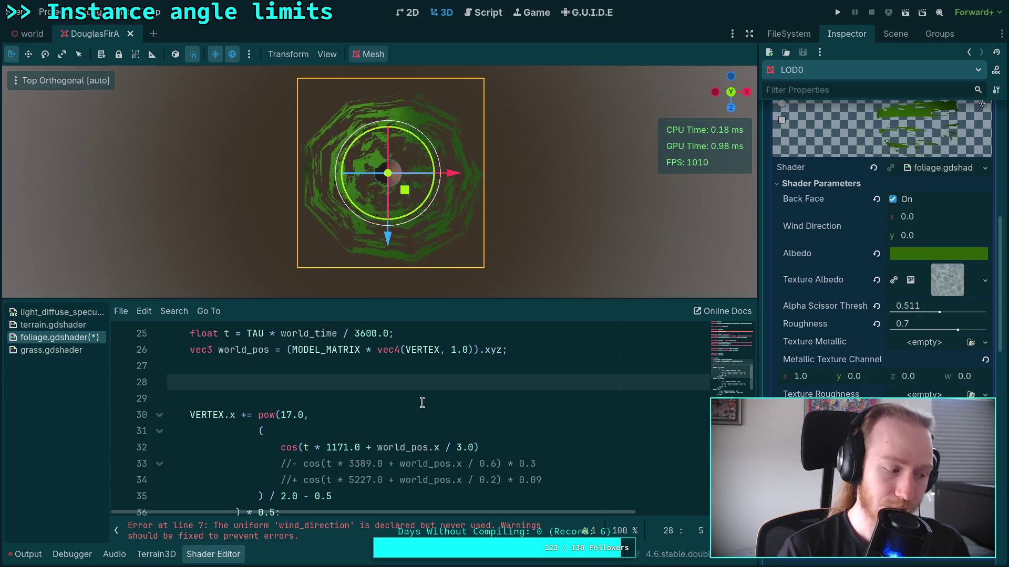
Step: Change the z-sway cosine frequency on line 39 from 1531.0 to 1171.0
{"action": "scroll", "coordinate": [422, 403], "scroll_direction": "down", "scroll_amount": 2}
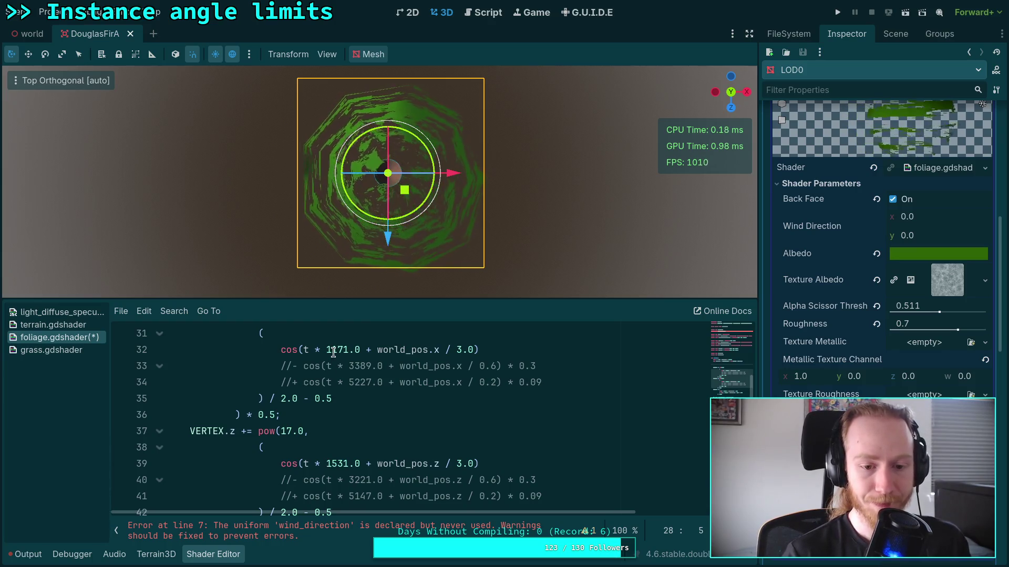
{"action": "scroll", "coordinate": [347, 456], "scroll_direction": "down", "scroll_amount": 1}
{"action": "scroll", "coordinate": [368, 456], "scroll_direction": "up", "scroll_amount": 1}
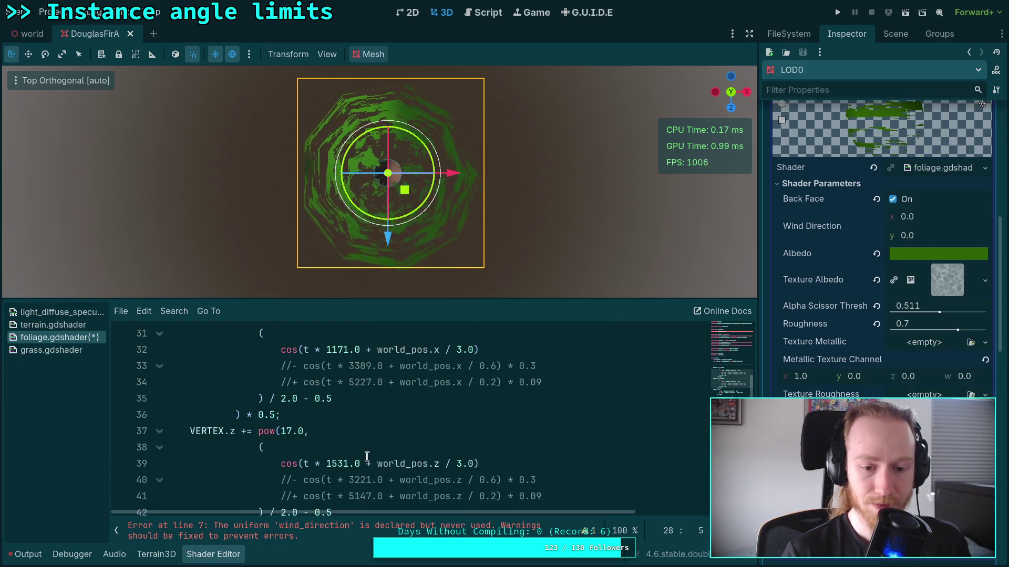
{"action": "double_click", "coordinate": [332, 463]}
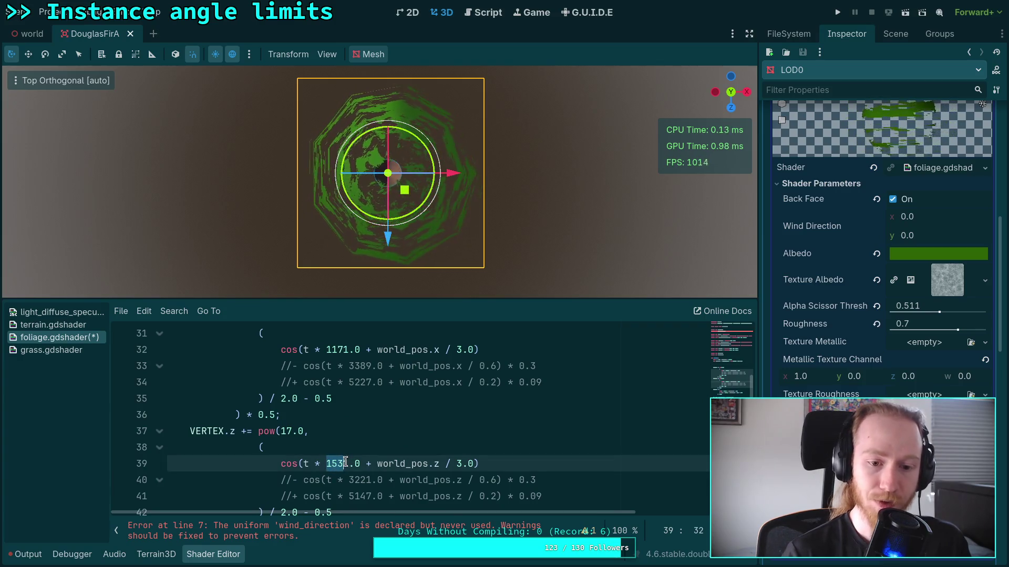
{"action": "type", "text": "1171"}
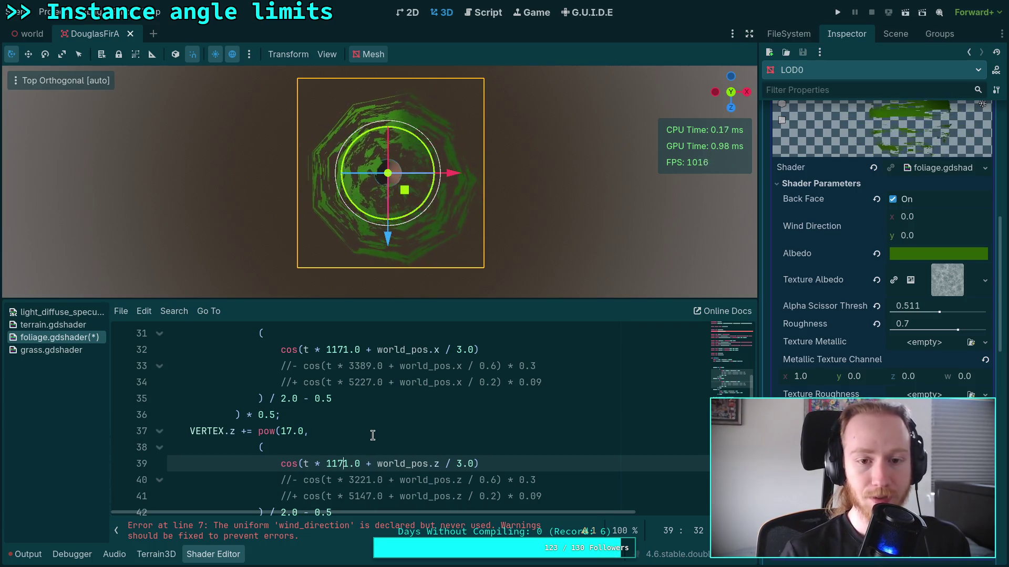
{"action": "left_click", "coordinate": [439, 464]}
{"action": "left_click", "coordinate": [492, 463]}
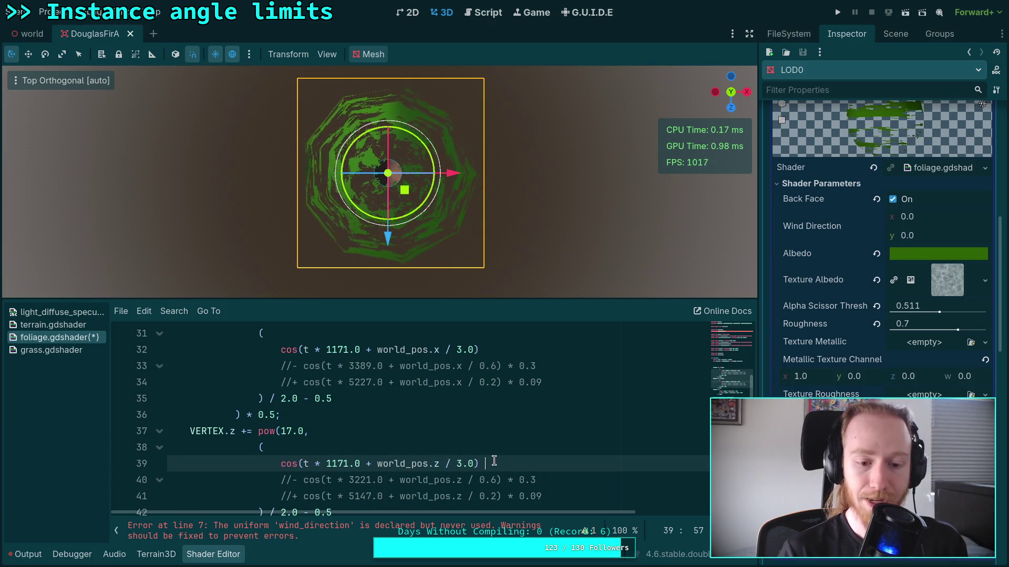
{"action": "scroll", "coordinate": [494, 459], "scroll_direction": "down", "scroll_amount": 1}
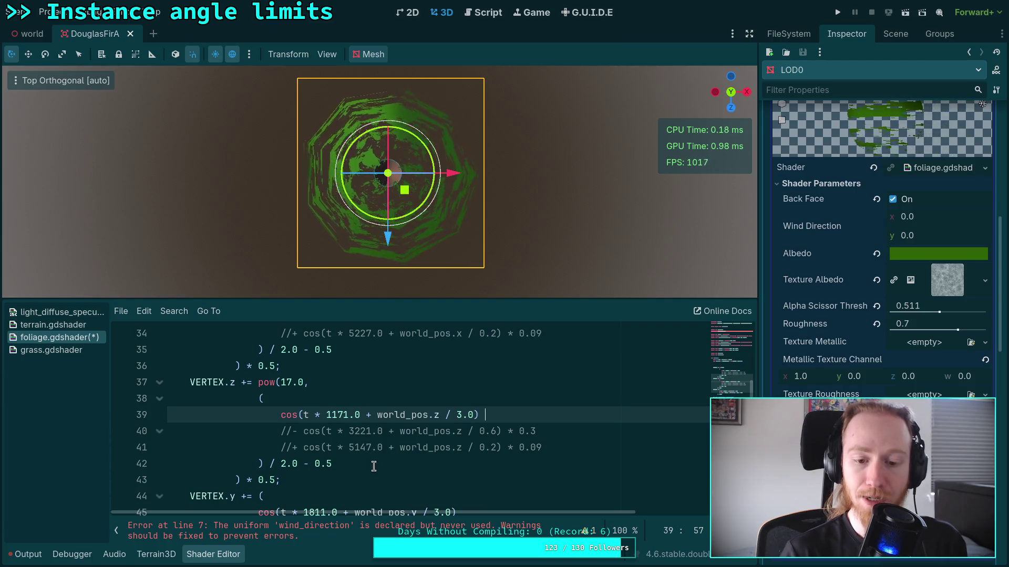
Step: Replace the 0.5 multipliers on lines 43 and 36 with wind_direction.y and wind_direction.x
{"action": "left_click", "coordinate": [279, 480]}
{"action": "key", "text": "BackSpace"}
{"action": "key", "text": "BackSpace"}
{"action": "key", "text": "BackSpace"}
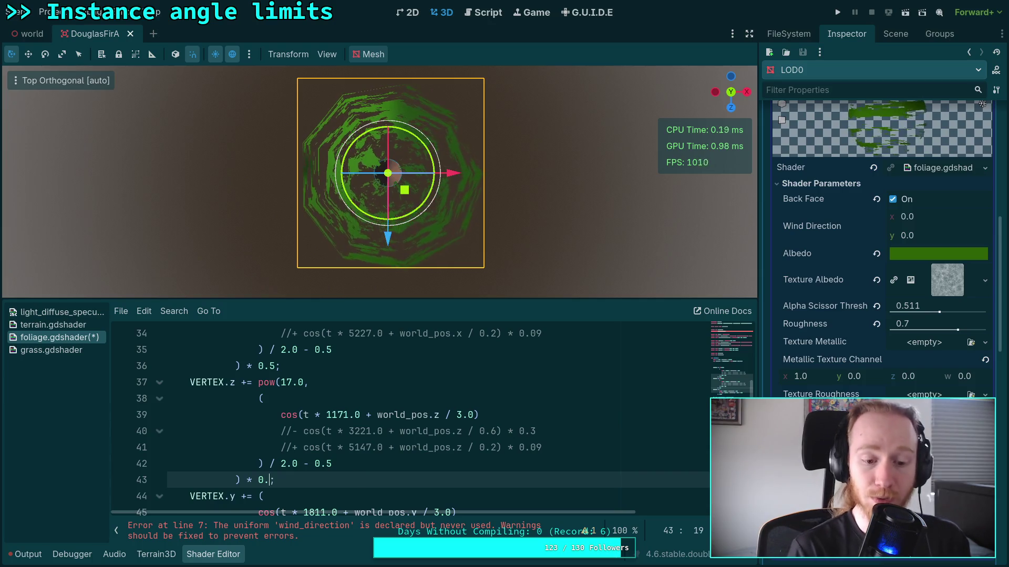
{"action": "type", "text": "wind_direction.z"}
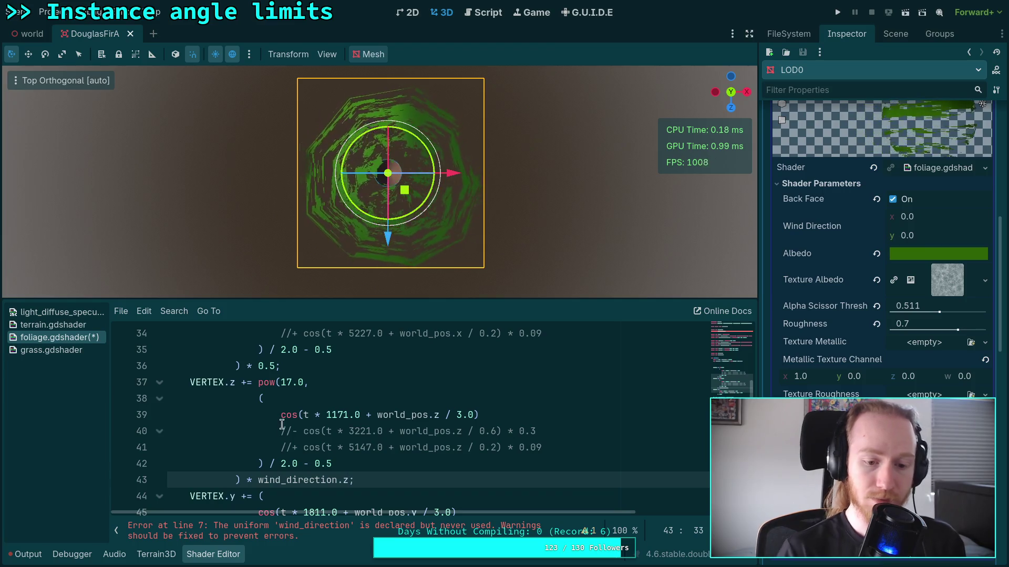
{"action": "double_click", "coordinate": [275, 367]}
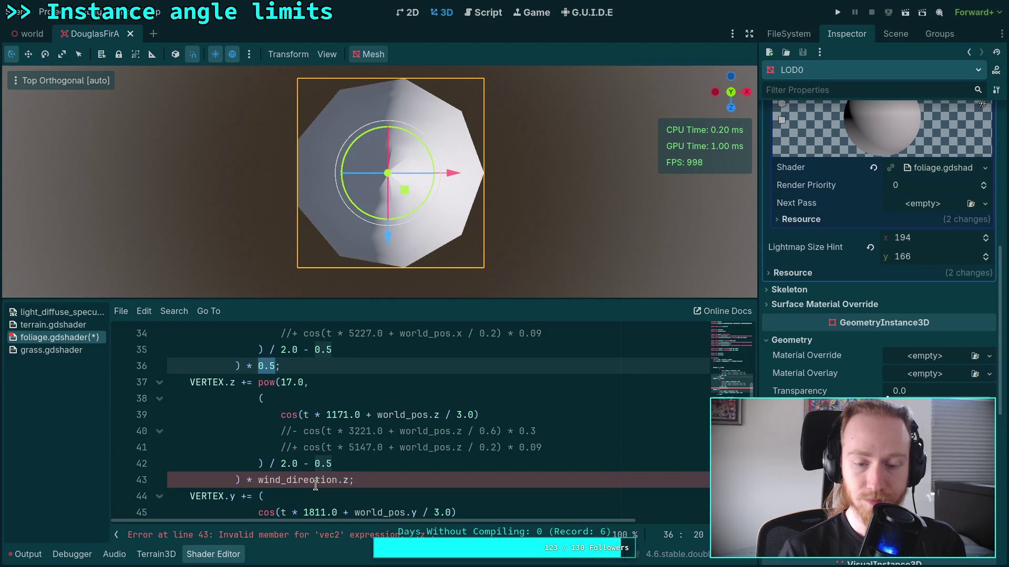
{"action": "double_click", "coordinate": [349, 480]}
{"action": "type", "text": "y"}
{"action": "key", "text": "Escape"}
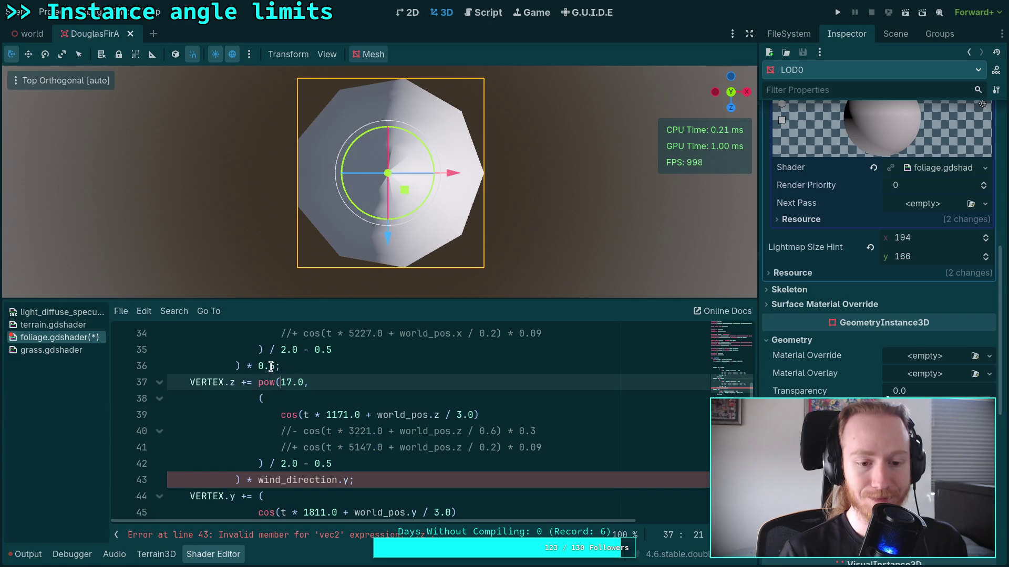
{"action": "left_click", "coordinate": [279, 366]}
{"action": "double_click", "coordinate": [279, 366]}
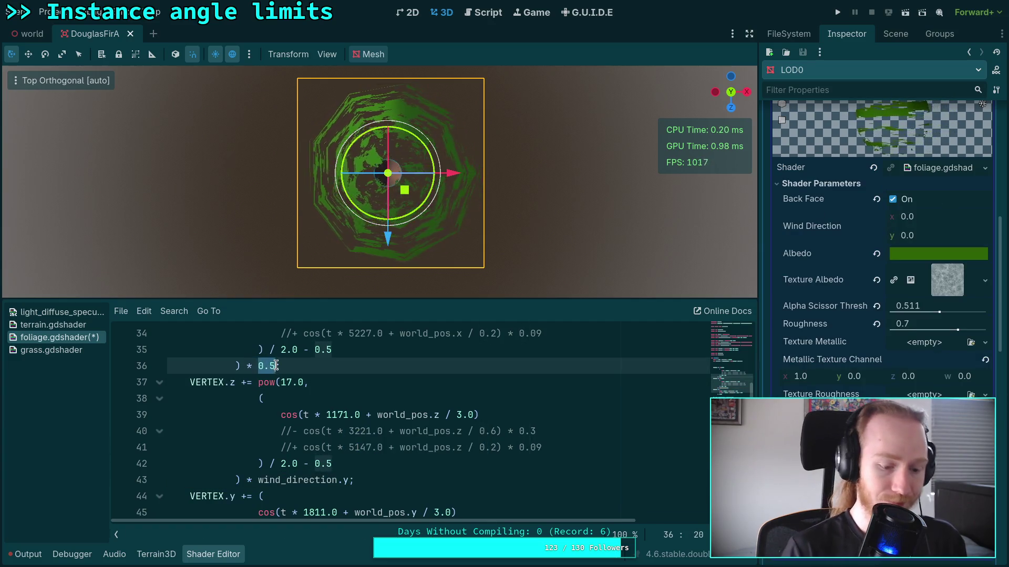
{"action": "type", "text": "wind"}
{"action": "key", "text": "Return"}
{"action": "type", "text": ".x;"}
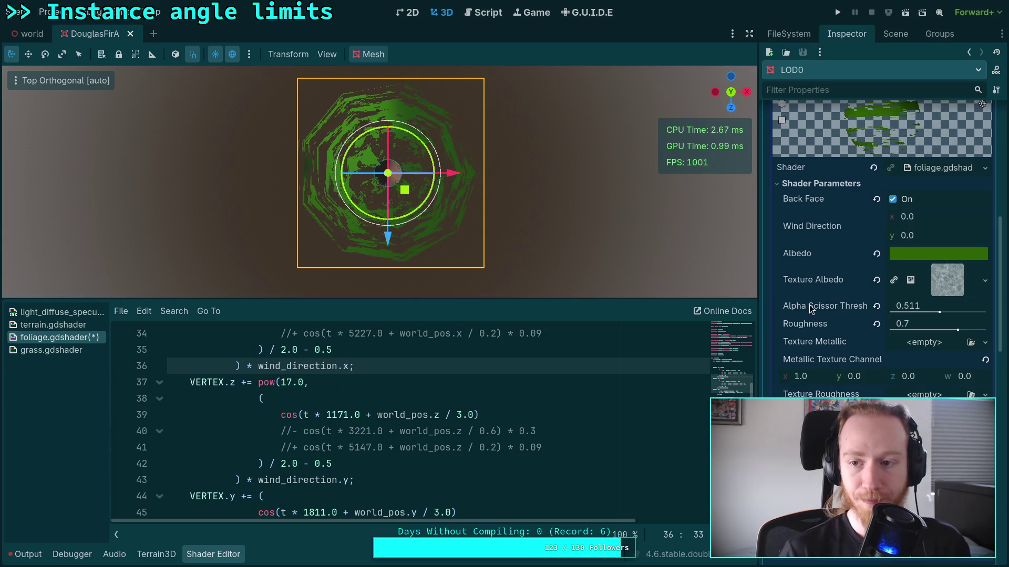
Step: Set the Wind Direction x shader parameter to 1.0 in the Inspector
{"action": "scroll", "coordinate": [855, 327], "scroll_direction": "up", "scroll_amount": 2}
{"action": "left_click", "coordinate": [947, 278]}
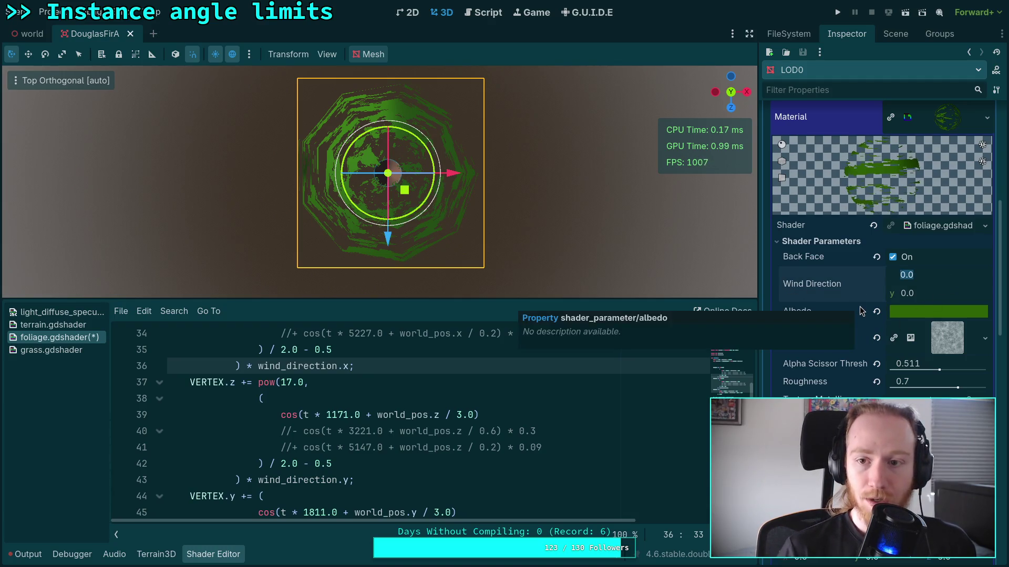
{"action": "type", "text": "1"}
{"action": "key", "text": "Return"}
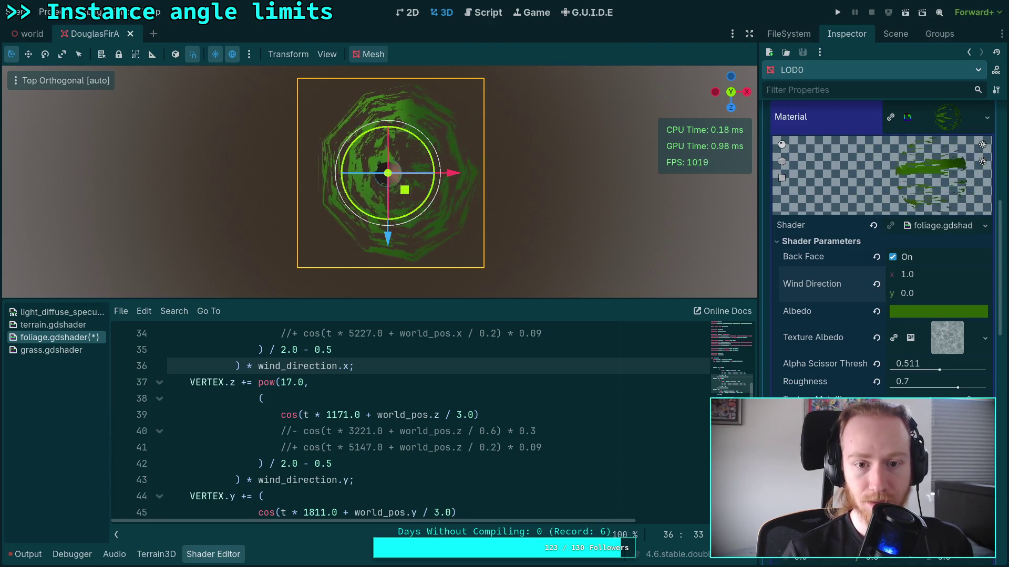
{"action": "left_click", "coordinate": [455, 415]}
{"action": "scroll", "coordinate": [404, 437], "scroll_direction": "up", "scroll_amount": 2}
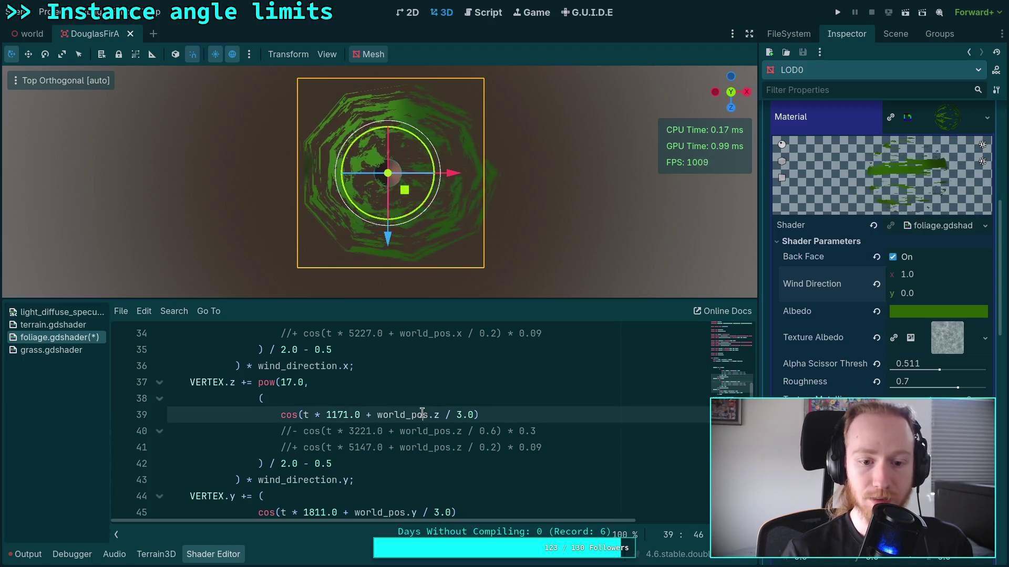
Step: Try -= on line 30 and sin on line 32, then revert both to += and cos
{"action": "left_click", "coordinate": [246, 366]}
{"action": "key", "text": "BackSpace"}
{"action": "type", "text": "-"}
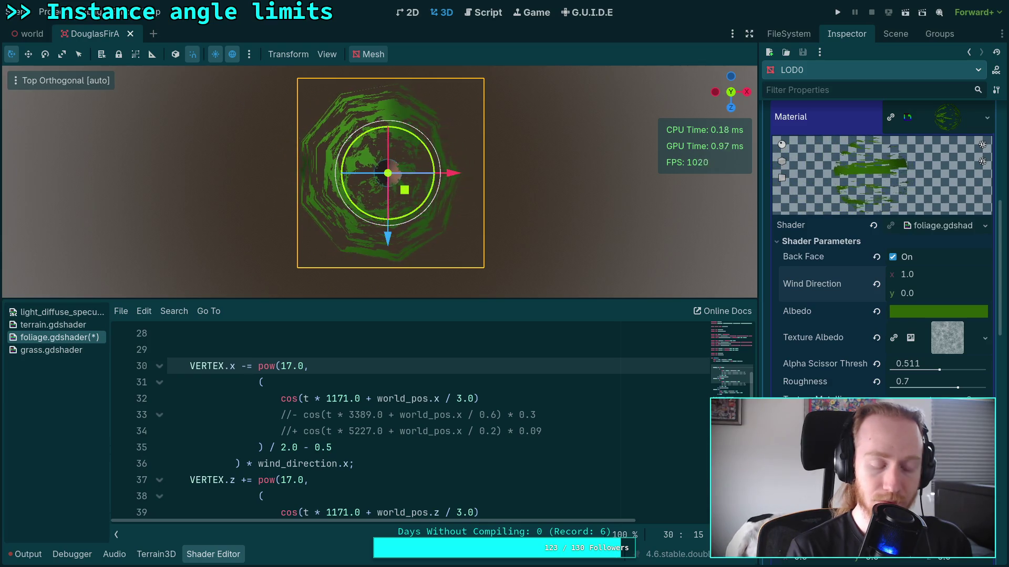
{"action": "key", "text": "BackSpace"}
{"action": "type", "text": "+"}
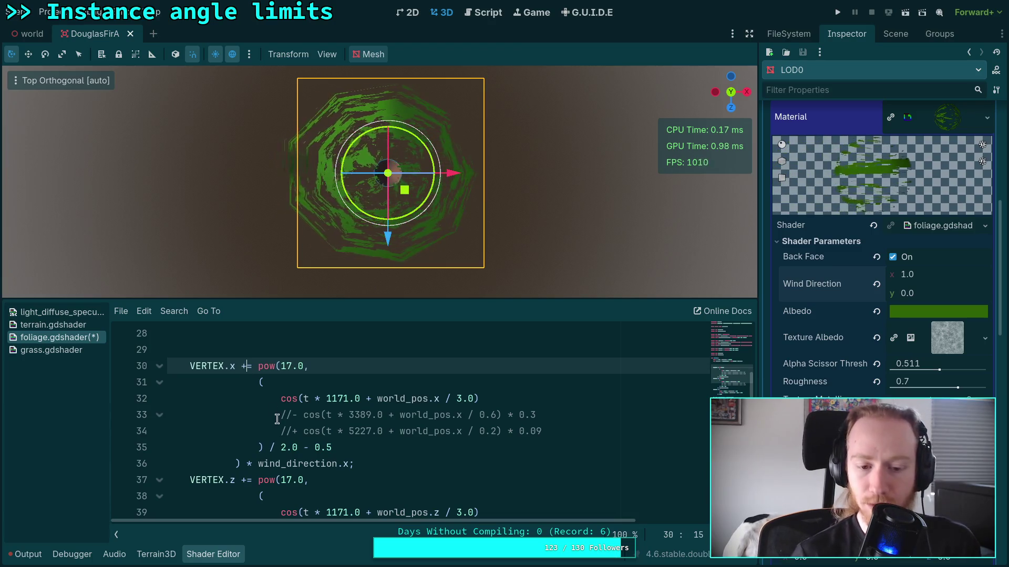
{"action": "double_click", "coordinate": [289, 399]}
{"action": "type", "text": "si"}
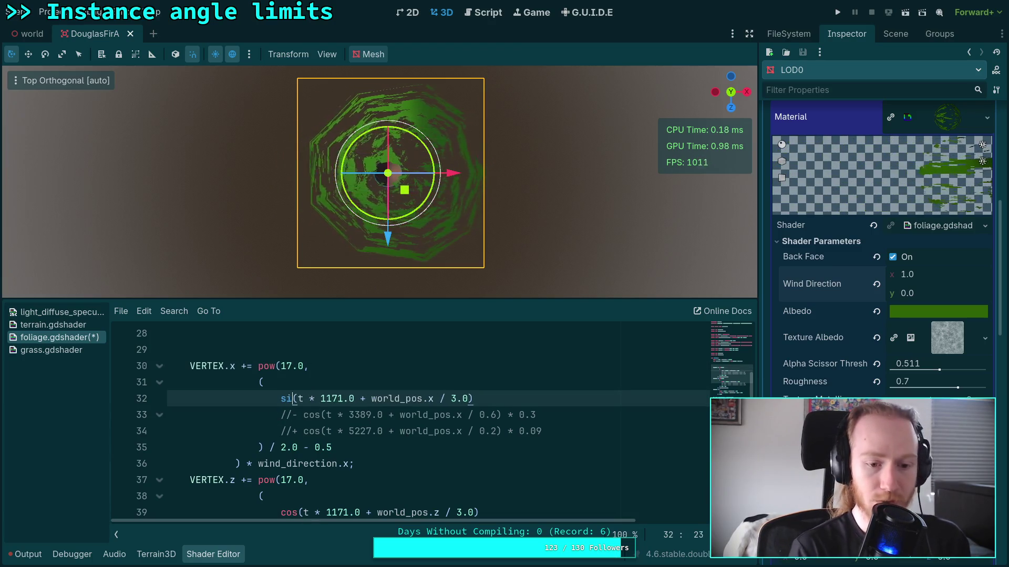
{"action": "type", "text": "n"}
{"action": "left_click", "coordinate": [513, 431]}
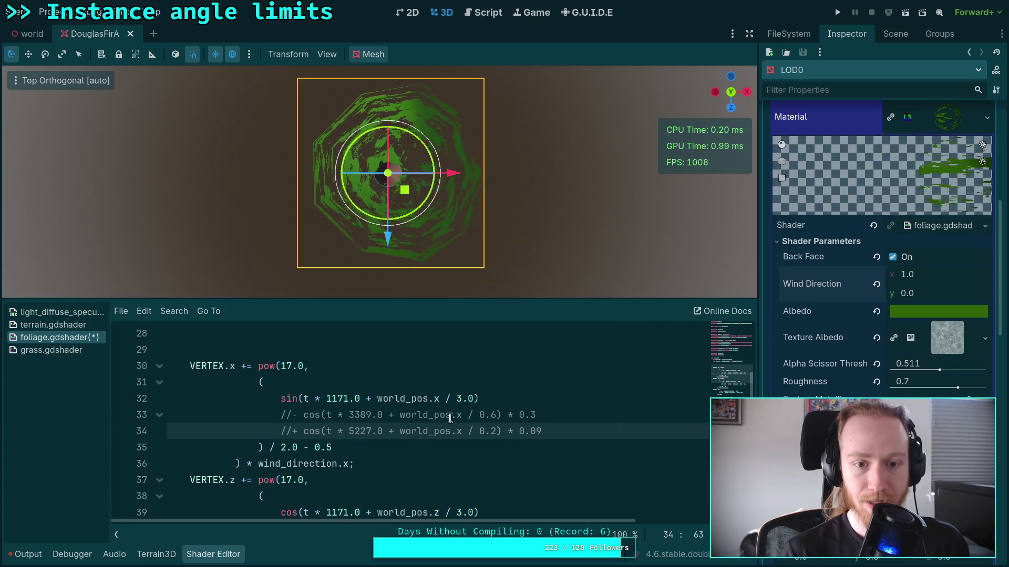
{"action": "double_click", "coordinate": [288, 400]}
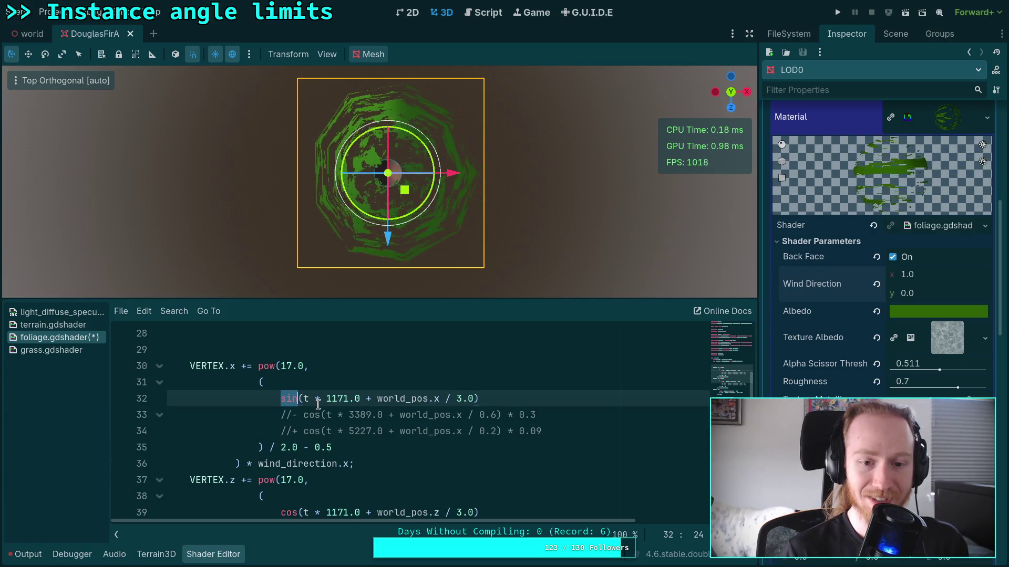
{"action": "key", "text": "BackSpace"}
{"action": "type", "text": "cos"}
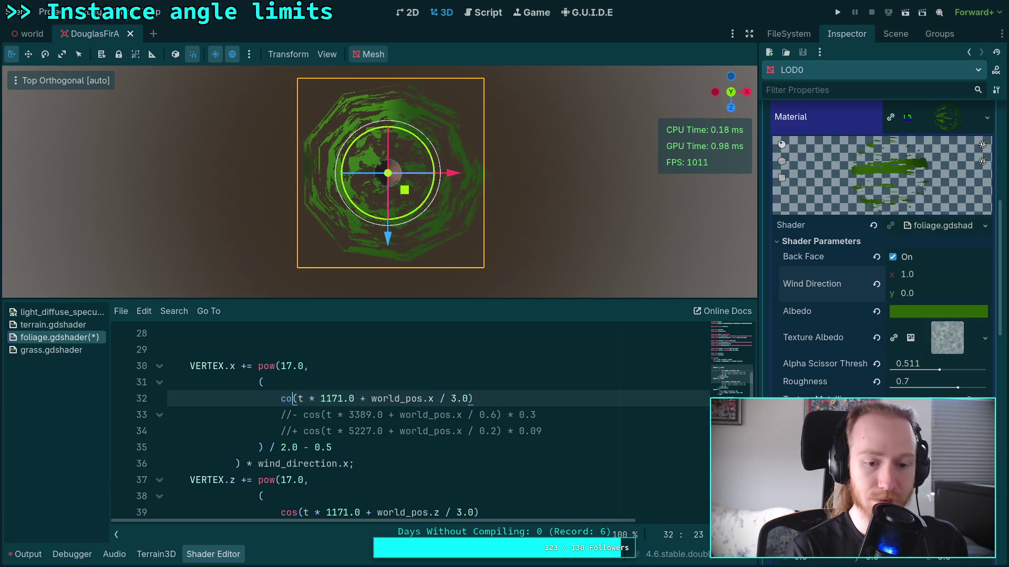
{"action": "left_click", "coordinate": [436, 380]}
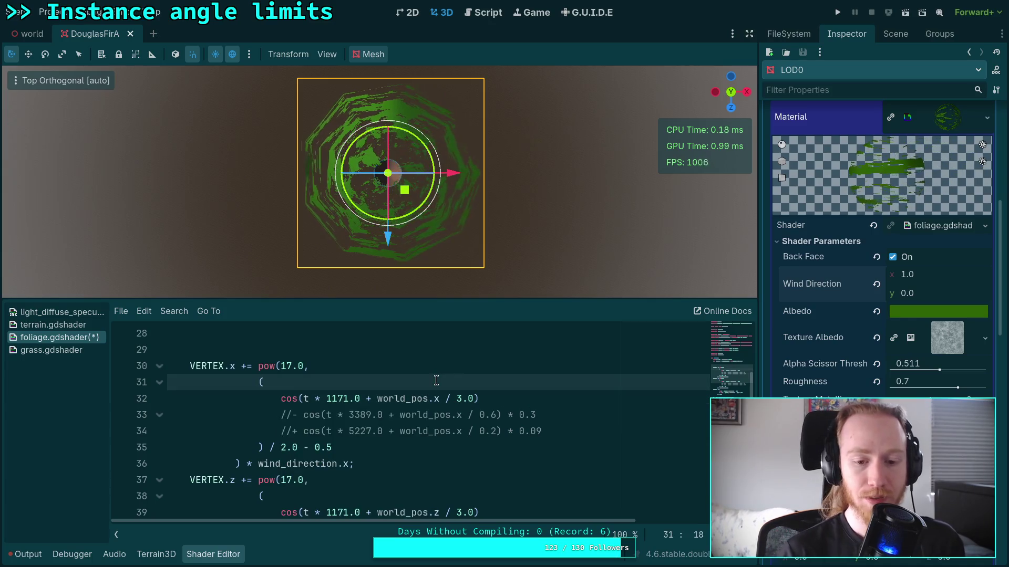
Step: Change the + before world_pos.x on line 32 to -, giving cos(t * 1171.0 - world_pos.x / 3.0)
{"action": "left_click", "coordinate": [371, 398]}
{"action": "key", "text": "BackSpace"}
{"action": "type", "text": "-"}
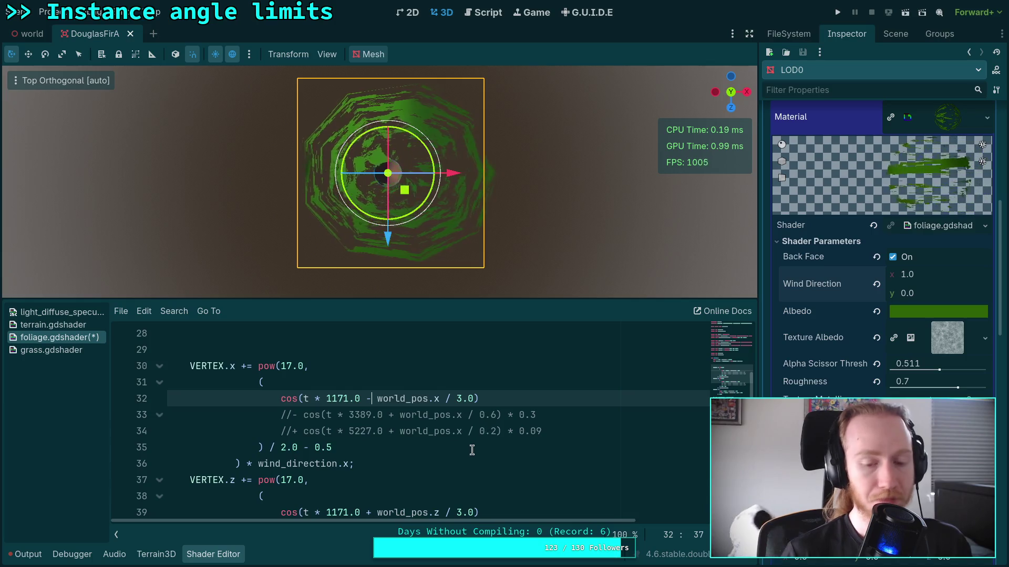
Step: Change the + before world_pos to - in the sway lines 39, 33, 34, 40 and 41
{"action": "scroll", "coordinate": [420, 450], "scroll_direction": "down", "scroll_amount": 1}
{"action": "left_click", "coordinate": [366, 463]}
{"action": "key", "text": "Delete"}
{"action": "type", "text": "-"}
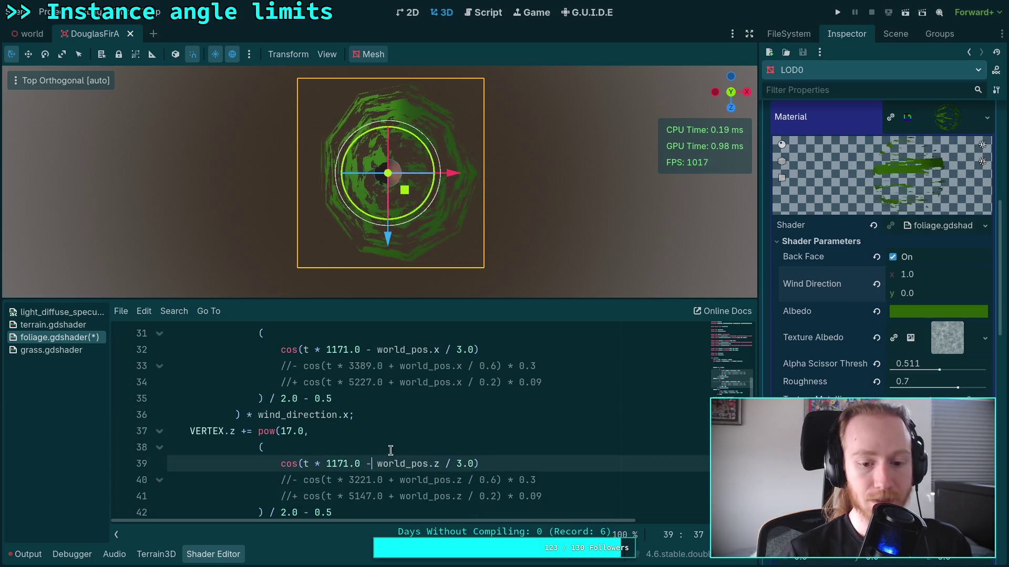
{"action": "left_click", "coordinate": [387, 366]}
{"action": "key", "text": "Delete"}
{"action": "type", "text": "-"}
{"action": "key", "text": "Down"}
{"action": "key", "text": "BackSpace"}
{"action": "type", "text": "-"}
{"action": "left_click", "coordinate": [390, 496]}
{"action": "key", "text": "Delete"}
{"action": "type", "text": "-"}
{"action": "key", "text": "Up"}
{"action": "key", "text": "BackSpace"}
{"action": "type", "text": "-"}
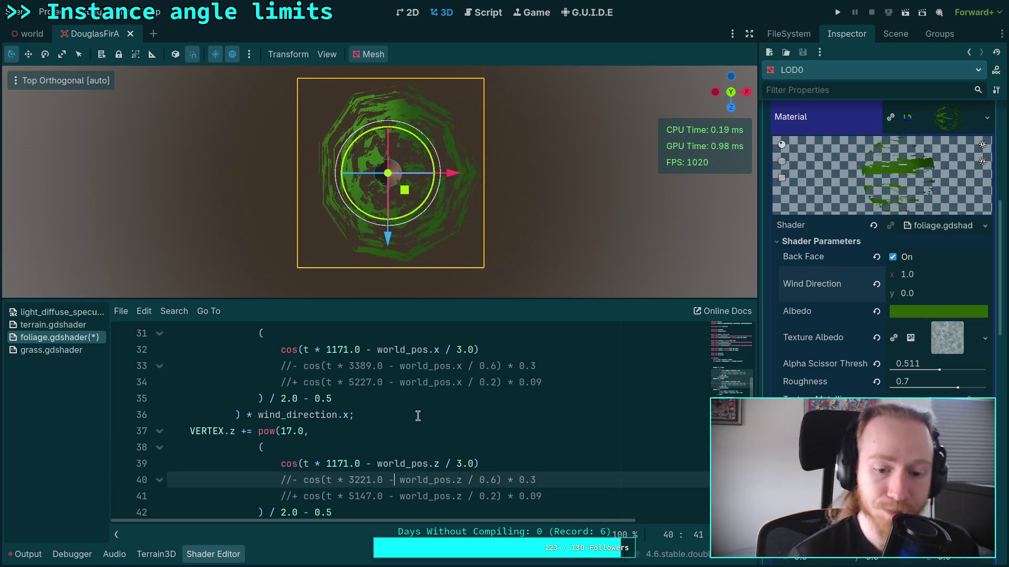
Step: Uncomment the second sway terms on lines 33 and 40, changing frequency 3389 to 3221
{"action": "left_click", "coordinate": [294, 366]}
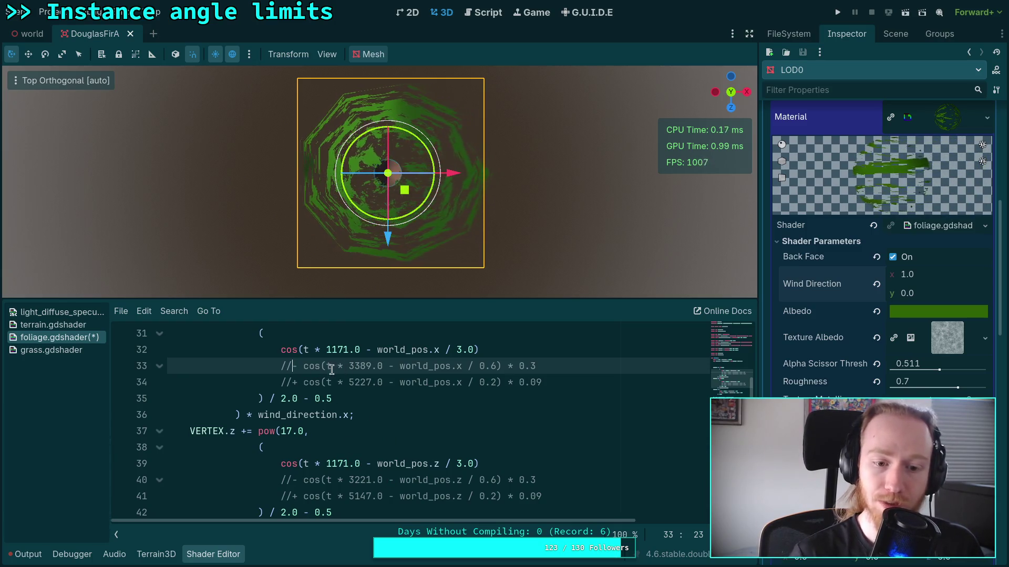
{"action": "key", "text": "ctrl+k"}
{"action": "left_click_drag", "start_coordinate": [343, 367], "coordinate": [355, 367]}
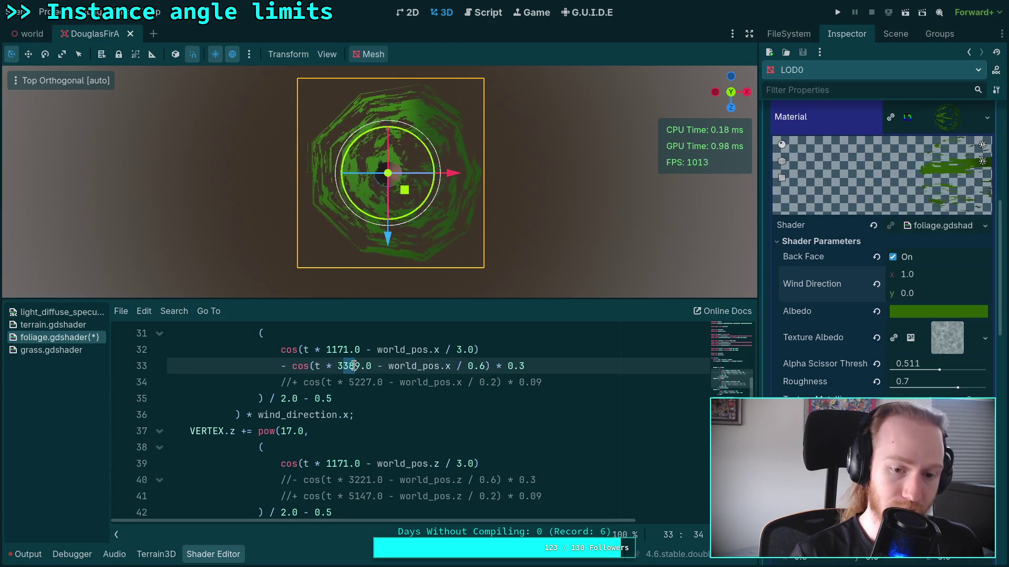
{"action": "key", "text": "shift+Right"}
{"action": "type", "text": "221"}
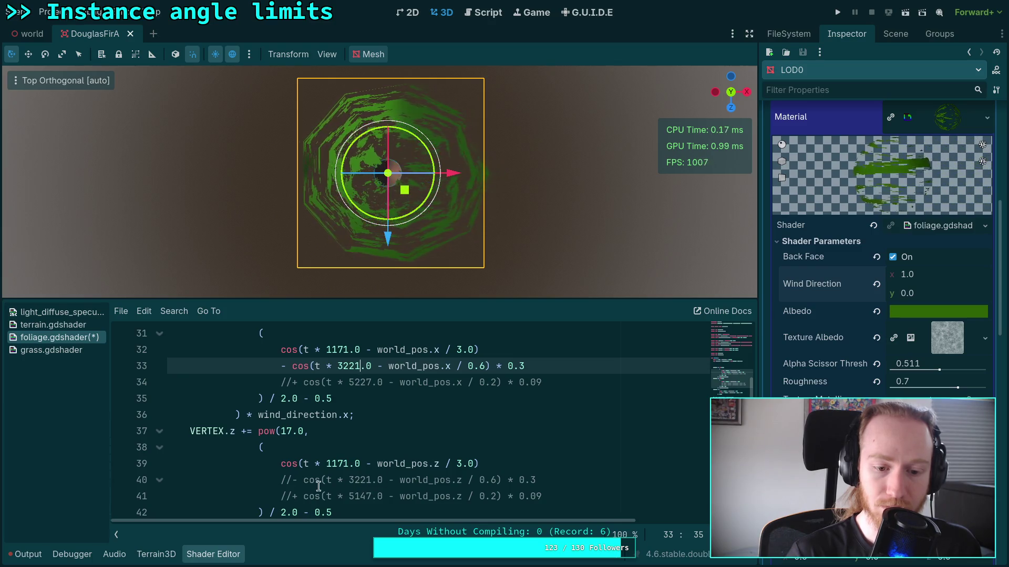
{"action": "left_click", "coordinate": [294, 480]}
{"action": "key", "text": "ctrl+k"}
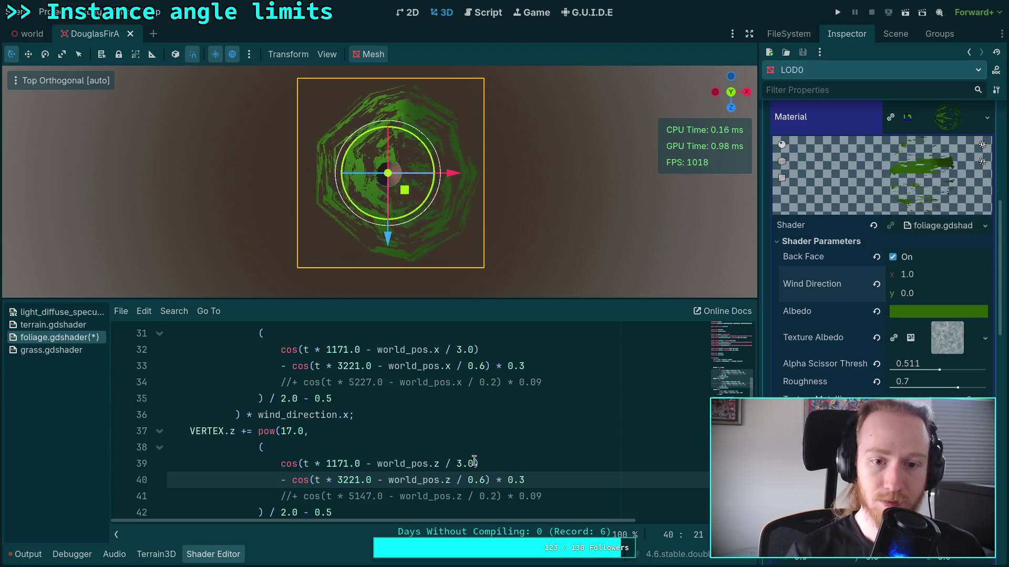
Step: Set the Wind Direction y shader parameter to 1.0
{"action": "left_click", "coordinate": [931, 296]}
{"action": "type", "text": "1"}
{"action": "key", "text": "Return"}
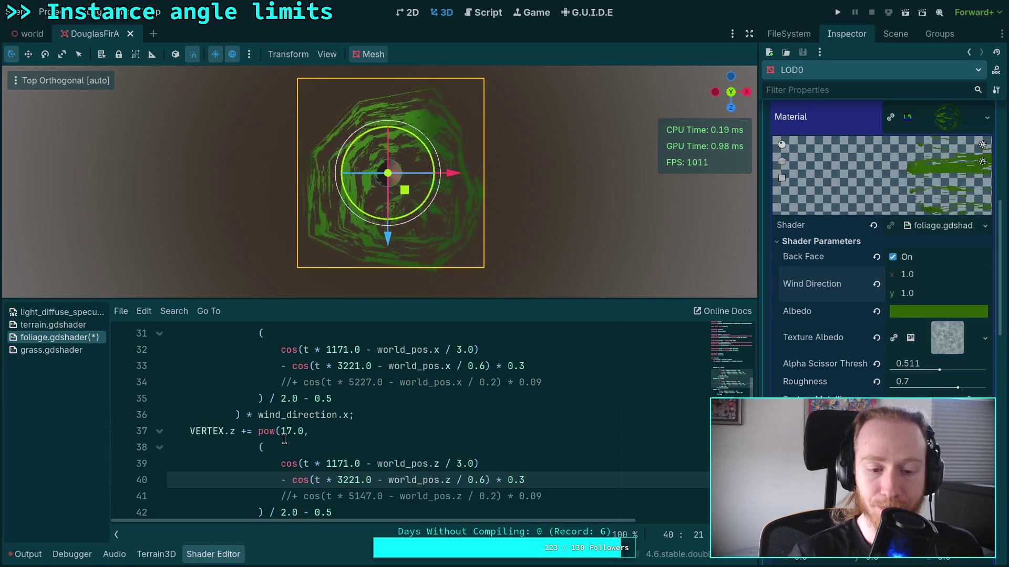
{"action": "left_click", "coordinate": [259, 414]}
{"action": "key", "text": "Left"}
{"action": "key", "text": "Left"}
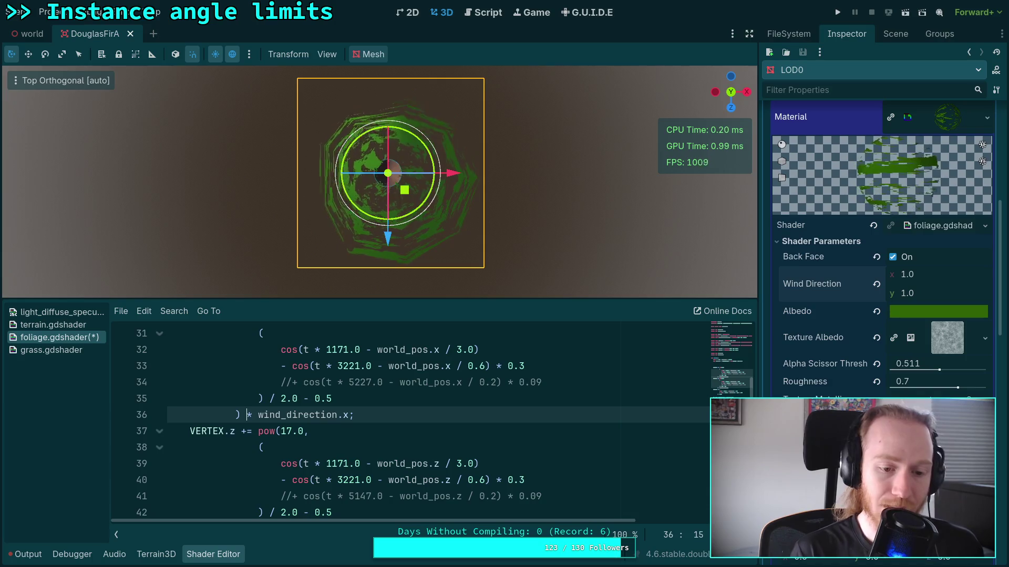
{"action": "type", "text": "0.0"}
{"action": "key", "text": "BackSpace"}
{"action": "type", "text": "5"}
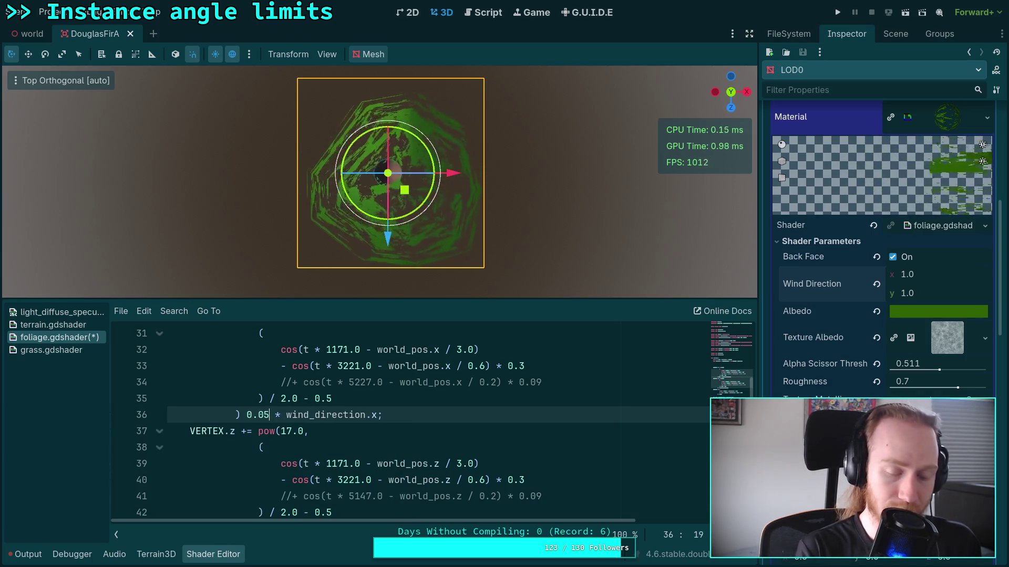
{"action": "left_click", "coordinate": [247, 415]}
{"action": "key", "text": "Delete"}
{"action": "key", "text": "Delete"}
{"action": "key", "text": "Delete"}
{"action": "scroll", "coordinate": [460, 449], "scroll_direction": "down", "scroll_amount": 1}
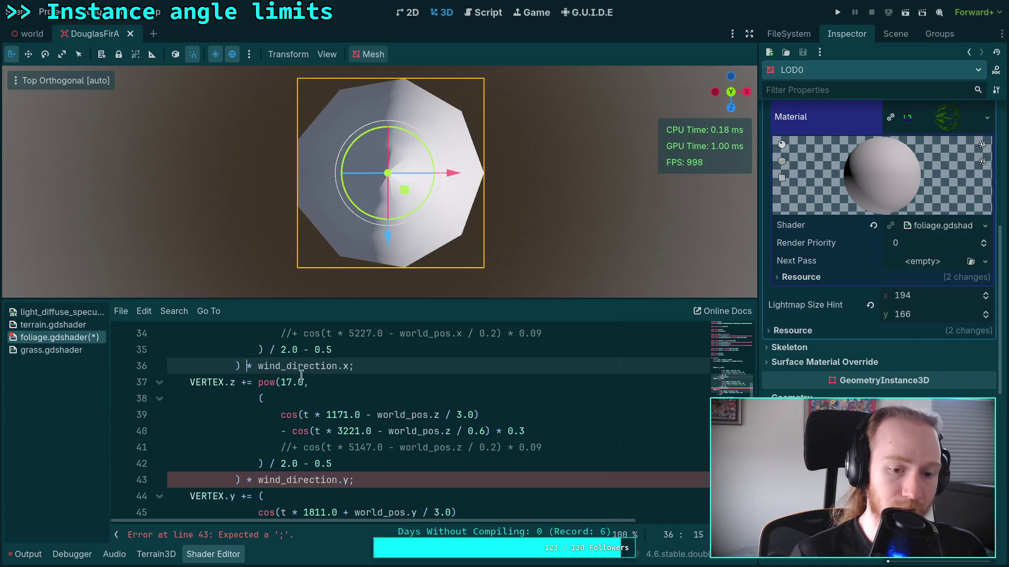
{"action": "scroll", "coordinate": [452, 441], "scroll_direction": "up", "scroll_amount": 4}
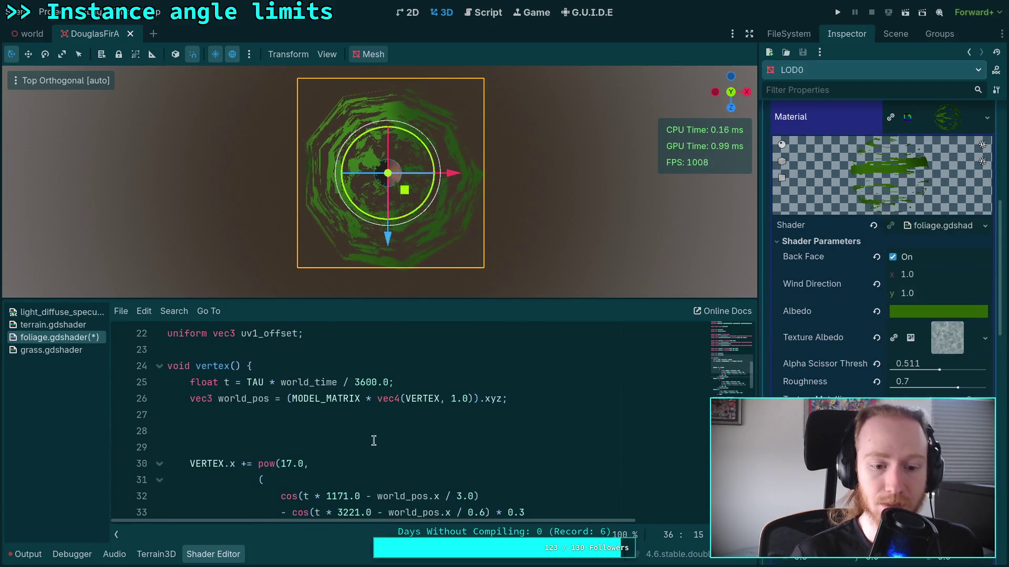
Step: Add 'float force = length(wind_direction);' on line 28 and 'wind_direction /= force;' below it
{"action": "left_click", "coordinate": [405, 430]}
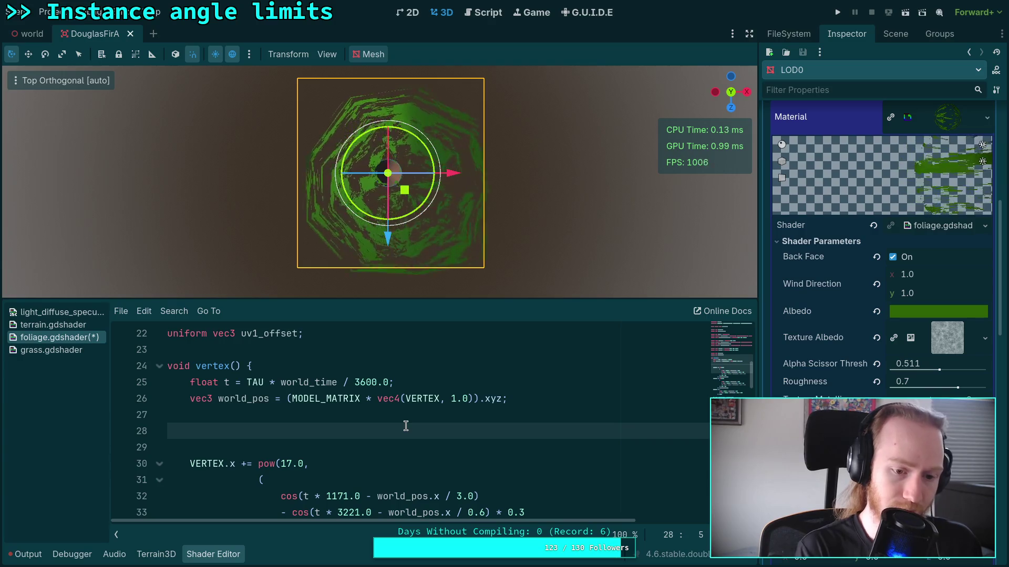
{"action": "type", "text": "float forc"}
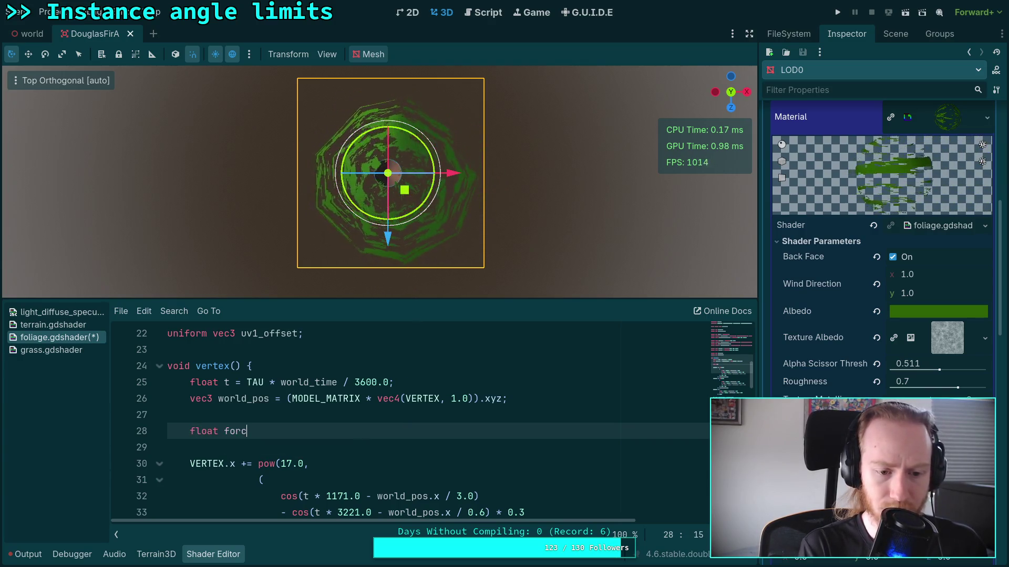
{"action": "type", "text": "e"}
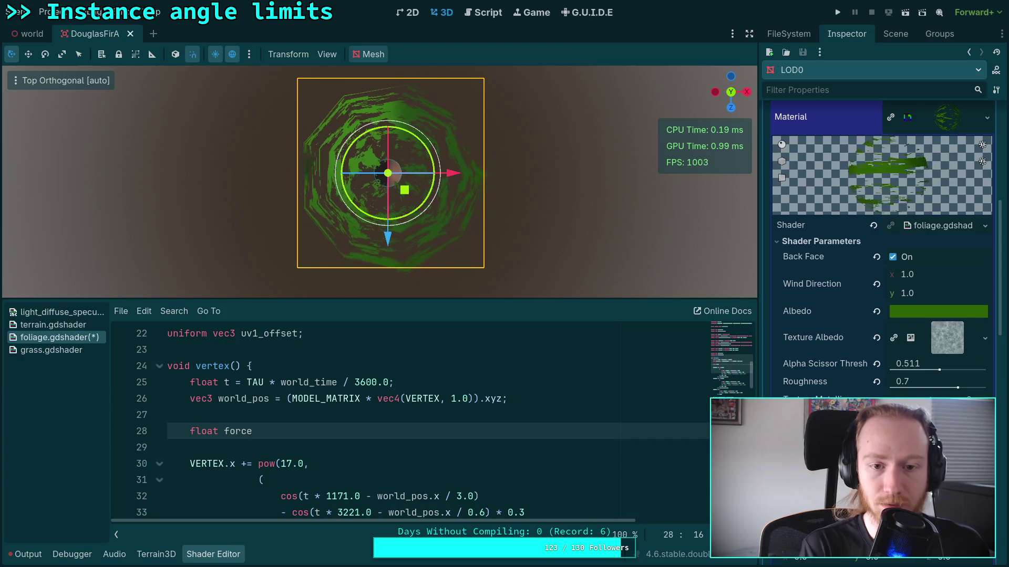
{"action": "type", "text": " ="}
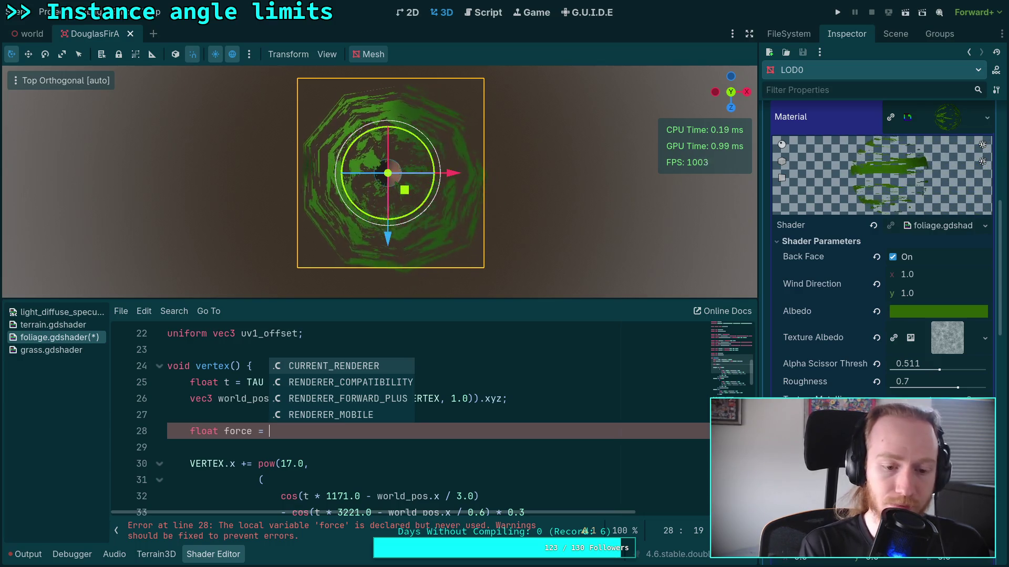
{"action": "type", "text": "len"}
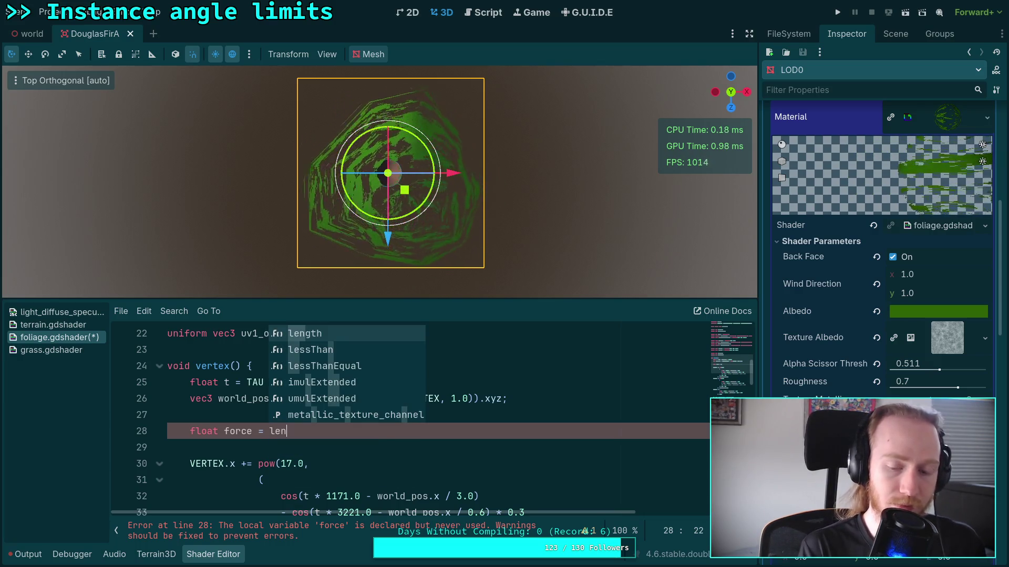
{"action": "type", "text": "f"}
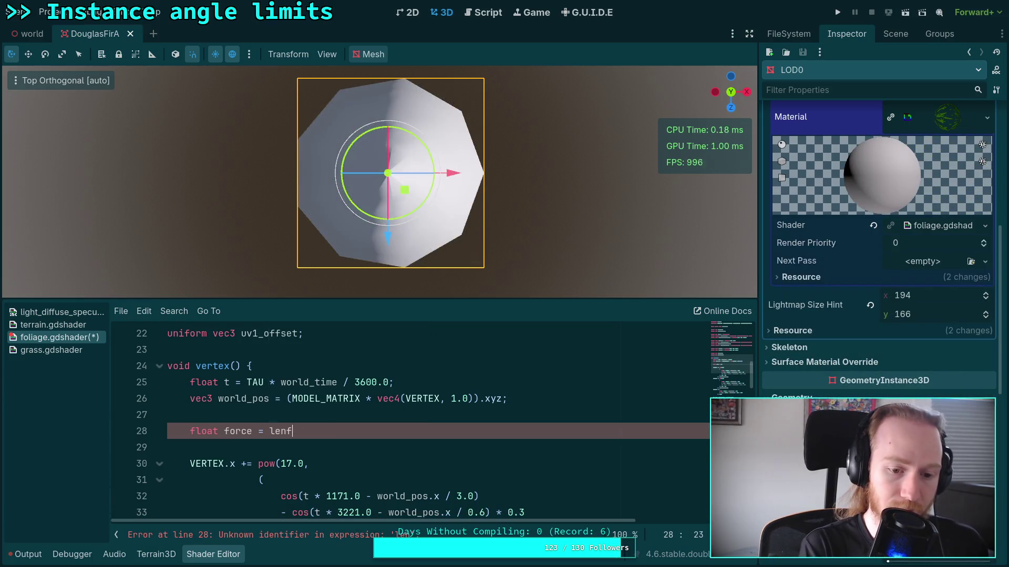
{"action": "type", "text": "hdgth("}
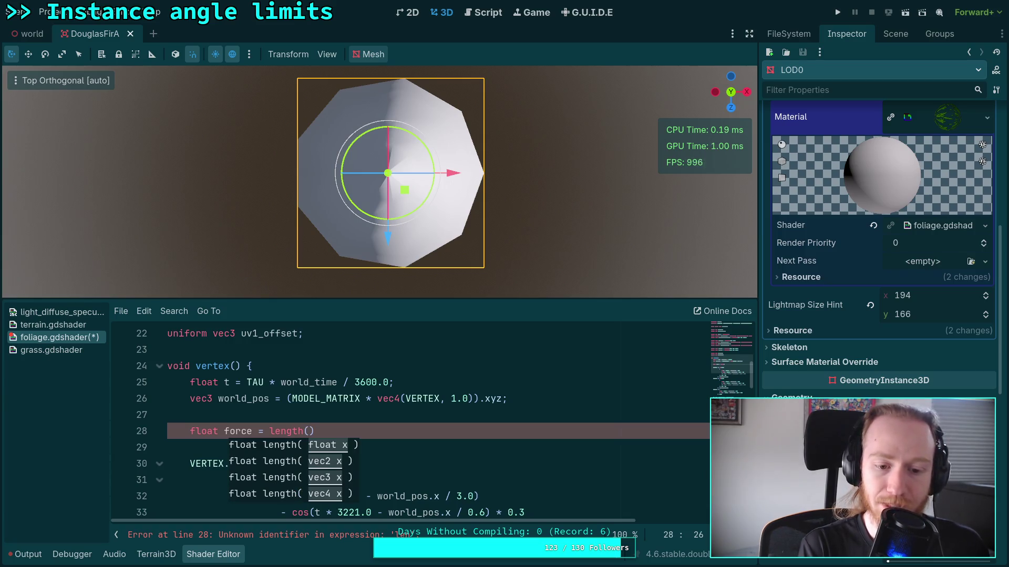
{"action": "type", "text": "w"}
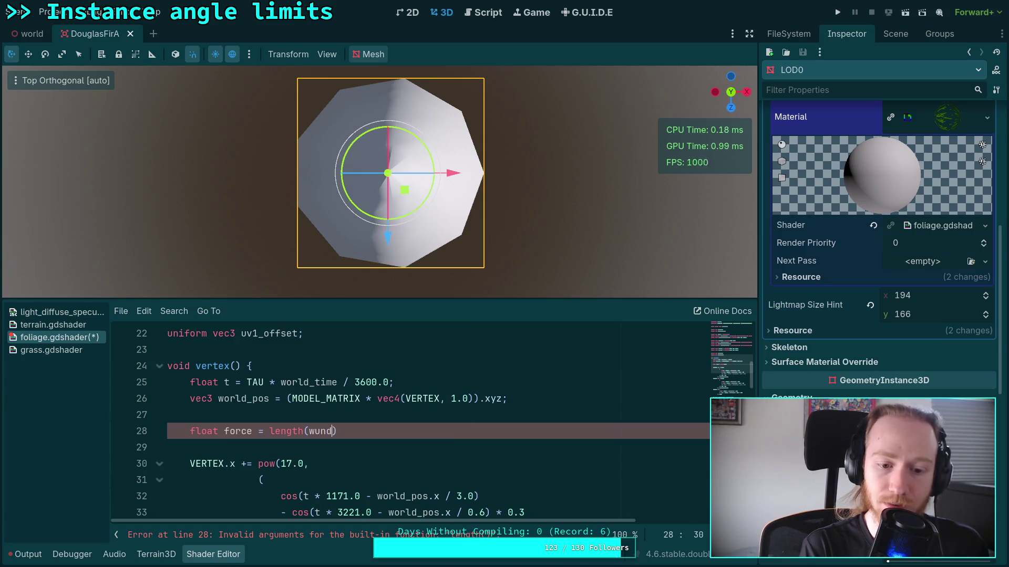
{"action": "type", "text": "ind_d"}
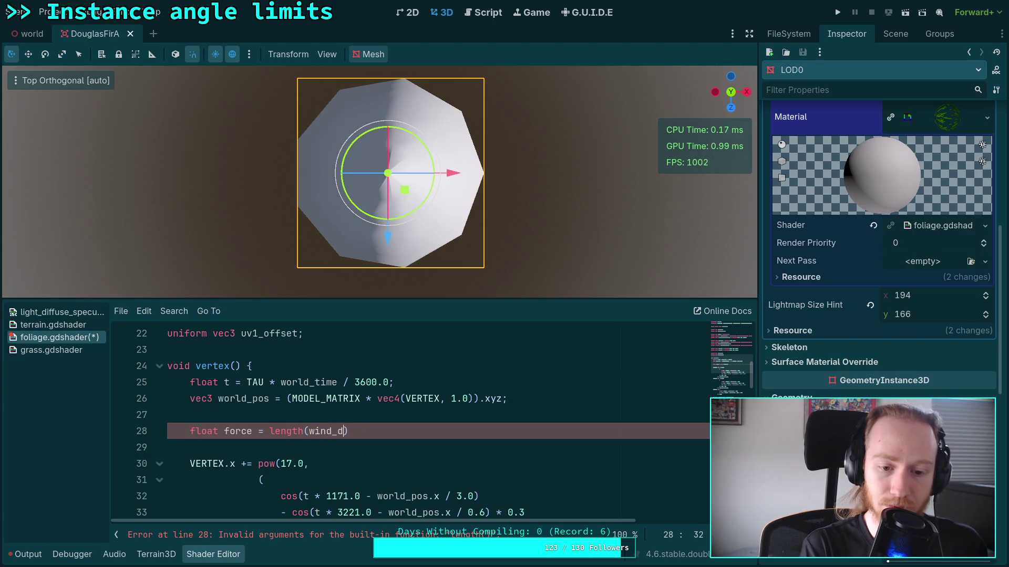
{"action": "type", "text": "rect"}
{"action": "key", "text": "Return"}
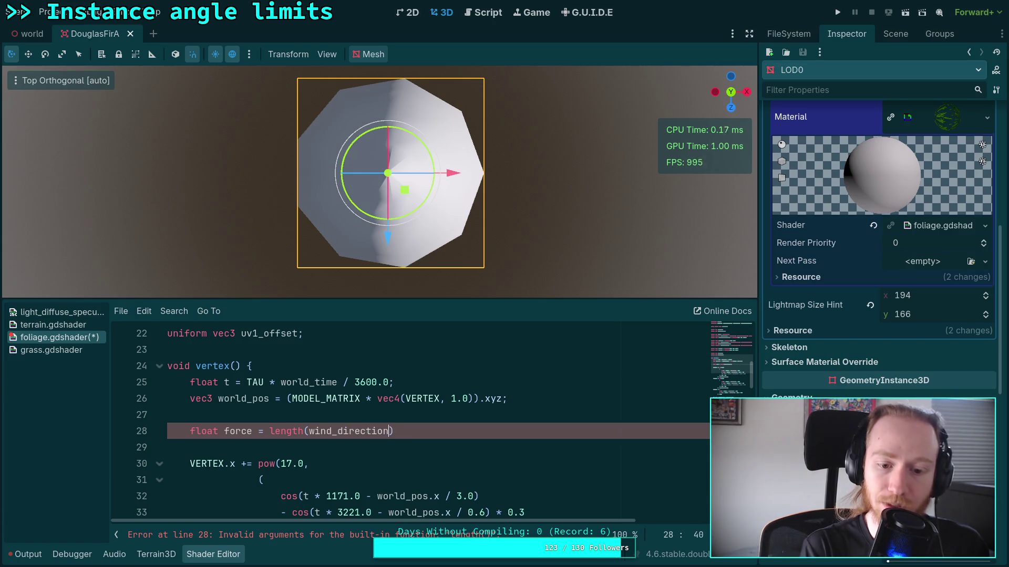
{"action": "type", "text": ";"}
{"action": "key", "text": "Return"}
{"action": "type", "text": "wind_"}
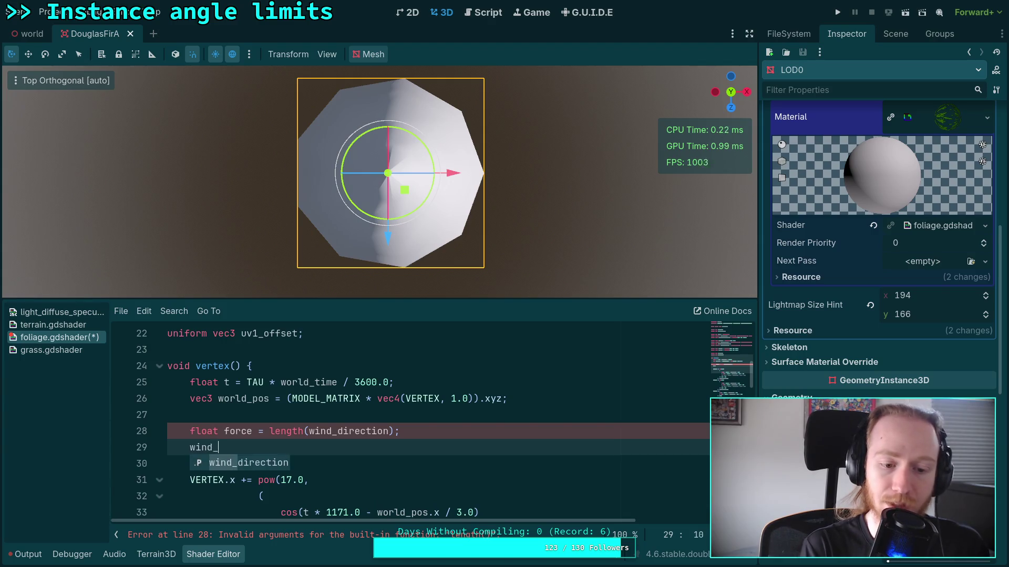
{"action": "type", "text": "direction"}
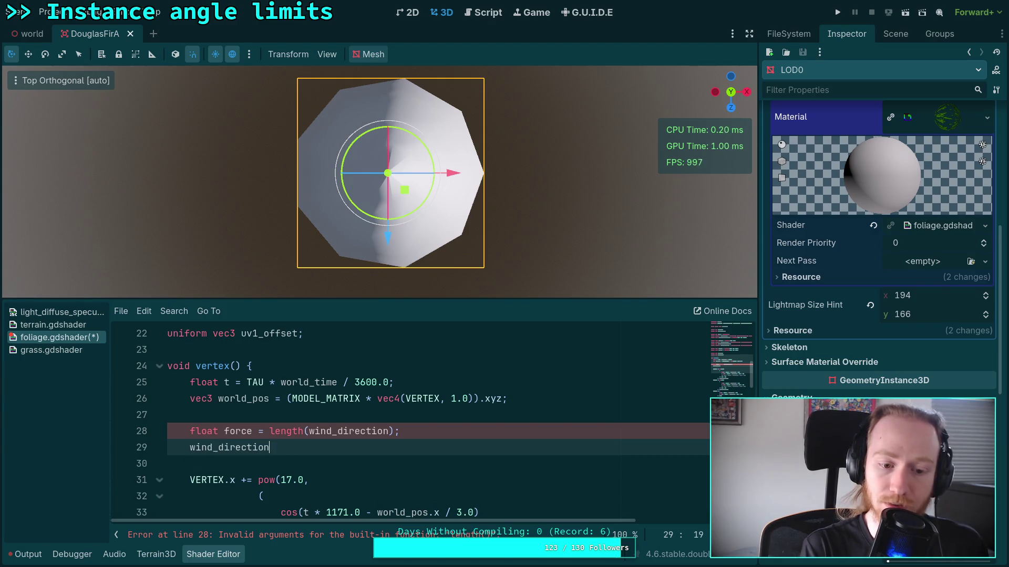
{"action": "type", "text": " /= force;"}
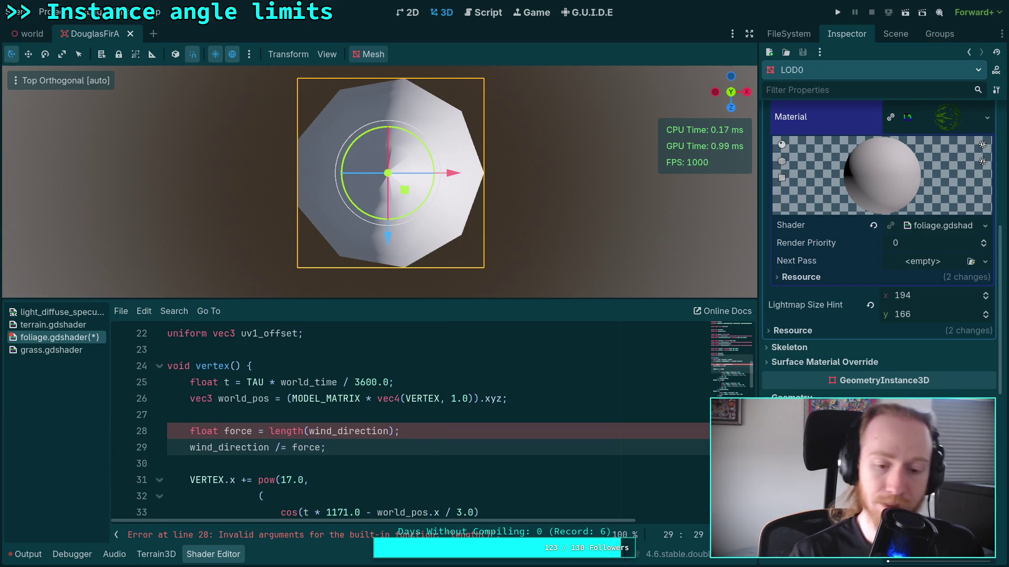
{"action": "scroll", "coordinate": [480, 454], "scroll_direction": "down", "scroll_amount": 3}
{"action": "scroll", "coordinate": [386, 428], "scroll_direction": "up", "scroll_amount": 1}
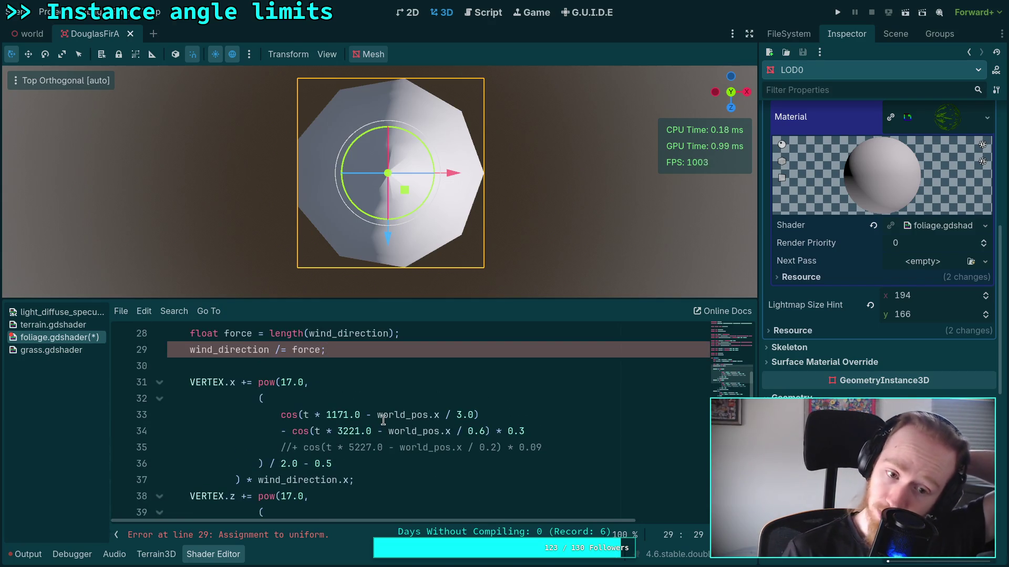
{"action": "scroll", "coordinate": [383, 423], "scroll_direction": "up", "scroll_amount": 1}
{"action": "left_click", "coordinate": [305, 380]}
Step: Rewrite line 29 as 'vec2 wind = wind_direction / force;' and save to recompile
{"action": "key", "text": "Up"}
{"action": "key", "text": "Return"}
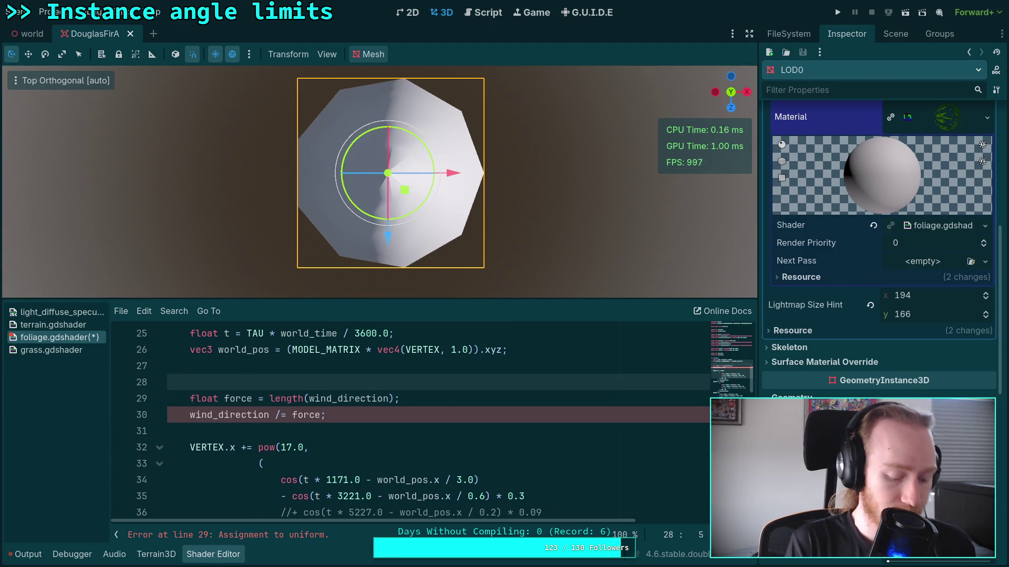
{"action": "type", "text": "vec"}
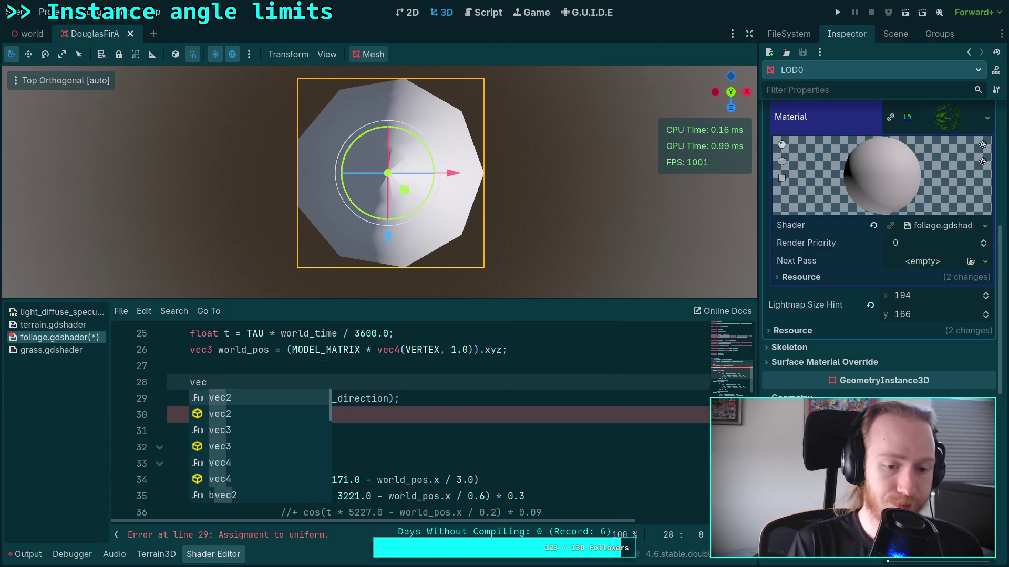
{"action": "key", "text": "BackSpace"}
{"action": "key", "text": "BackSpace"}
{"action": "key", "text": "BackSpace"}
{"action": "key", "text": "BackSpace"}
{"action": "key", "text": "BackSpace"}
{"action": "left_click", "coordinate": [191, 399]}
{"action": "type", "text": "vec2 wind_direction /= force;"}
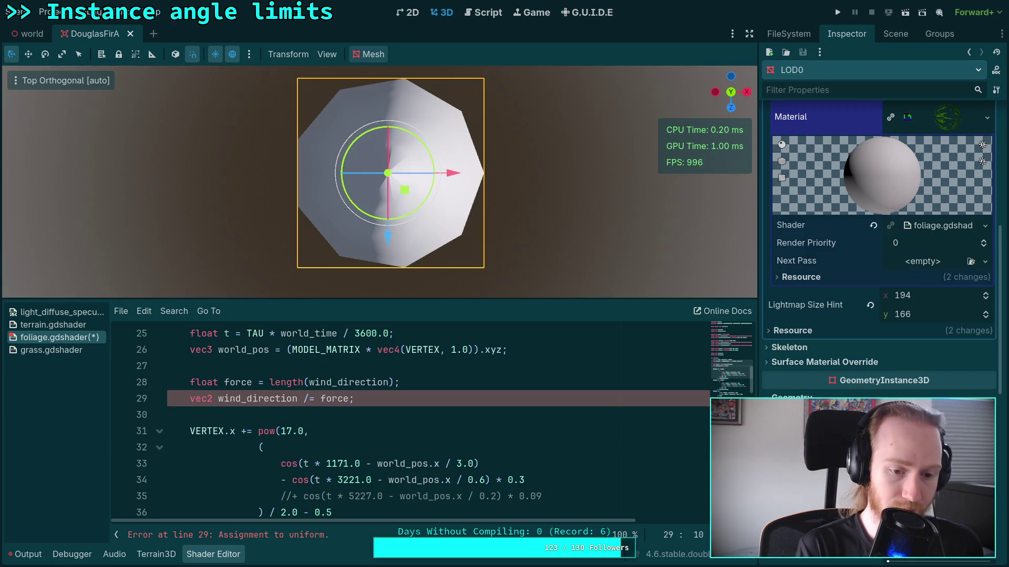
{"action": "key", "text": "ctrl+Right"}
{"action": "key", "text": "BackSpace"}
{"action": "key", "text": "BackSpace"}
{"action": "key", "text": "BackSpace"}
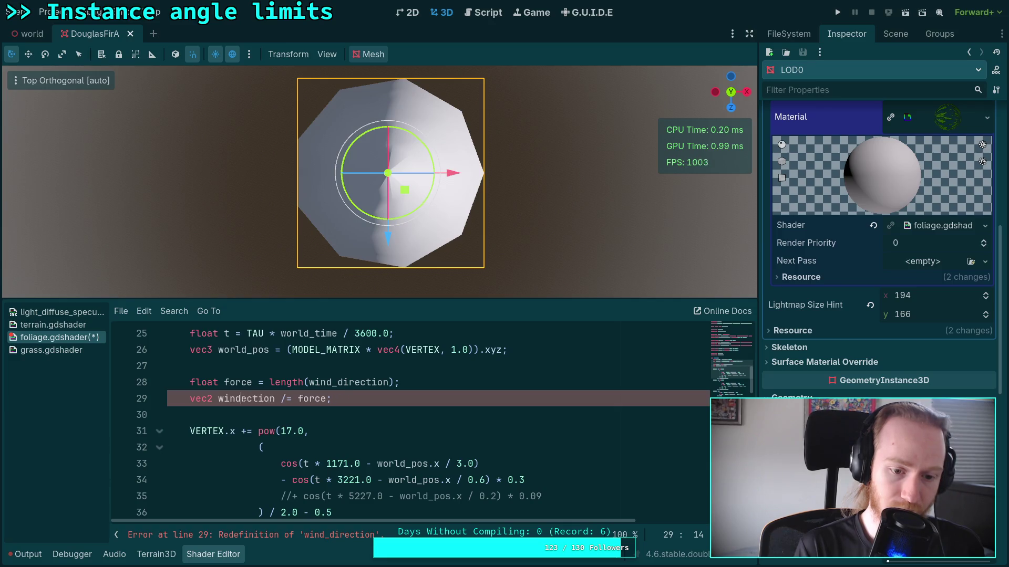
{"action": "key", "text": "Right"}
{"action": "key", "text": "Delete"}
{"action": "type", "text": "wind_direcit"}
{"action": "key", "text": "BackSpace"}
{"action": "key", "text": "BackSpace"}
{"action": "type", "text": "tion /"}
{"action": "key", "text": "ctrl+s"}
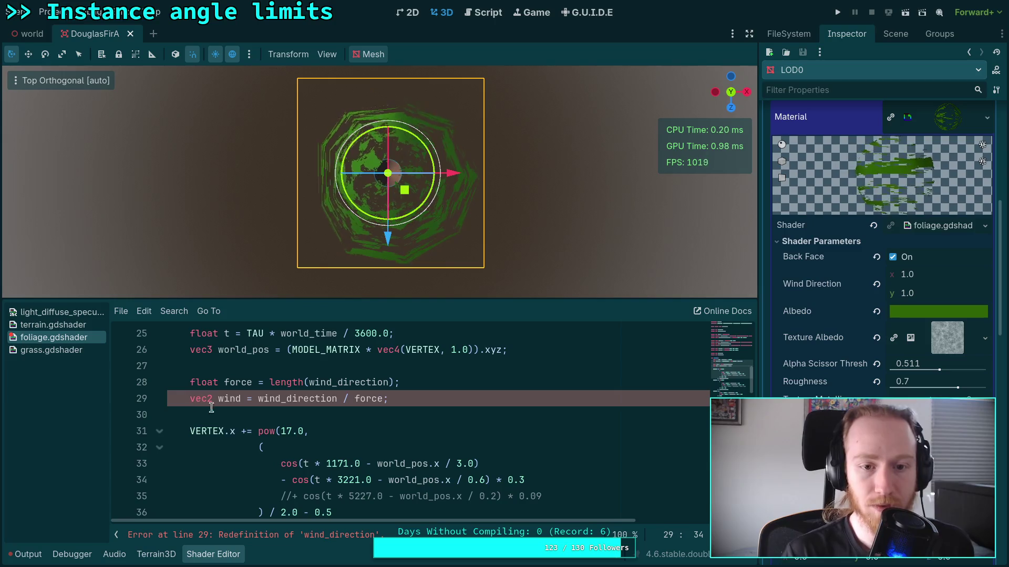
Step: Shorten wind_direction.y and wind_direction.x to wind.y and wind.x in the z and x sway terms
{"action": "scroll", "coordinate": [221, 421], "scroll_direction": "down", "scroll_amount": 4}
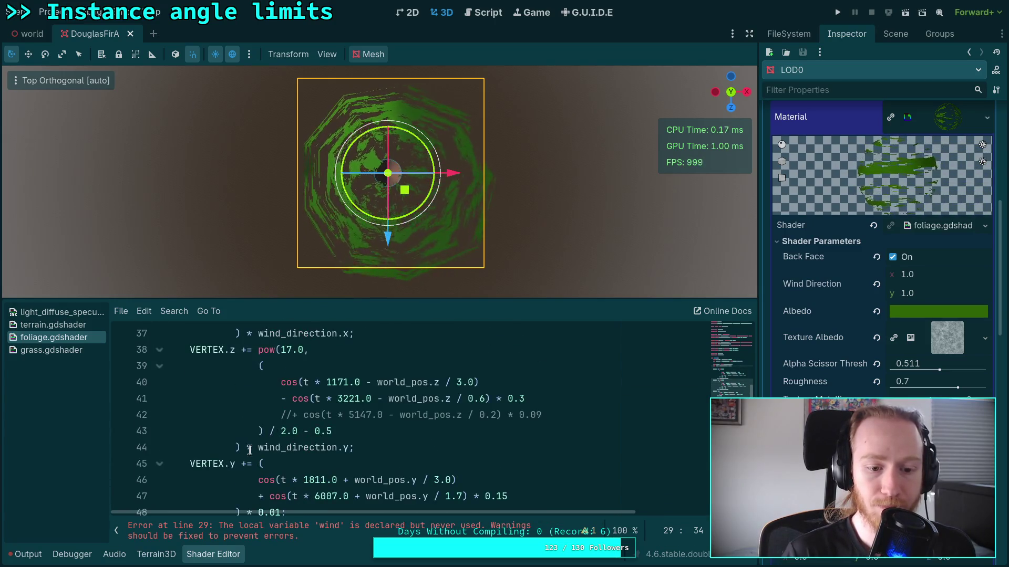
{"action": "left_click_drag", "start_coordinate": [280, 447], "coordinate": [339, 447]}
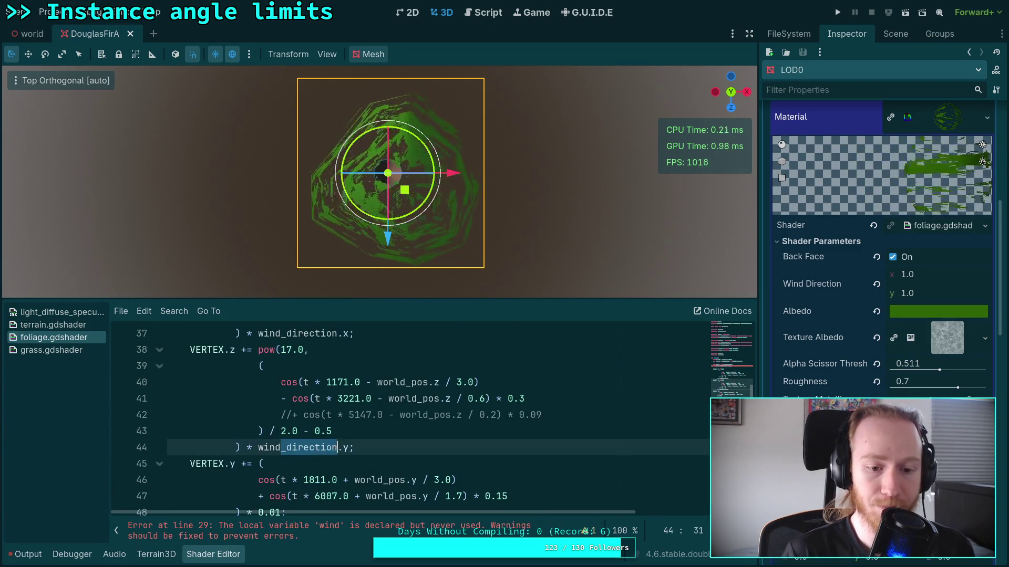
{"action": "key", "text": "BackSpace"}
{"action": "scroll", "coordinate": [355, 441], "scroll_direction": "up", "scroll_amount": 1}
{"action": "left_click_drag", "start_coordinate": [281, 379], "coordinate": [339, 378]}
{"action": "key", "text": "BackSpace"}
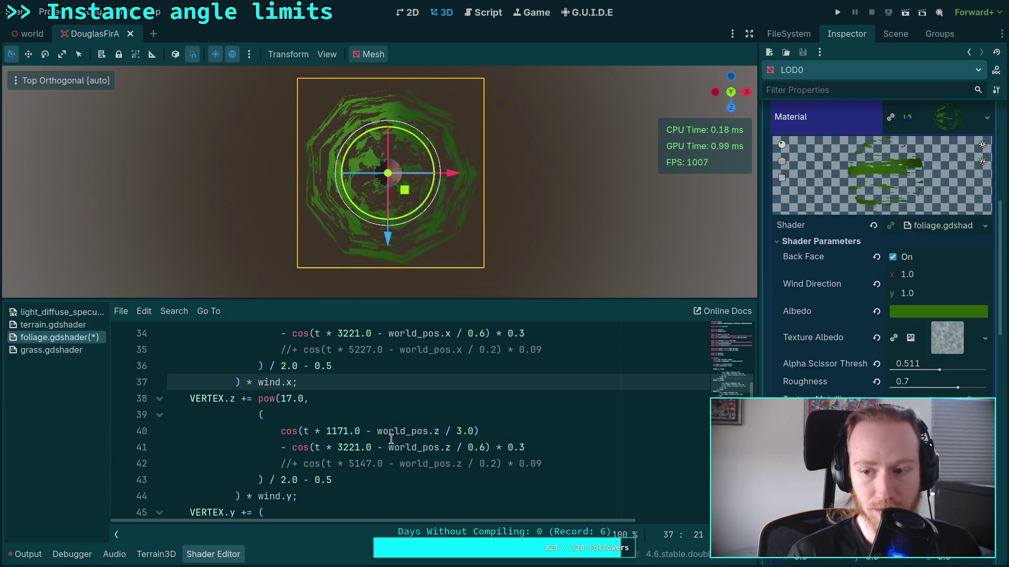
{"action": "scroll", "coordinate": [391, 439], "scroll_direction": "up", "scroll_amount": 2}
{"action": "scroll", "coordinate": [393, 439], "scroll_direction": "up", "scroll_amount": 1}
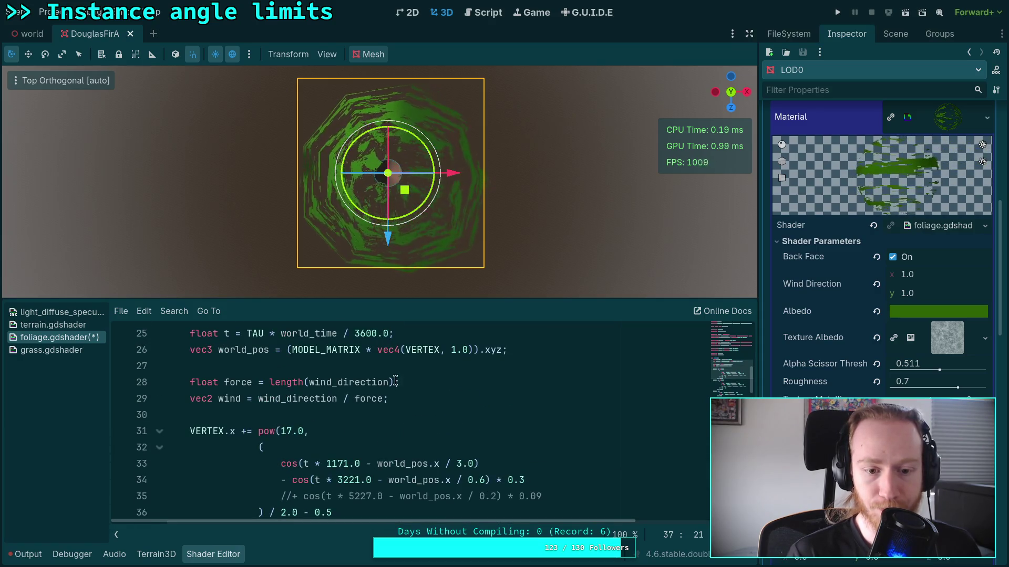
{"action": "left_click", "coordinate": [427, 397]}
Step: Add a 'force *= 0.05' line below the wind vector and save to preview the sway
{"action": "key", "text": "Return"}
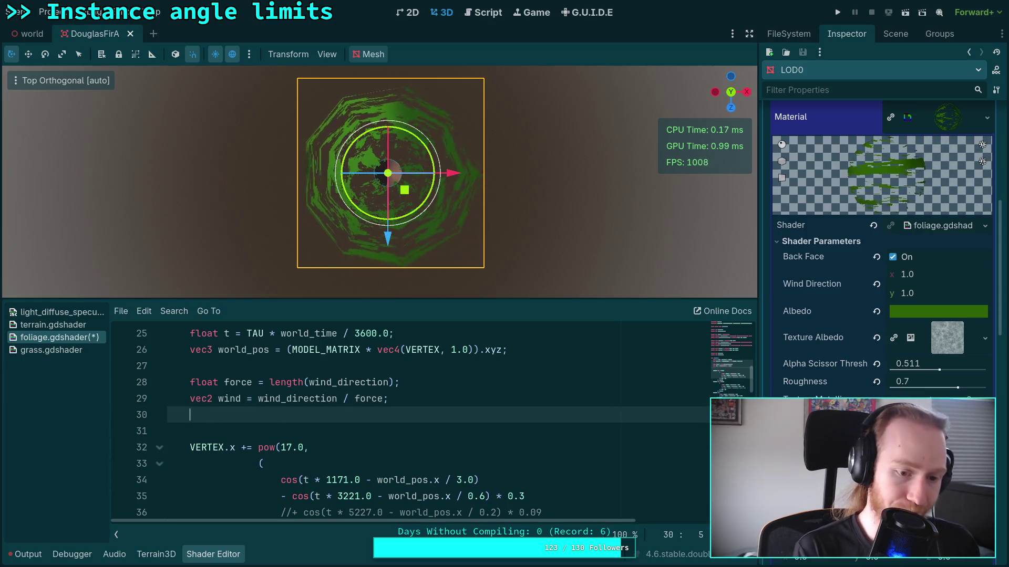
{"action": "type", "text": "force *="}
{"action": "key", "text": "BackSpace"}
{"action": "key", "text": "BackSpace"}
{"action": "type", "text": "= 0.05;"}
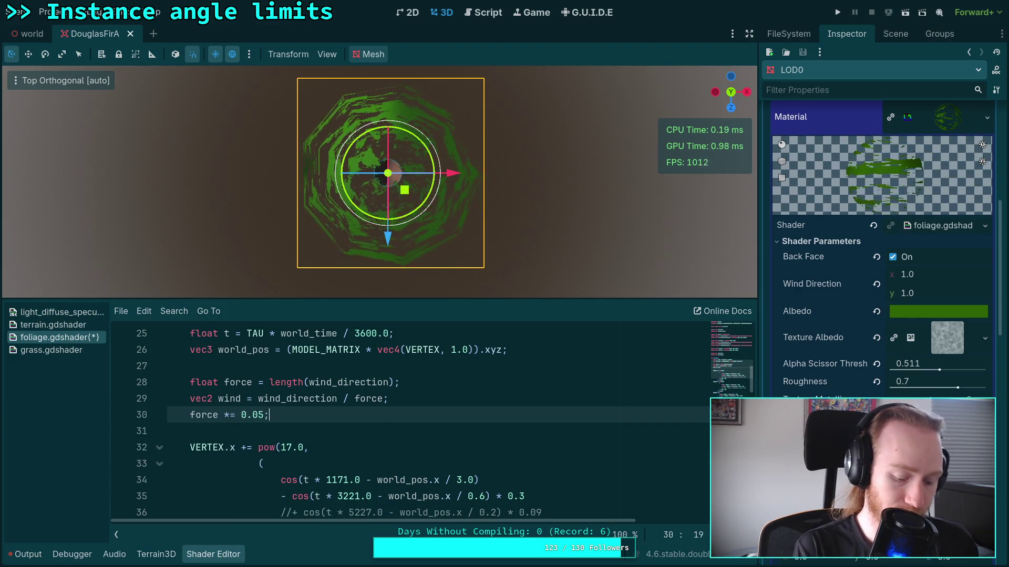
{"action": "key", "text": "ctrl+s"}
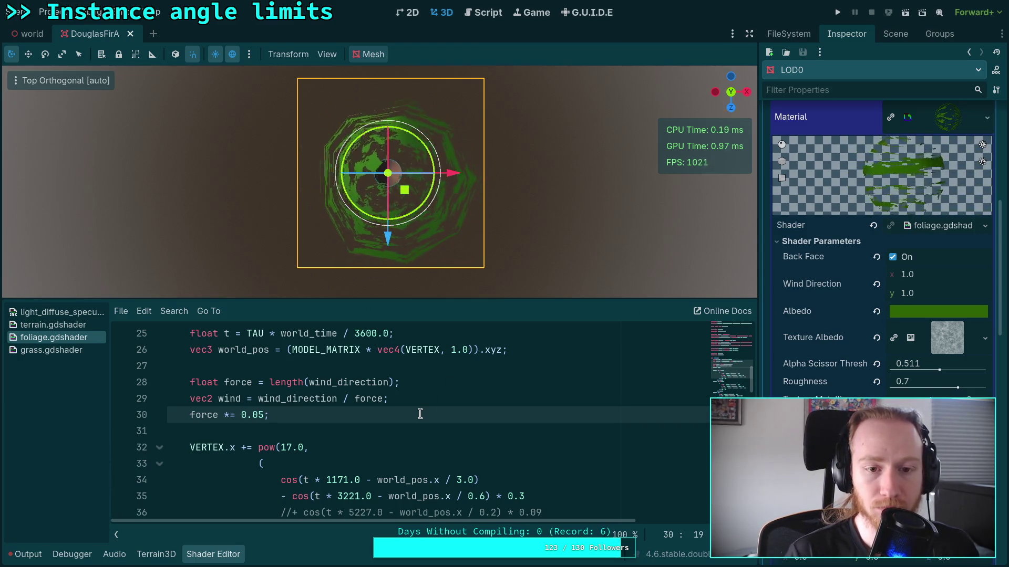
Step: Append '* 0.05' to the force declaration and delete the separate 'force *= 0.05' line
{"action": "left_click", "coordinate": [392, 383]}
{"action": "type", "text": "* 0.06"}
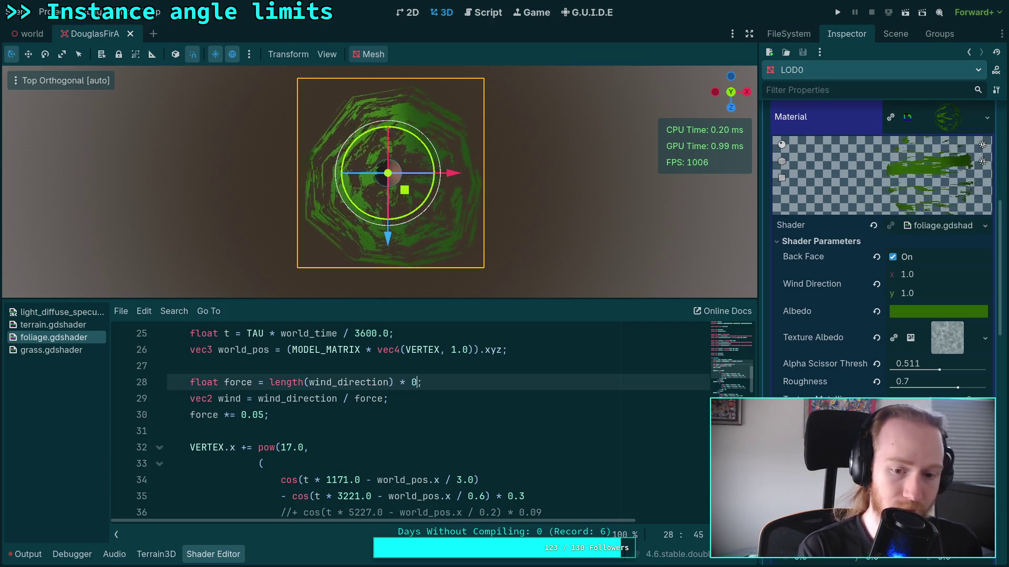
{"action": "key", "text": "Left"}
{"action": "key", "text": "BackSpace"}
{"action": "type", "text": "5"}
{"action": "key", "text": "Down"}
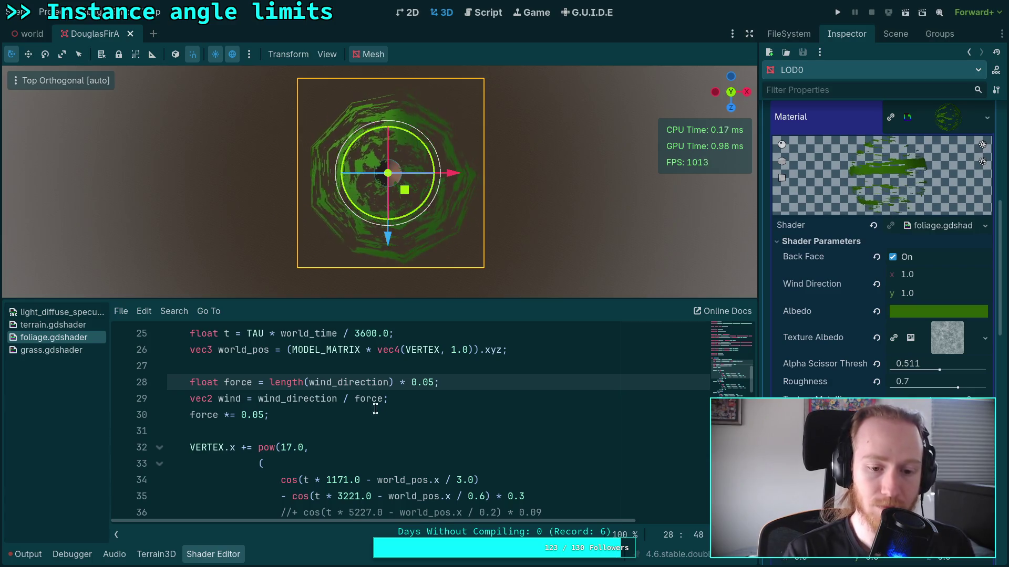
{"action": "key", "text": "End"}
{"action": "key", "text": "shift+Down"}
{"action": "key", "text": "BackSpace"}
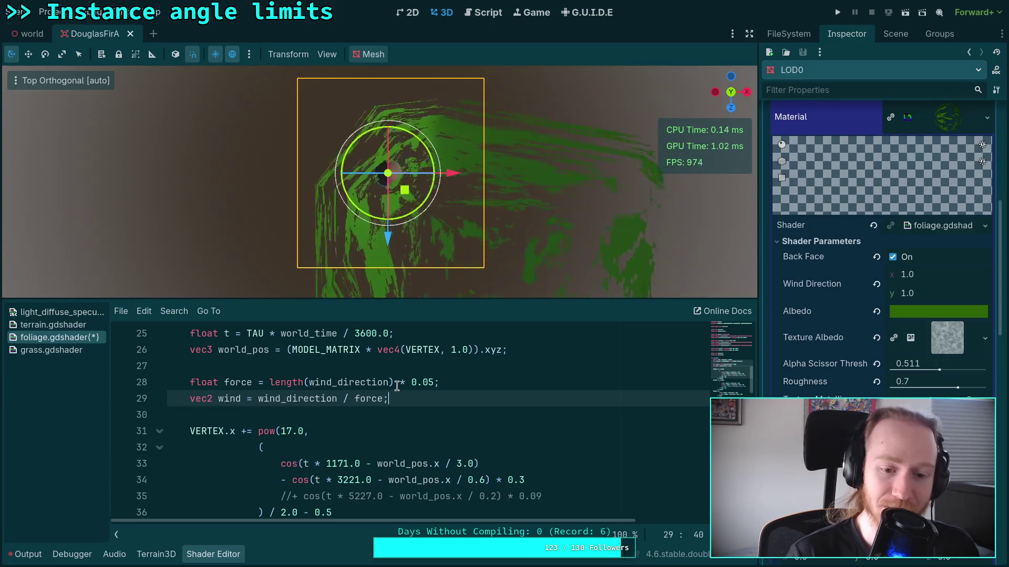
Step: Move the '* 0.05' multiplier from the force declaration to the end of the wind line
{"action": "left_click_drag", "start_coordinate": [395, 383], "coordinate": [432, 384]}
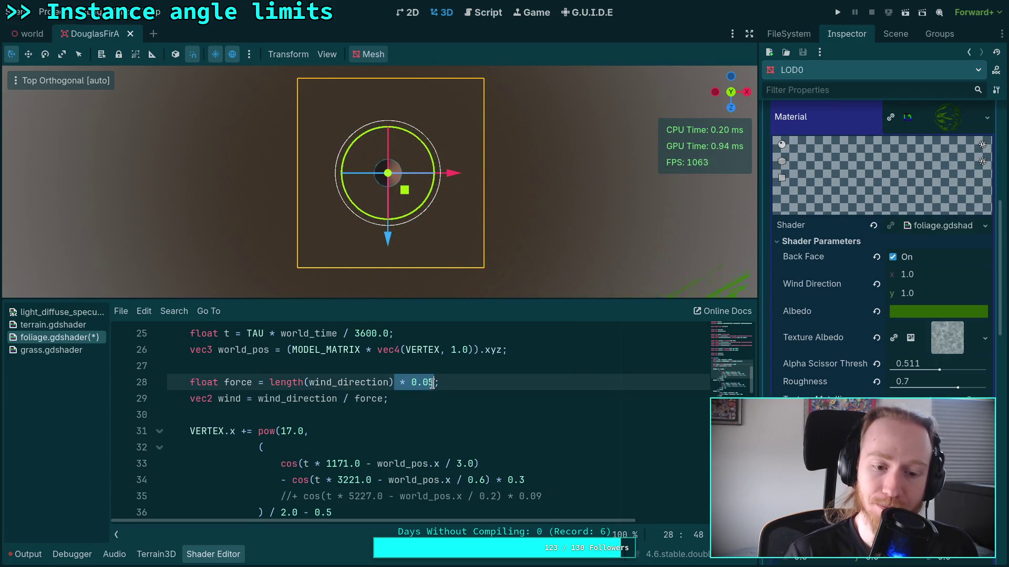
{"action": "key", "text": "BackSpace"}
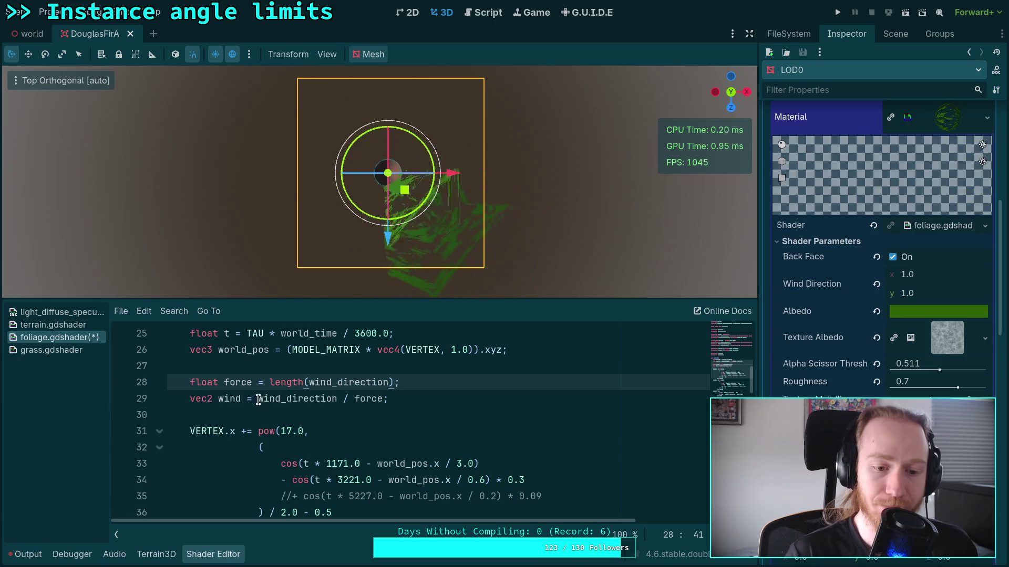
{"action": "key", "text": "Down"}
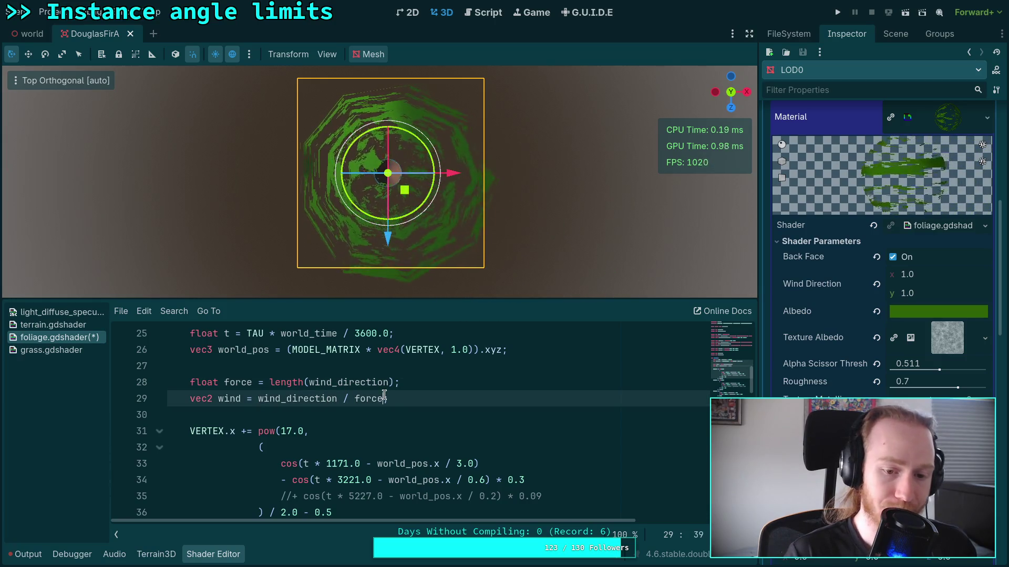
{"action": "type", "text": "* 0.05"}
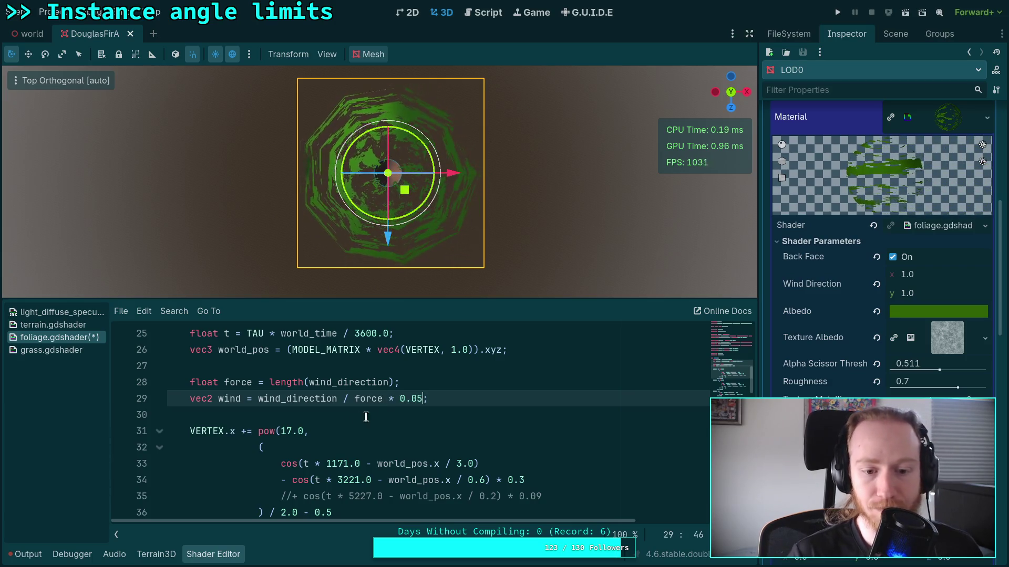
{"action": "left_click", "coordinate": [367, 417]}
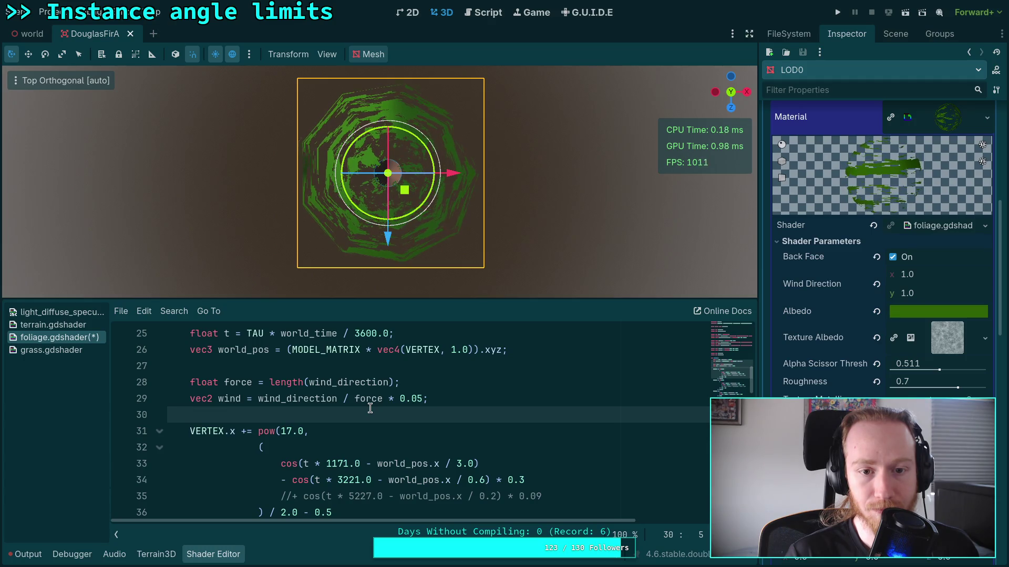
Step: Change the wind multiplier from 0.05 to 0.1, then to 0.2
{"action": "scroll", "coordinate": [370, 408], "scroll_direction": "down", "scroll_amount": 1}
{"action": "scroll", "coordinate": [277, 438], "scroll_direction": "down", "scroll_amount": 1}
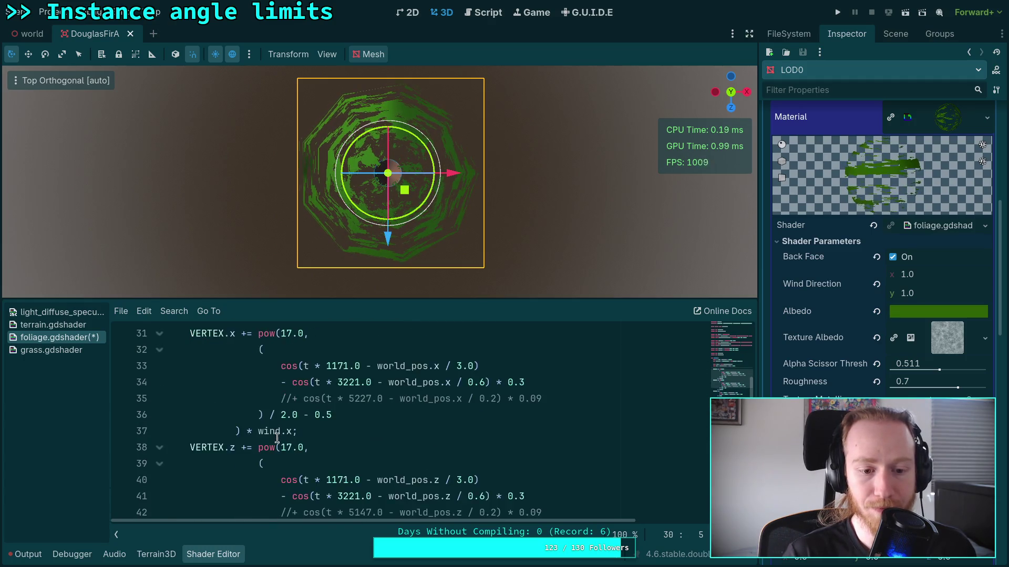
{"action": "scroll", "coordinate": [277, 437], "scroll_direction": "up", "scroll_amount": 2}
{"action": "left_click", "coordinate": [421, 401]}
{"action": "key", "text": "BackSpace"}
{"action": "key", "text": "BackSpace"}
{"action": "type", "text": "1;"}
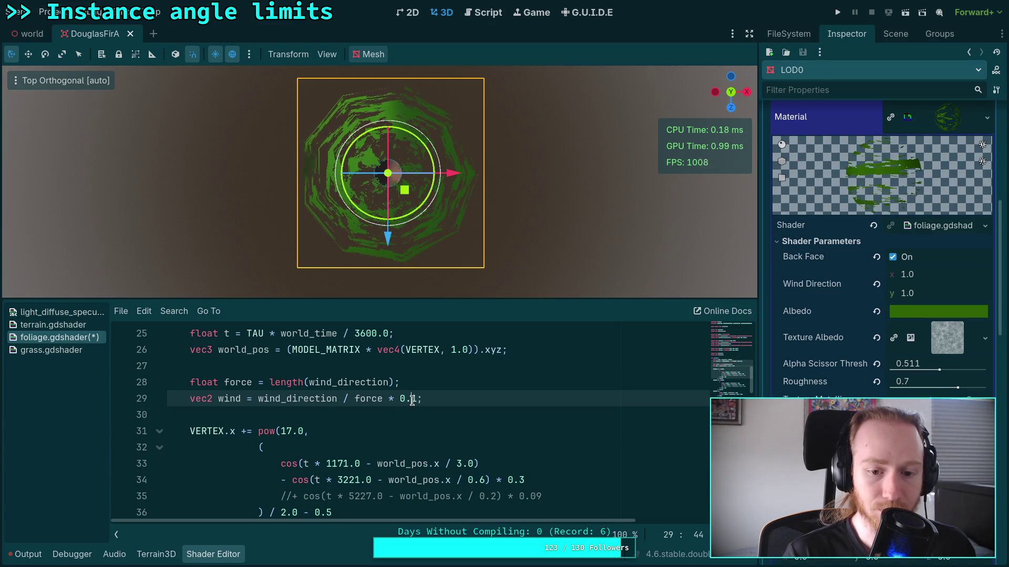
{"action": "double_click", "coordinate": [416, 404]}
{"action": "type", "text": "2"}
{"action": "left_click", "coordinate": [291, 416]}
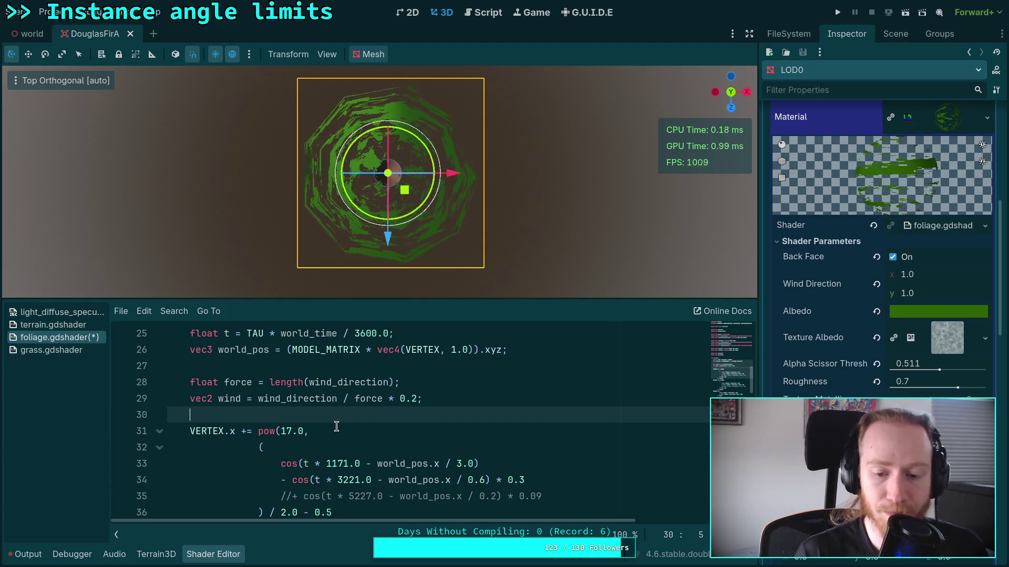
{"action": "scroll", "coordinate": [386, 420], "scroll_direction": "down", "scroll_amount": 3}
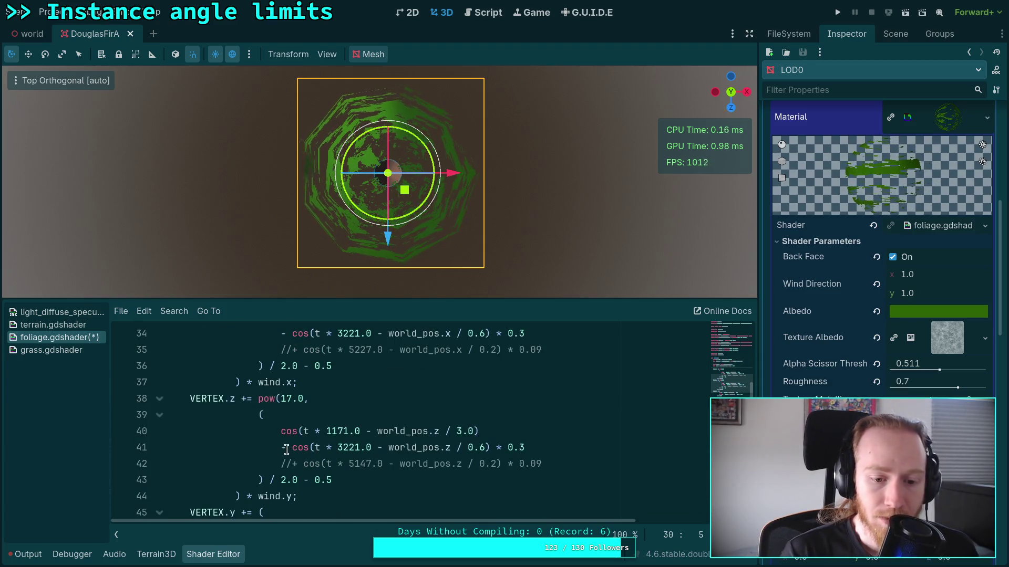
Step: Change the minus before the second cosine term in the x formula to a plus
{"action": "left_click", "coordinate": [287, 447]}
{"action": "scroll", "coordinate": [357, 441], "scroll_direction": "up", "scroll_amount": 1}
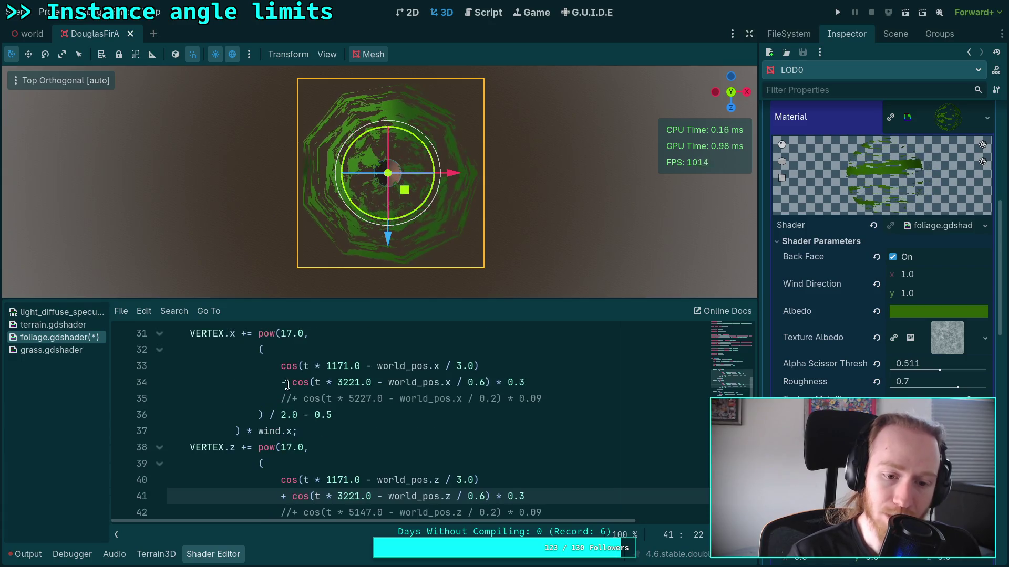
{"action": "left_click", "coordinate": [288, 384]}
{"action": "type", "text": "+"}
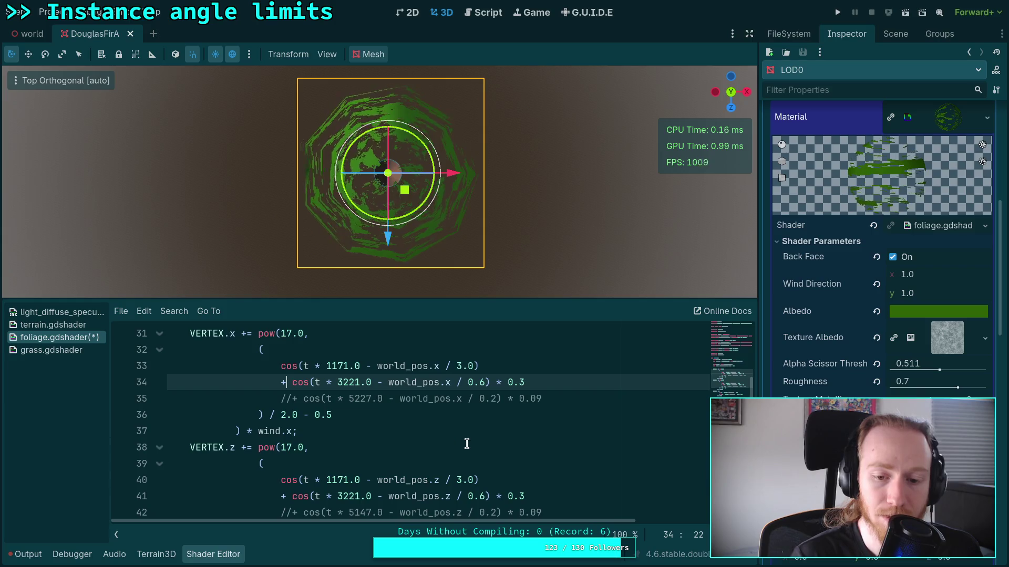
Step: Change the second-term weight from 0.3 to 0.5 in both the x and z formulas
{"action": "scroll", "coordinate": [467, 439], "scroll_direction": "down", "scroll_amount": 1}
{"action": "scroll", "coordinate": [467, 439], "scroll_direction": "up", "scroll_amount": 1}
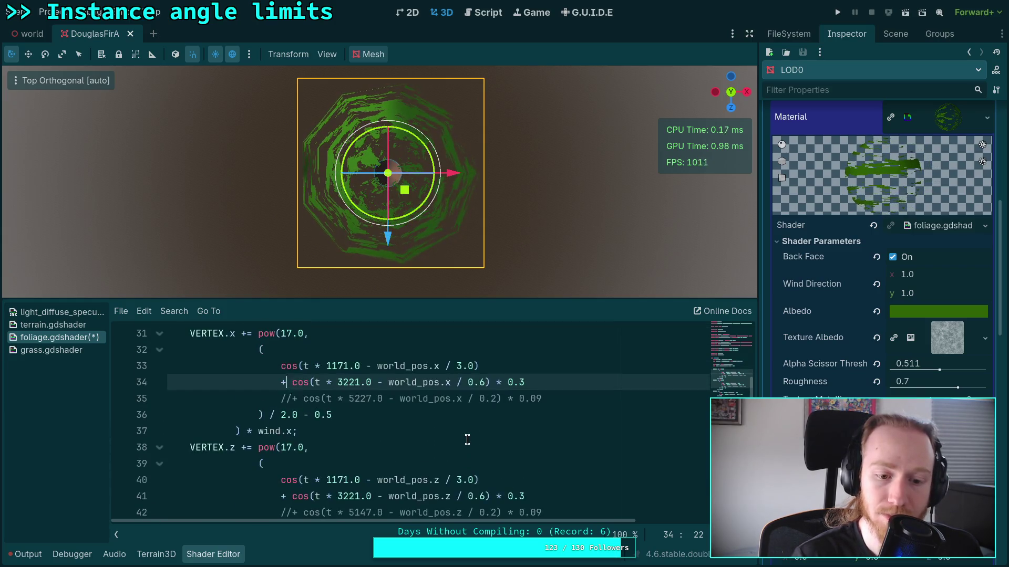
{"action": "left_click", "coordinate": [522, 383]}
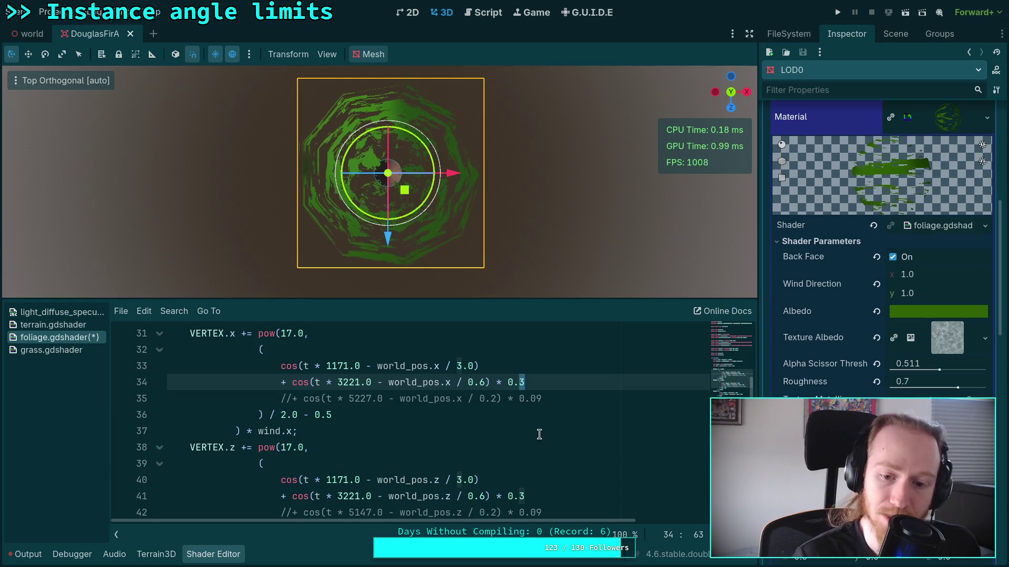
{"action": "type", "text": "5"}
{"action": "left_click", "coordinate": [530, 496]}
{"action": "key", "text": "BackSpace"}
{"action": "type", "text": "5"}
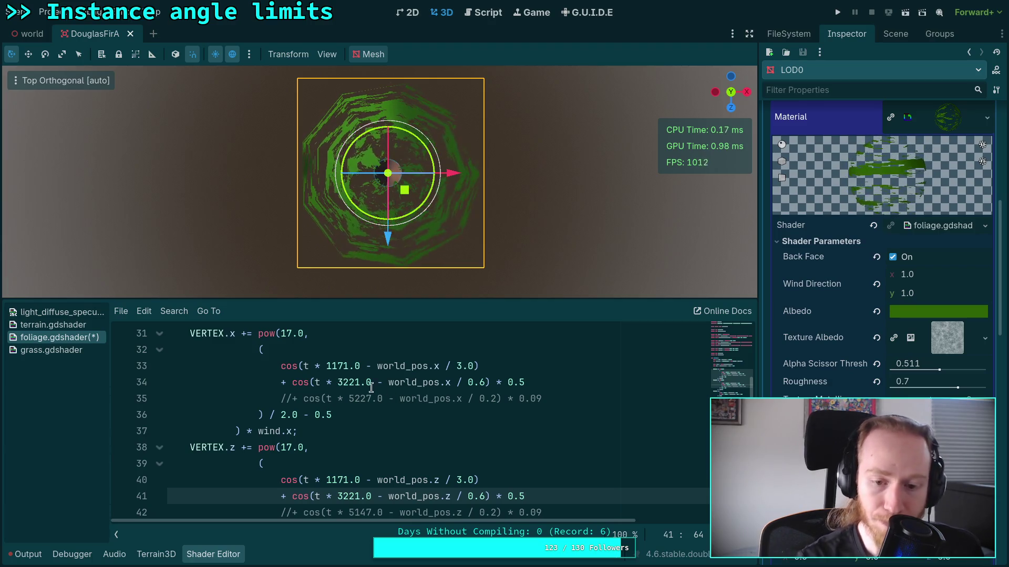
Step: Replace the 0.6 divisor with 2.0 on lines 34 and 41
{"action": "double_click", "coordinate": [482, 383]}
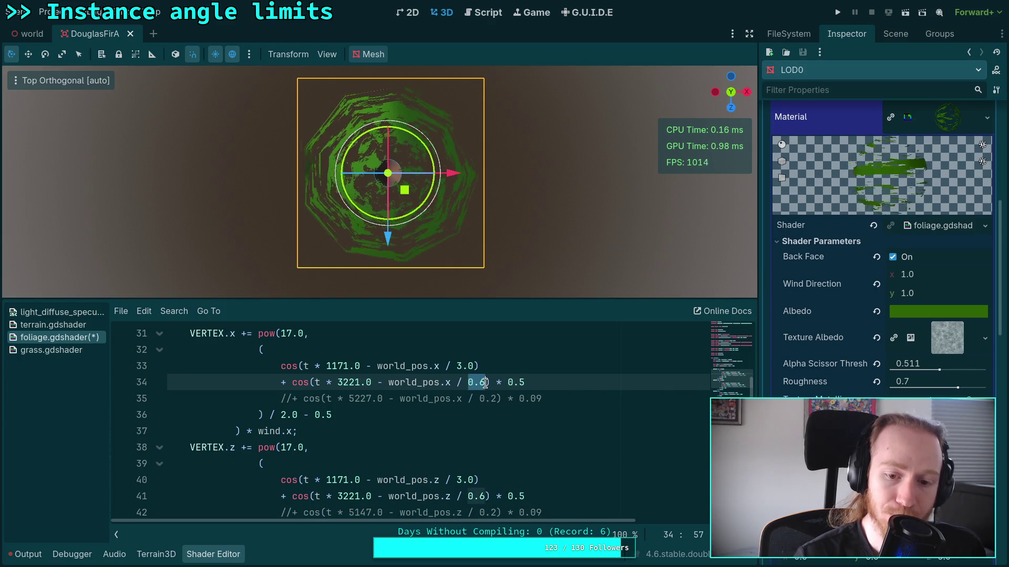
{"action": "type", "text": "2.0"}
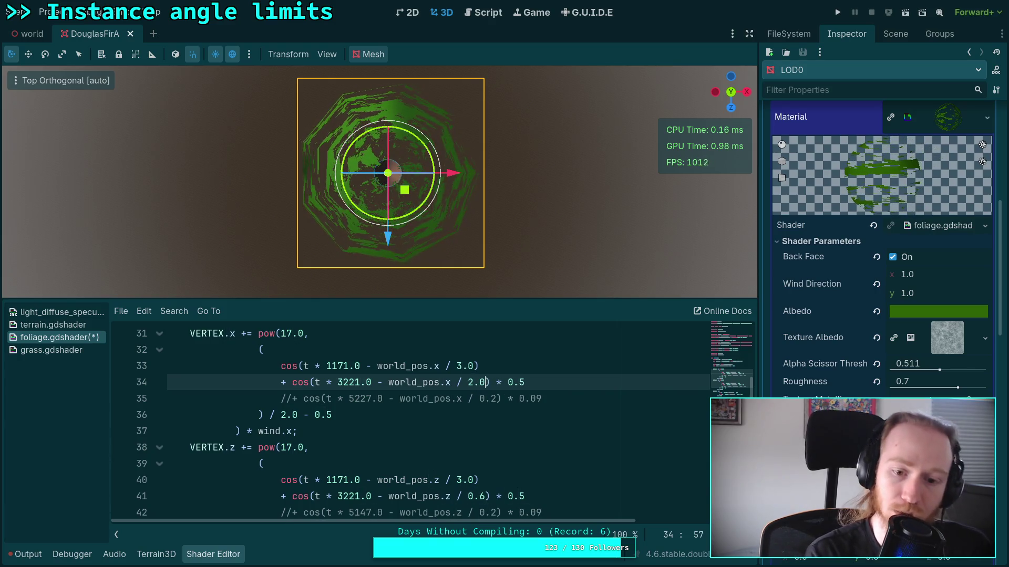
{"action": "double_click", "coordinate": [482, 496]}
{"action": "type", "text": "2.0"}
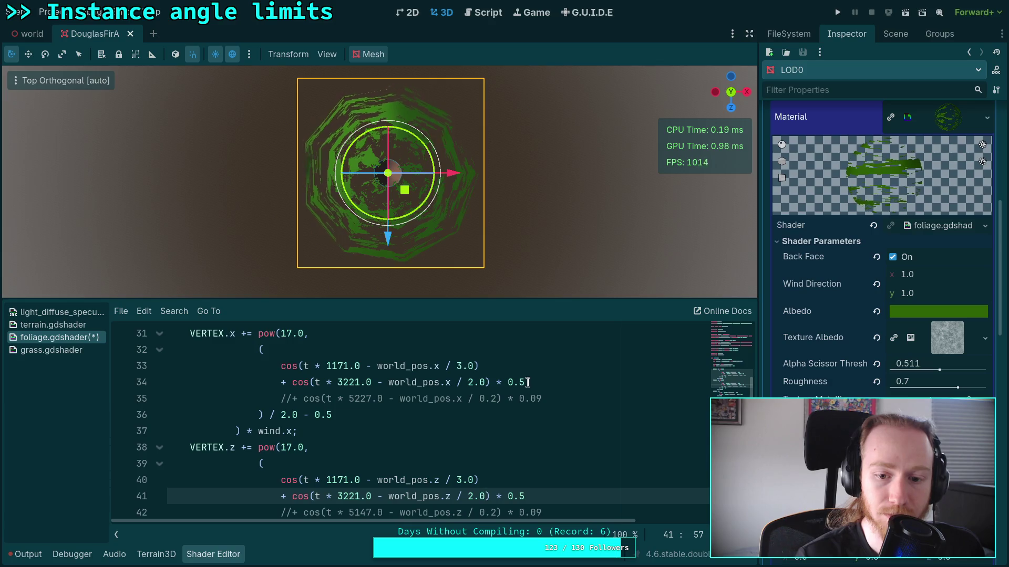
Step: Review the 0.5 weight, the 2.0 and 3.0 divisors, and the 3221 frequency in the x formula
{"action": "left_click_drag", "start_coordinate": [528, 382], "coordinate": [519, 383]}
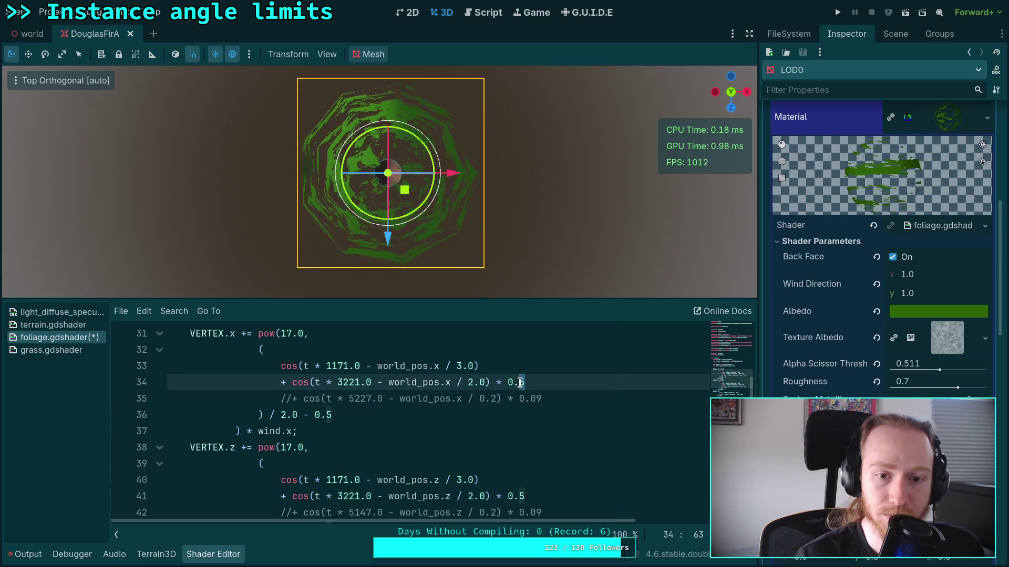
{"action": "left_click_drag", "start_coordinate": [473, 382], "coordinate": [456, 366]}
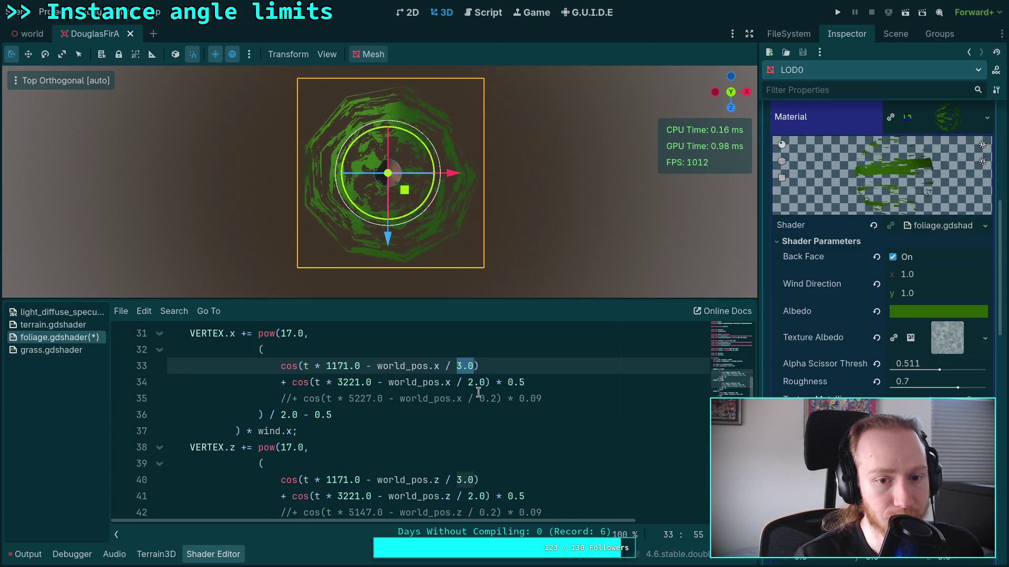
{"action": "left_click_drag", "start_coordinate": [456, 369], "coordinate": [463, 370]}
{"action": "left_click", "coordinate": [470, 369]}
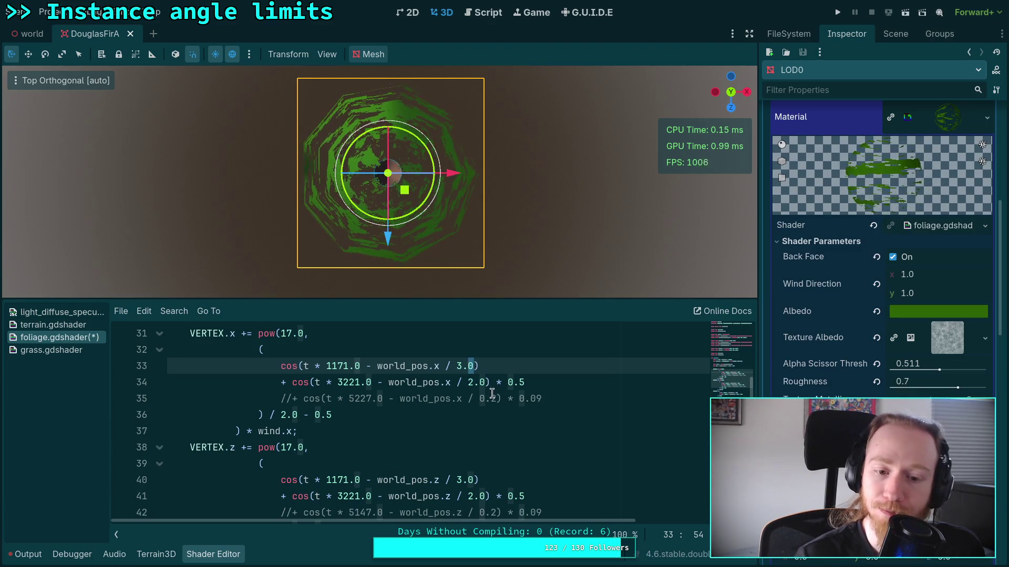
{"action": "double_click", "coordinate": [359, 383]}
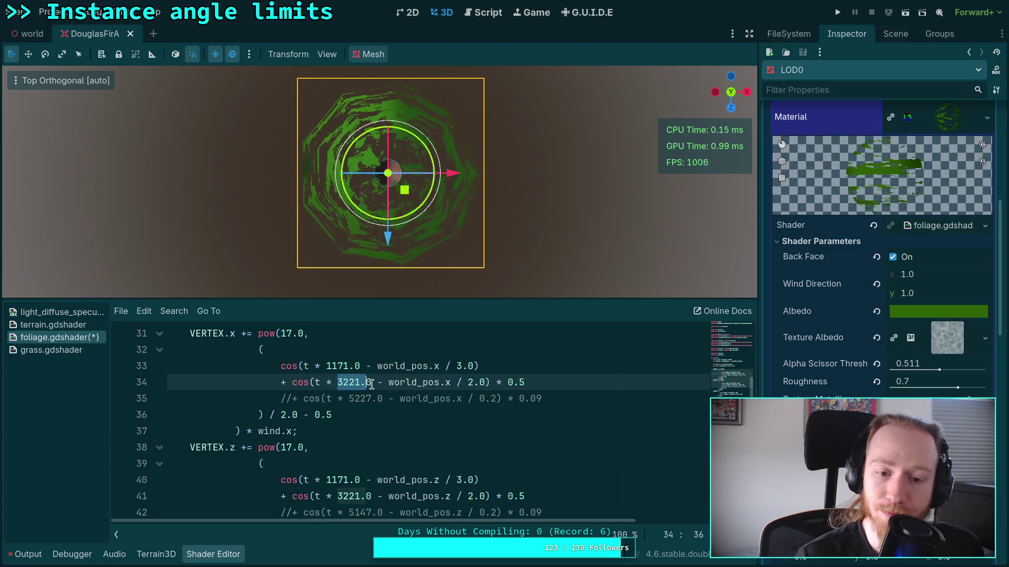
{"action": "left_click", "coordinate": [366, 397]}
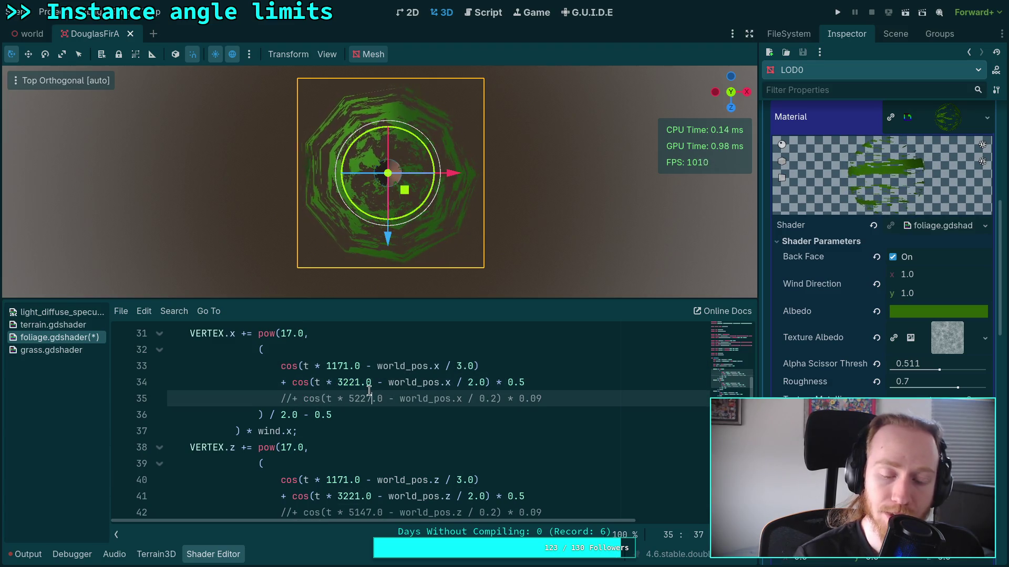
{"action": "double_click", "coordinate": [364, 381]}
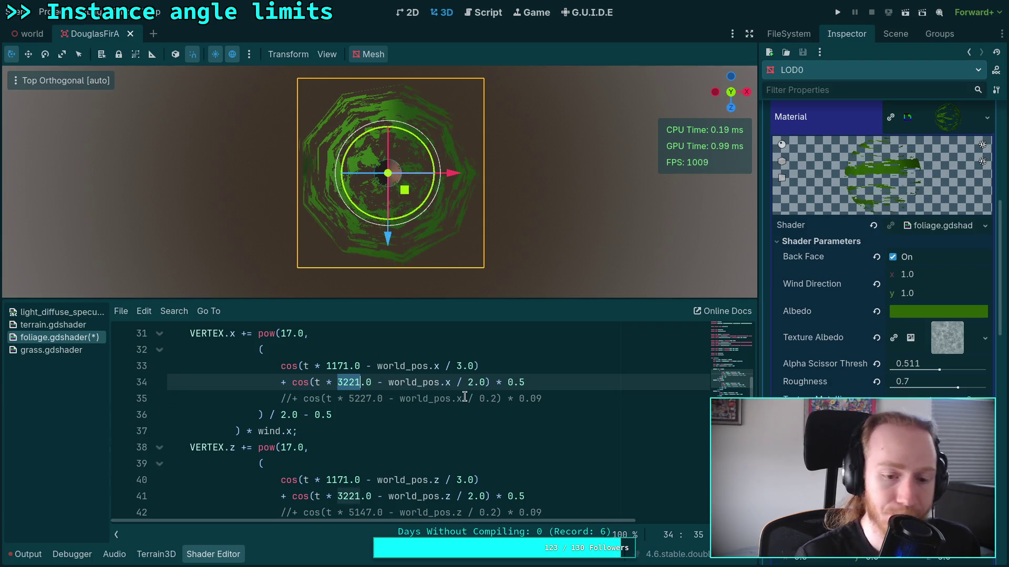
Step: Page back twice in the Prime I.T. list to show primes from 1223 to 2713
{"action": "key", "text": "alt+Tab"}
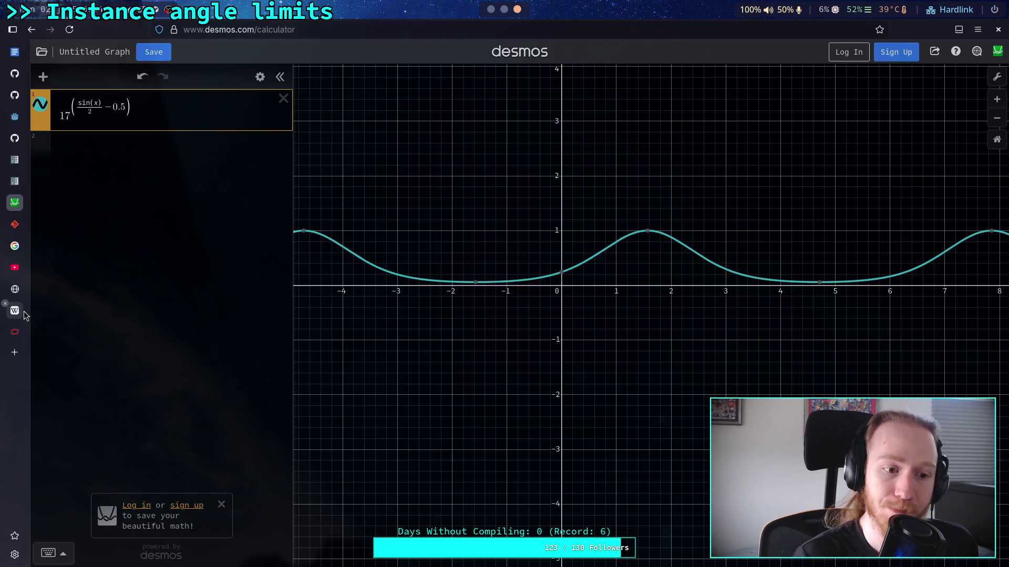
{"action": "left_click", "coordinate": [14, 289]}
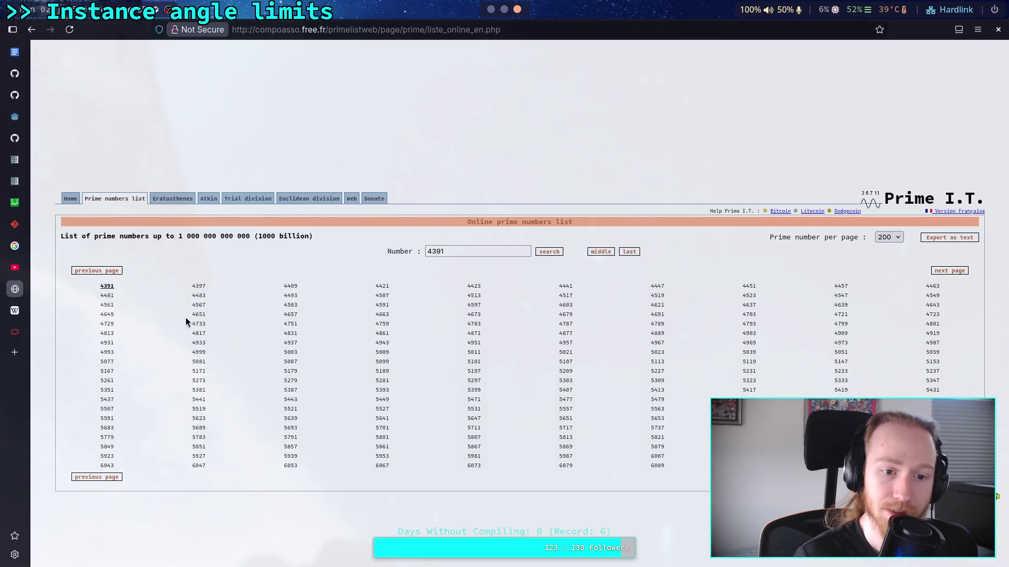
{"action": "left_click", "coordinate": [106, 478]}
{"action": "left_click", "coordinate": [110, 478]}
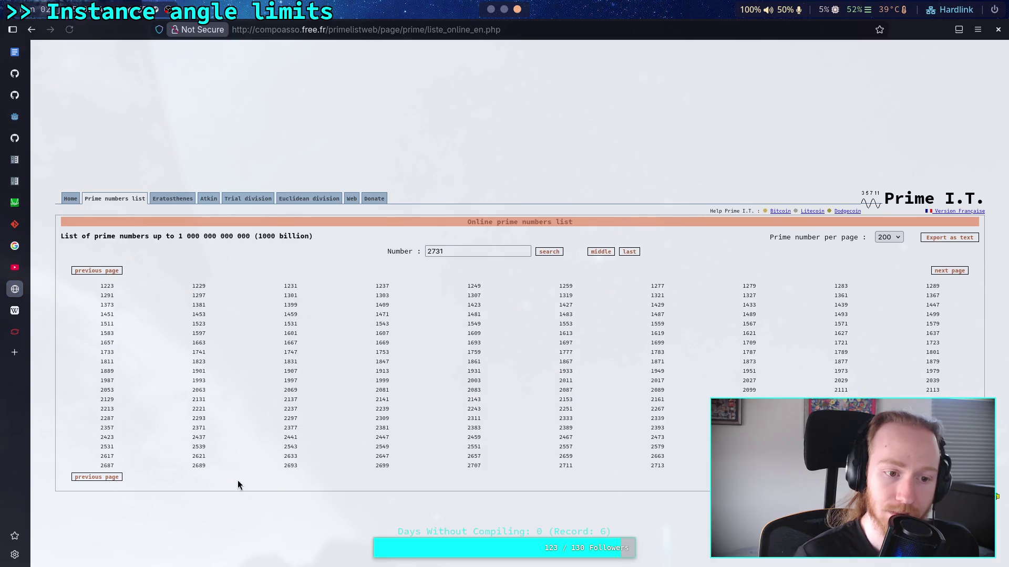
Step: Return to foliage.gdshader and start typing 1237 over the 3221 frequency
{"action": "key", "text": "alt+Tab"}
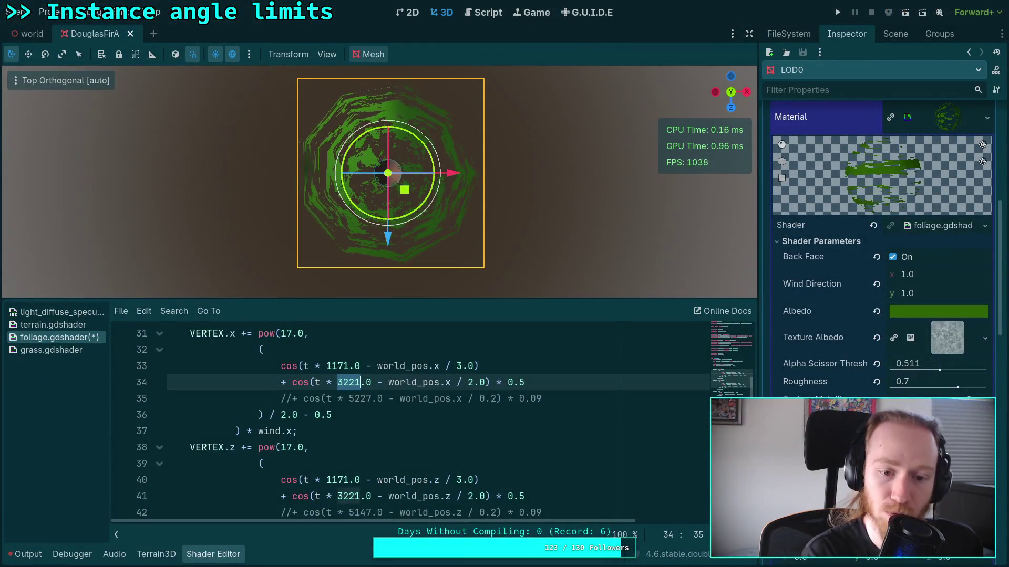
{"action": "key", "text": "alt+Tab"}
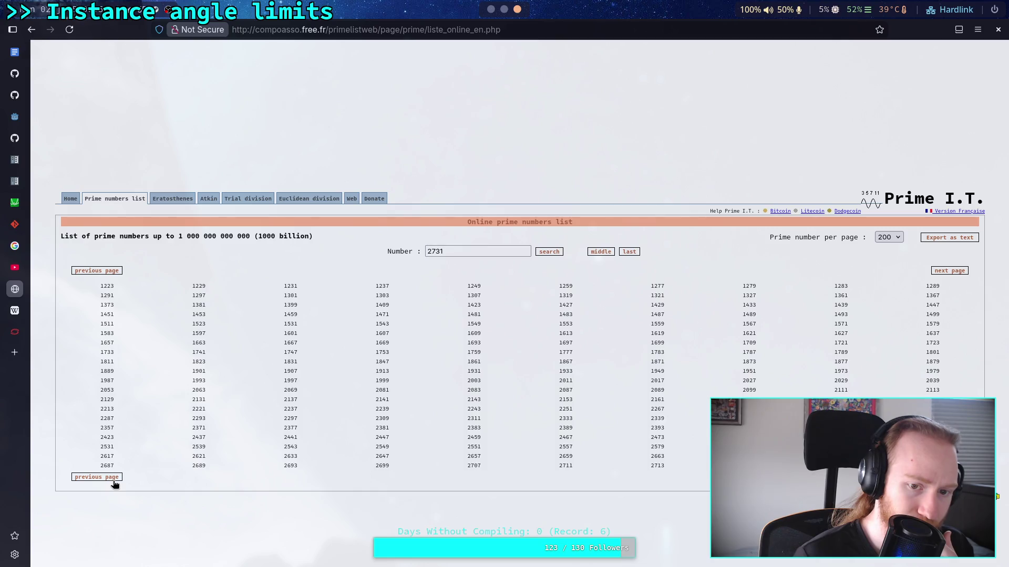
{"action": "key", "text": "alt+Tab"}
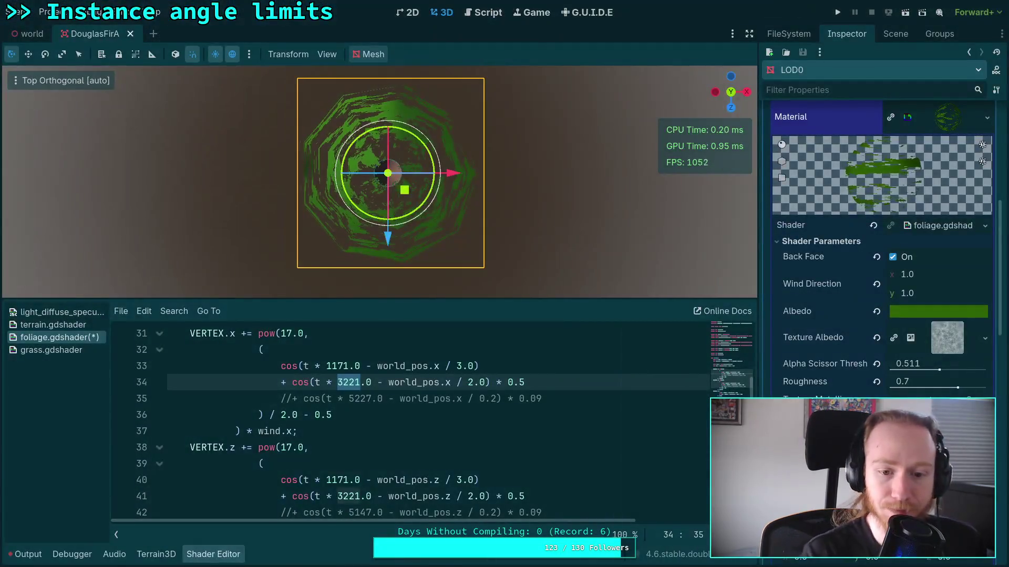
{"action": "type", "text": "123"}
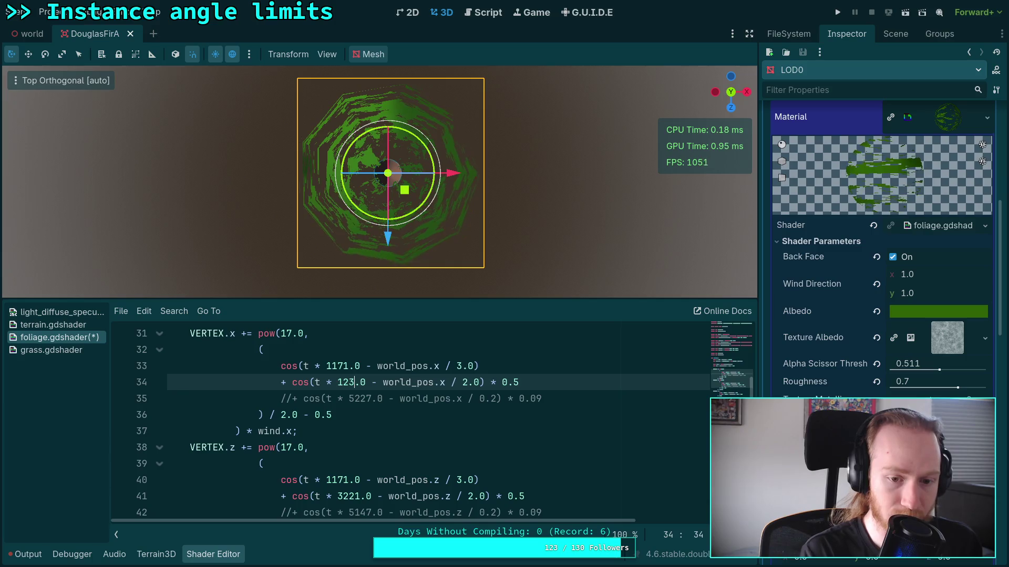
{"action": "type", "text": "7"}
Step: On lines 34 and 41, replace 3221 with 1237, change divisor 2.0 to 3.0 and weight 0.5 to 0.8
{"action": "left_click_drag", "start_coordinate": [337, 496], "coordinate": [361, 496]}
{"action": "type", "text": "1237"}
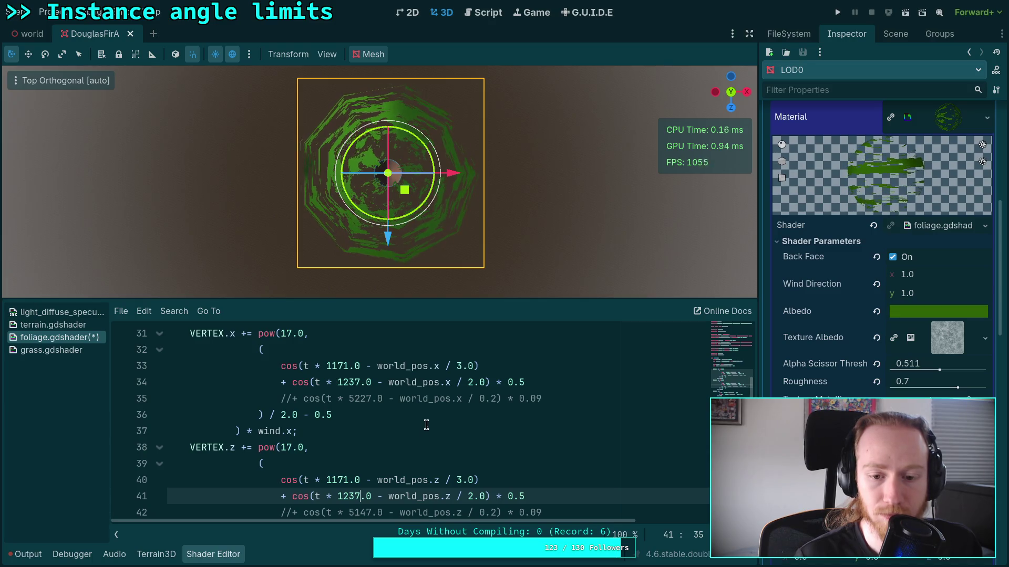
{"action": "double_click", "coordinate": [471, 382]}
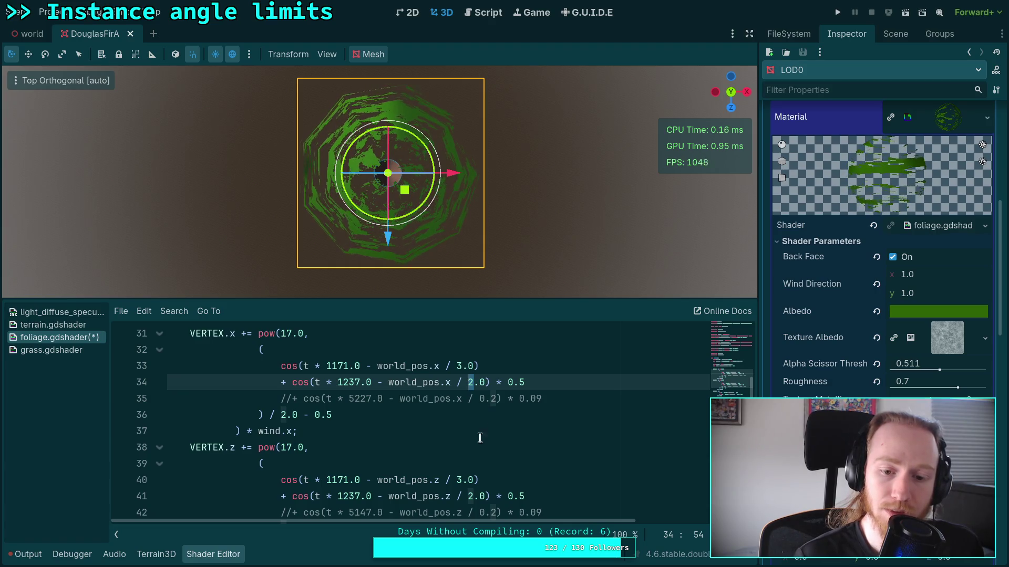
{"action": "type", "text": "3"}
{"action": "double_click", "coordinate": [468, 497]}
{"action": "type", "text": "3"}
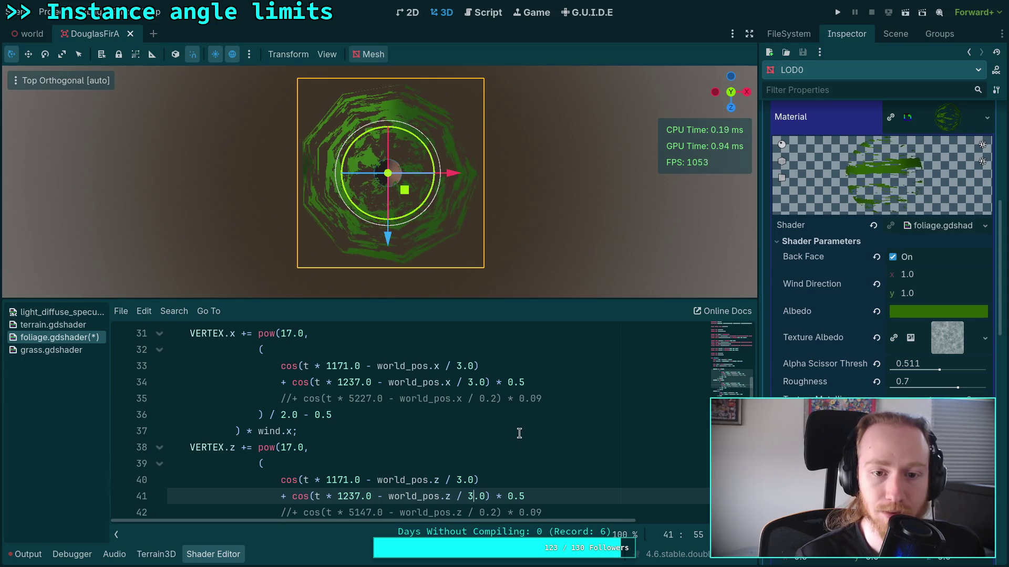
{"action": "double_click", "coordinate": [522, 382]}
{"action": "type", "text": "8"}
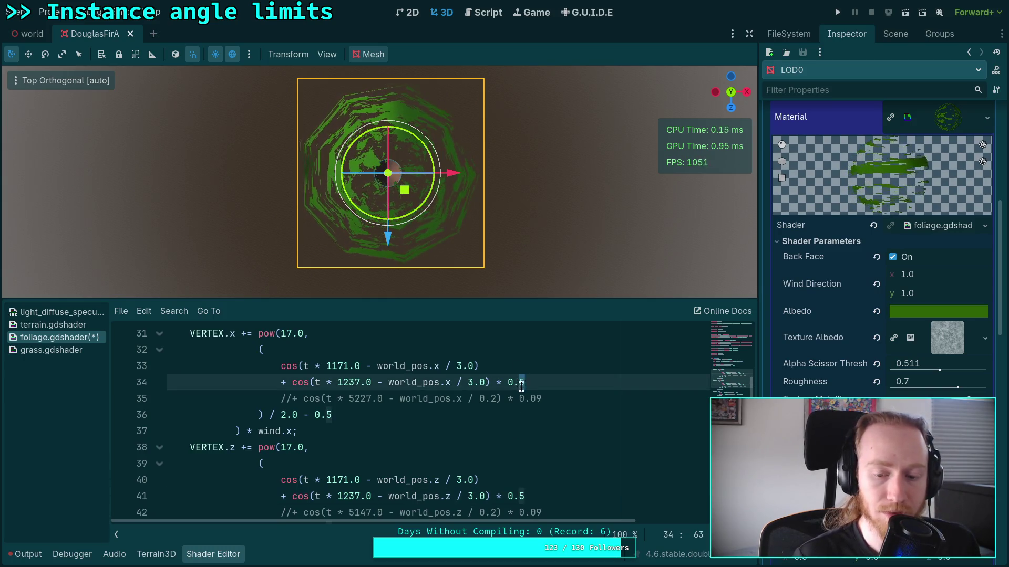
{"action": "double_click", "coordinate": [520, 496]}
{"action": "type", "text": "8"}
{"action": "left_click", "coordinate": [519, 456]}
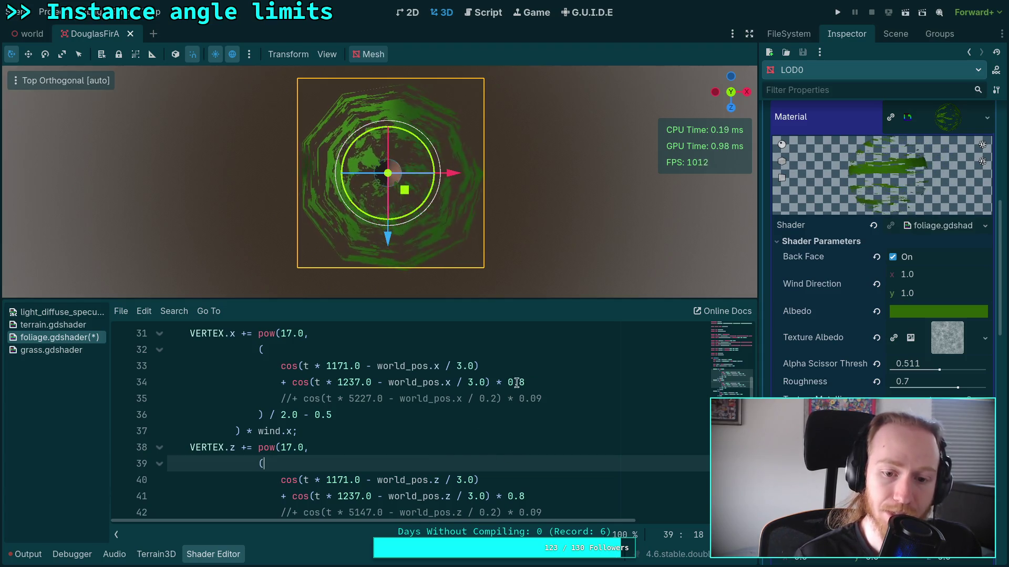
Step: Try second-cosine divisors 1.0 and 2.5, then set line 34's divisor to 2.0
{"action": "left_click", "coordinate": [468, 383]}
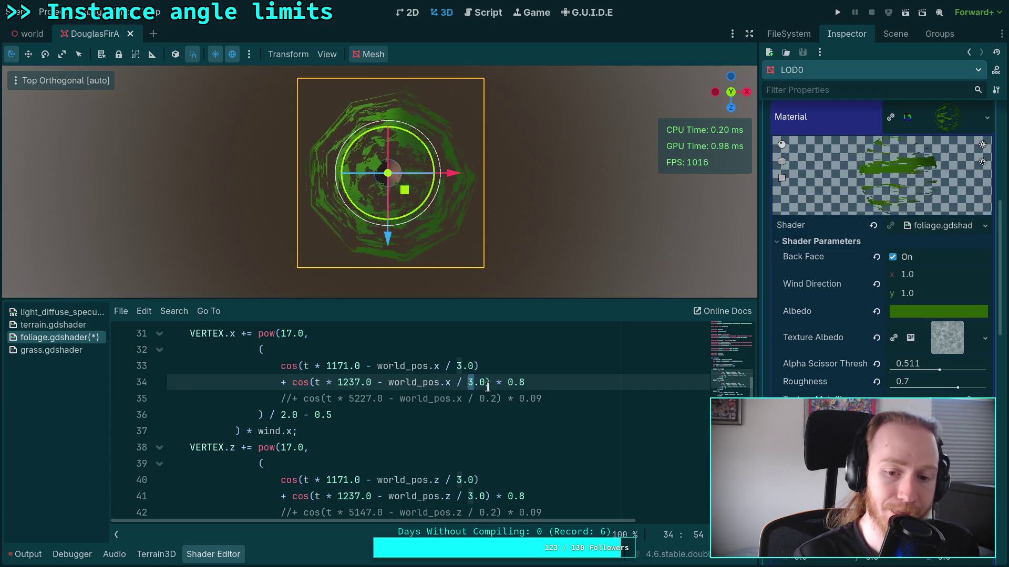
{"action": "type", "text": "1"}
{"action": "left_click", "coordinate": [469, 496]}
{"action": "type", "text": "1"}
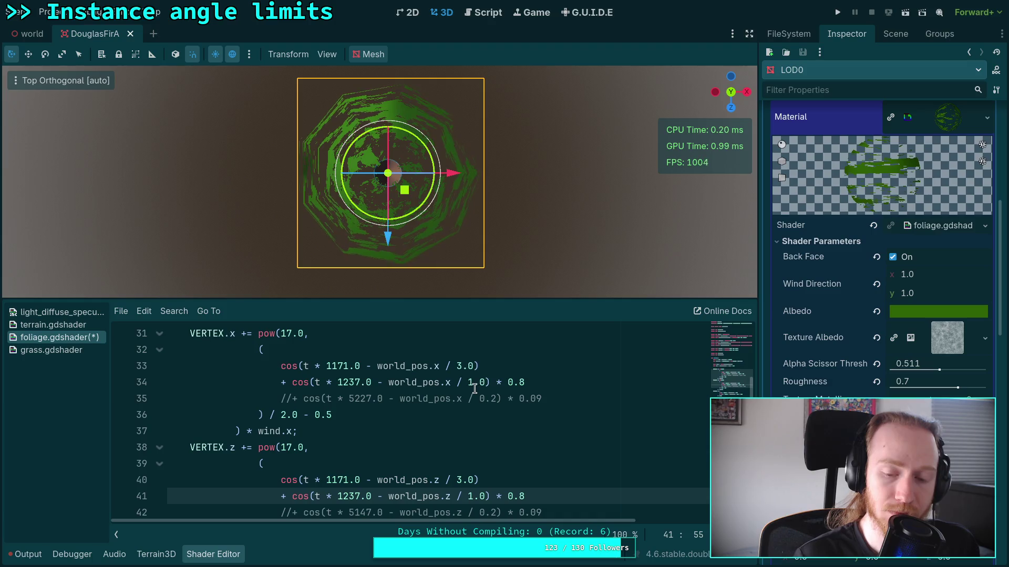
{"action": "left_click_drag", "start_coordinate": [467, 382], "coordinate": [485, 384]}
{"action": "type", "text": "2.5"}
{"action": "left_click_drag", "start_coordinate": [468, 497], "coordinate": [482, 497]}
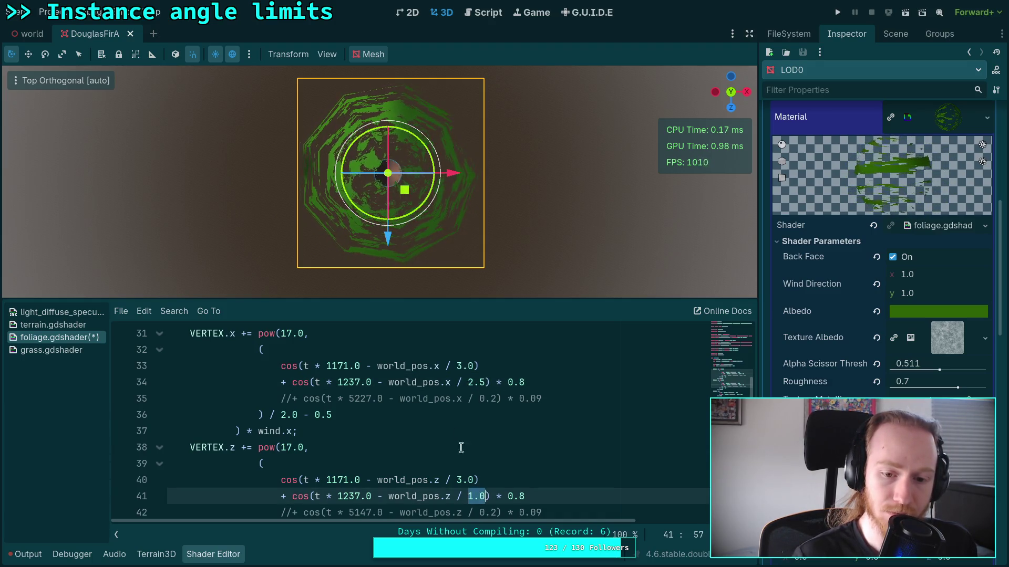
{"action": "left_click_drag", "start_coordinate": [485, 382], "coordinate": [478, 383]}
{"action": "type", "text": "0"}
Step: Restore weight 0.5 on both lines and divisor 2.0 on line 41
{"action": "left_click", "coordinate": [532, 383]}
{"action": "key", "text": "BackSpace"}
{"action": "type", "text": "5"}
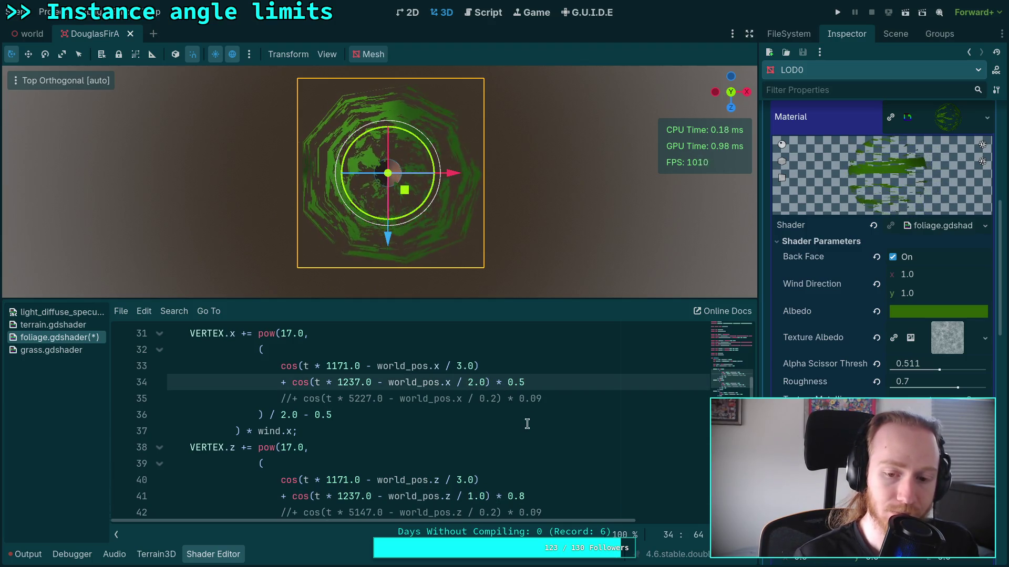
{"action": "left_click", "coordinate": [526, 496]}
{"action": "key", "text": "BackSpace"}
{"action": "type", "text": "6"}
{"action": "key", "text": "Up"}
{"action": "key", "text": "Up"}
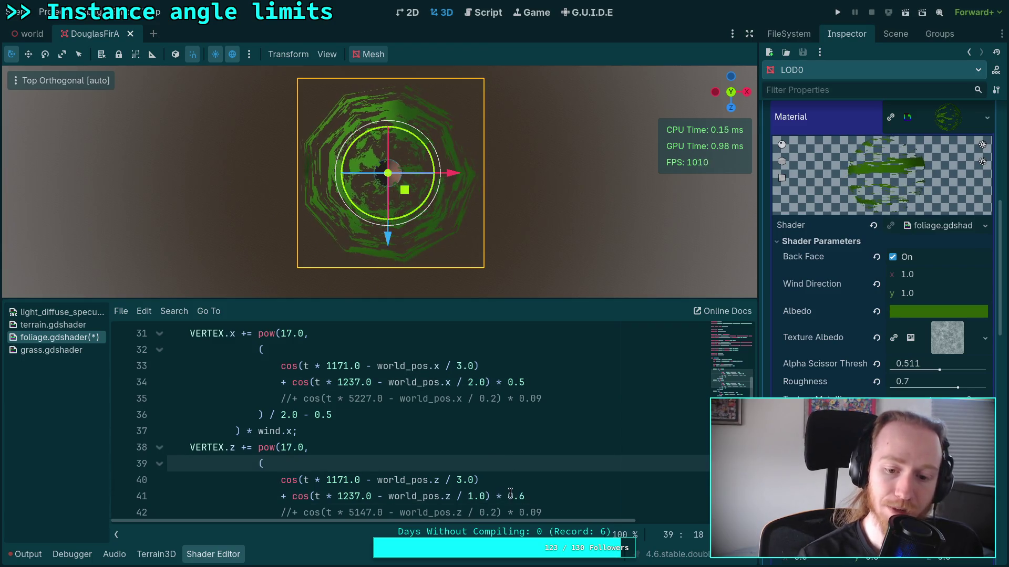
{"action": "left_click", "coordinate": [525, 496]}
{"action": "key", "text": "BackSpace"}
{"action": "type", "text": "5"}
{"action": "left_click", "coordinate": [471, 496]}
{"action": "key", "text": "BackSpace"}
{"action": "type", "text": "2"}
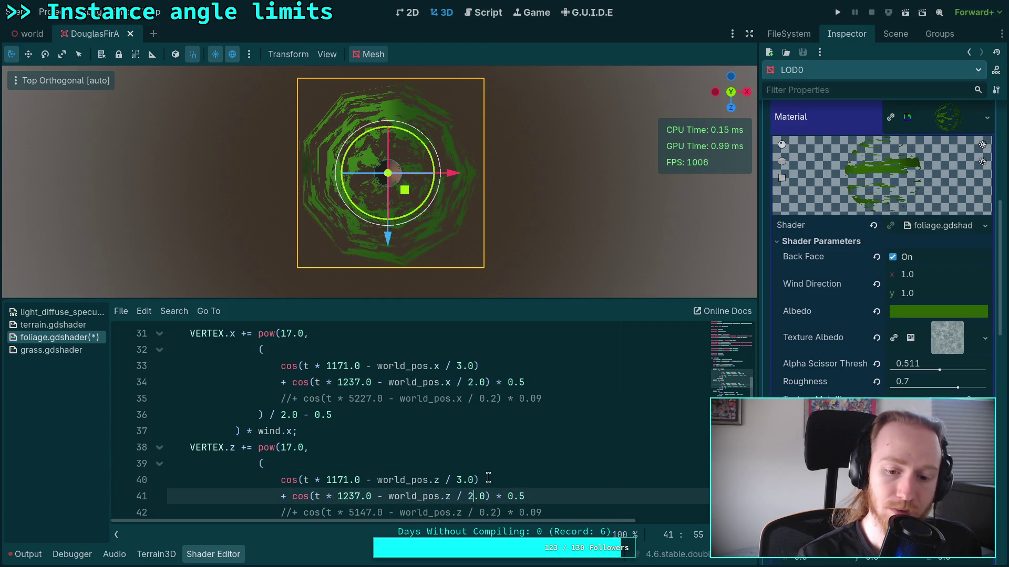
{"action": "left_click", "coordinate": [488, 478]}
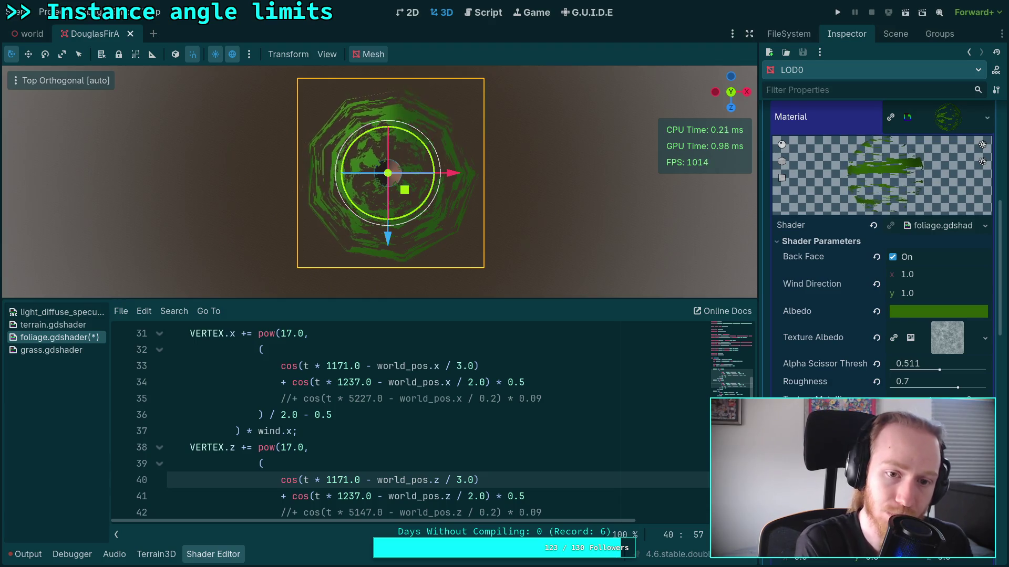
Step: Go back two pages in the Prime I.T. list, load primes from 4391, and return to foliage.gdshader
{"action": "key", "text": "super+2"}
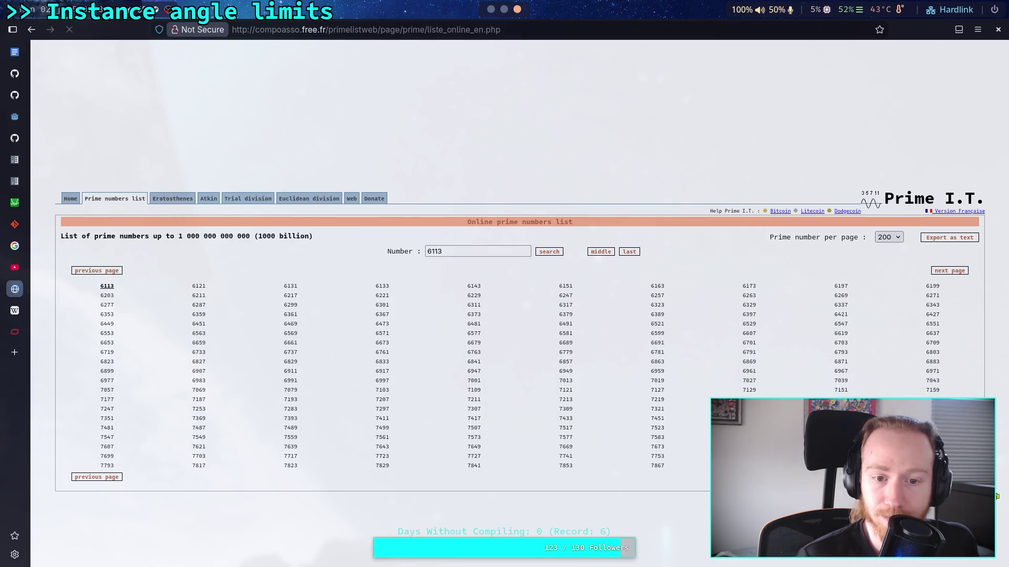
{"action": "left_click", "coordinate": [111, 478]}
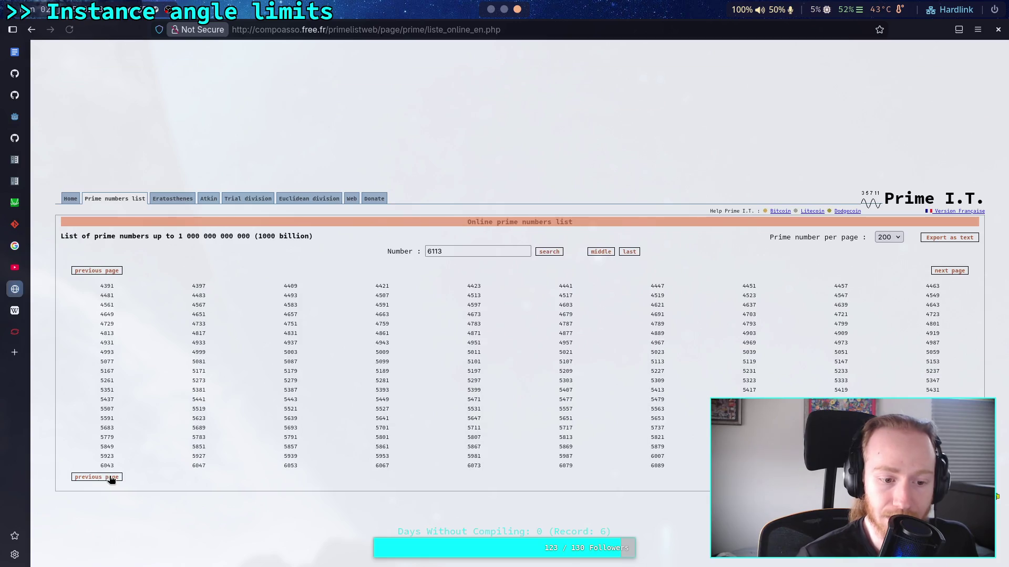
{"action": "left_click", "coordinate": [110, 478]}
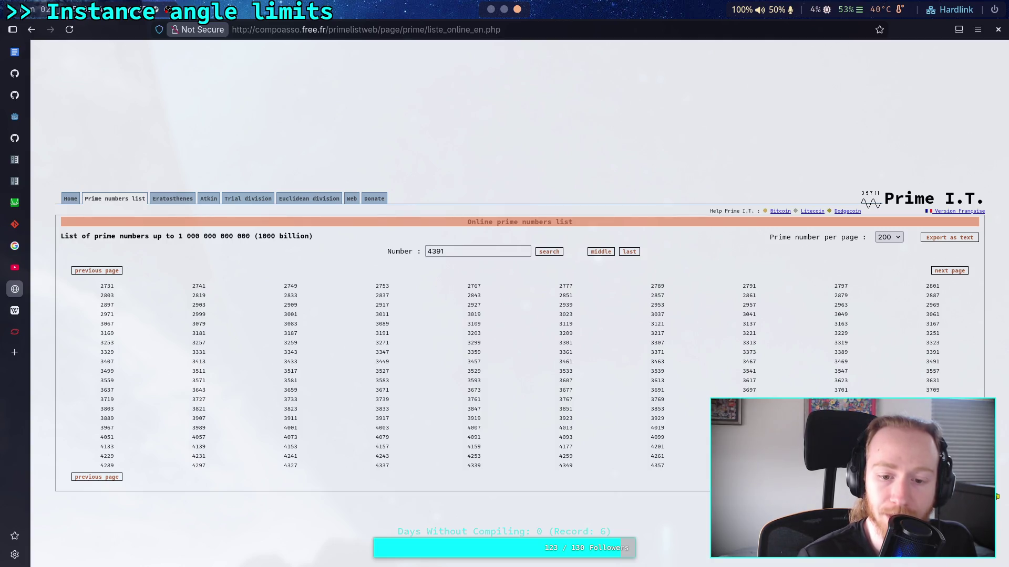
{"action": "key", "text": "Return"}
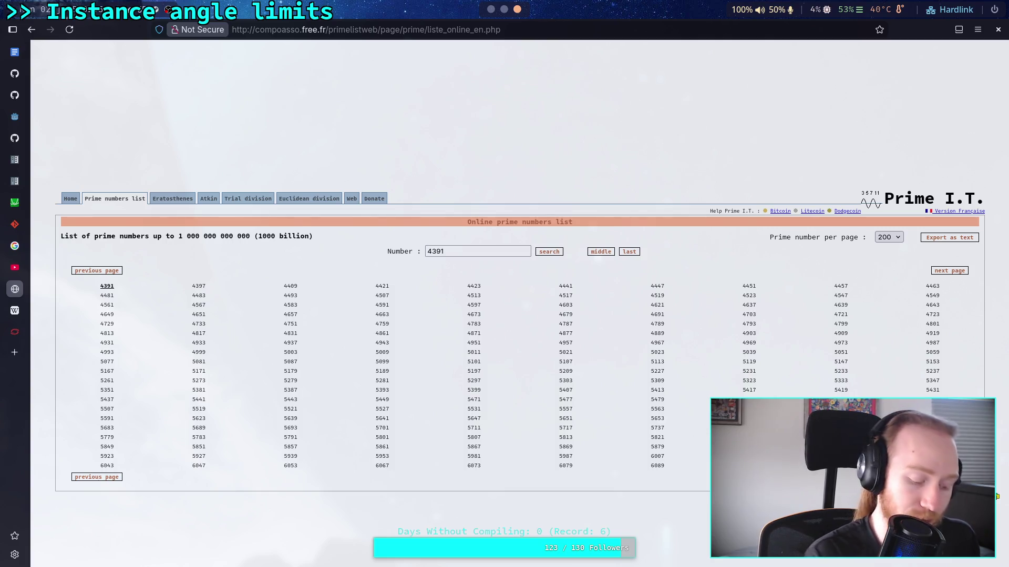
{"action": "key", "text": "alt+Tab"}
{"action": "scroll", "coordinate": [365, 421], "scroll_direction": "down", "scroll_amount": 1}
{"action": "scroll", "coordinate": [365, 427], "scroll_direction": "up", "scroll_amount": 1}
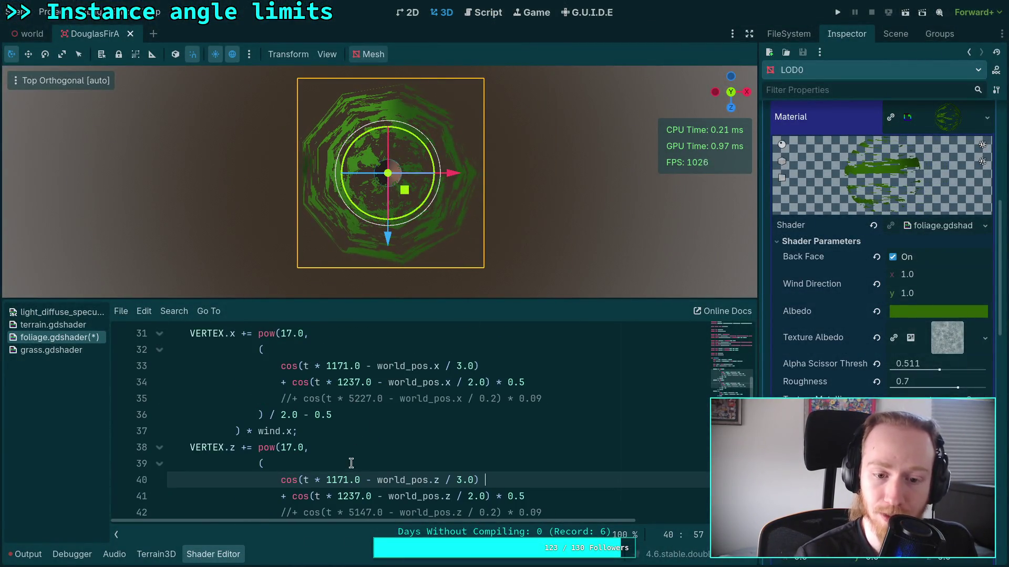
Step: Replace the 1237 frequency with 5227 on lines 41 and 34
{"action": "left_click_drag", "start_coordinate": [338, 497], "coordinate": [365, 497]}
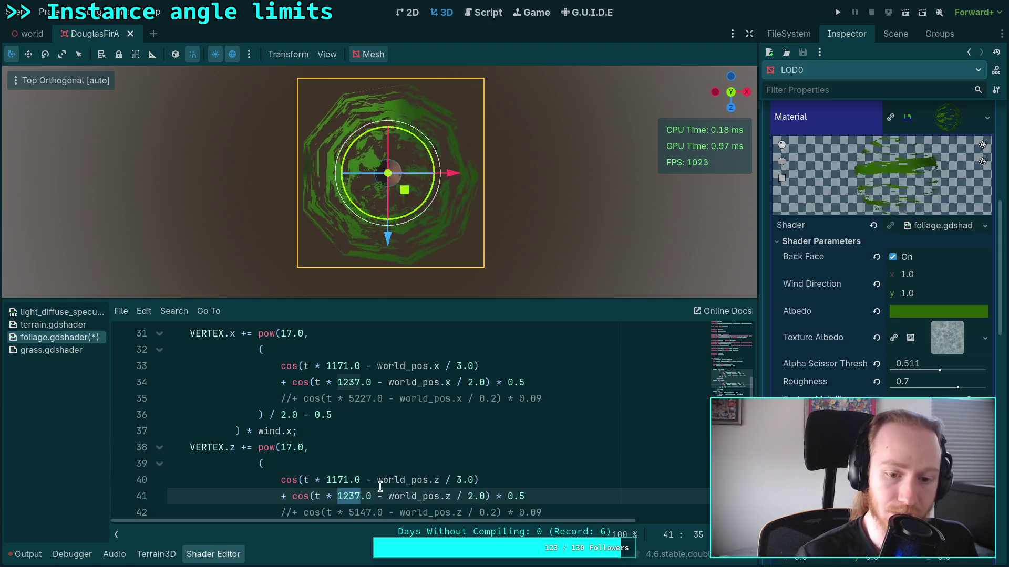
{"action": "type", "text": "4"}
{"action": "key", "text": "BackSpace"}
{"action": "type", "text": "5227"}
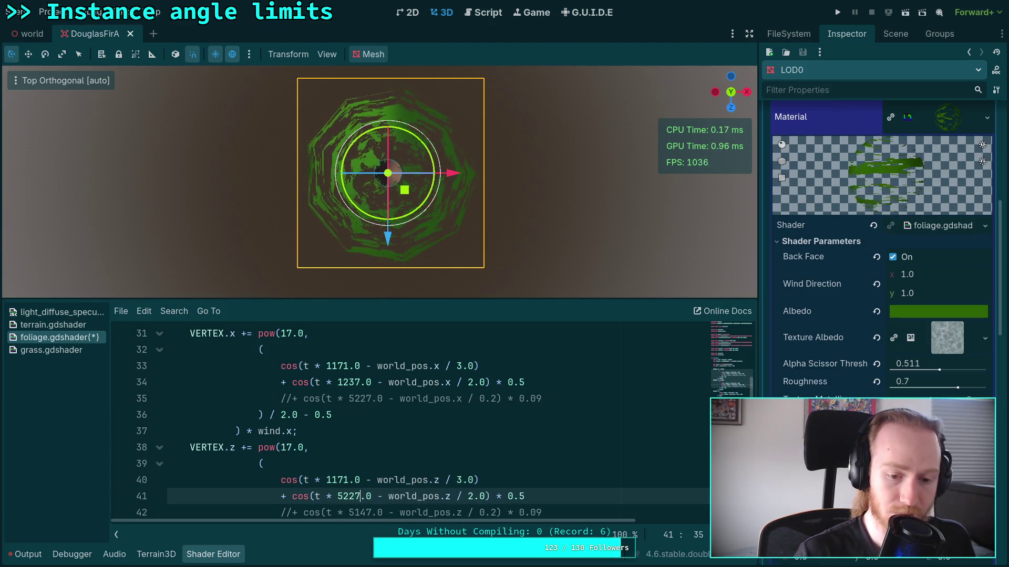
{"action": "left_click_drag", "start_coordinate": [338, 383], "coordinate": [360, 383]}
{"action": "type", "text": "5227"}
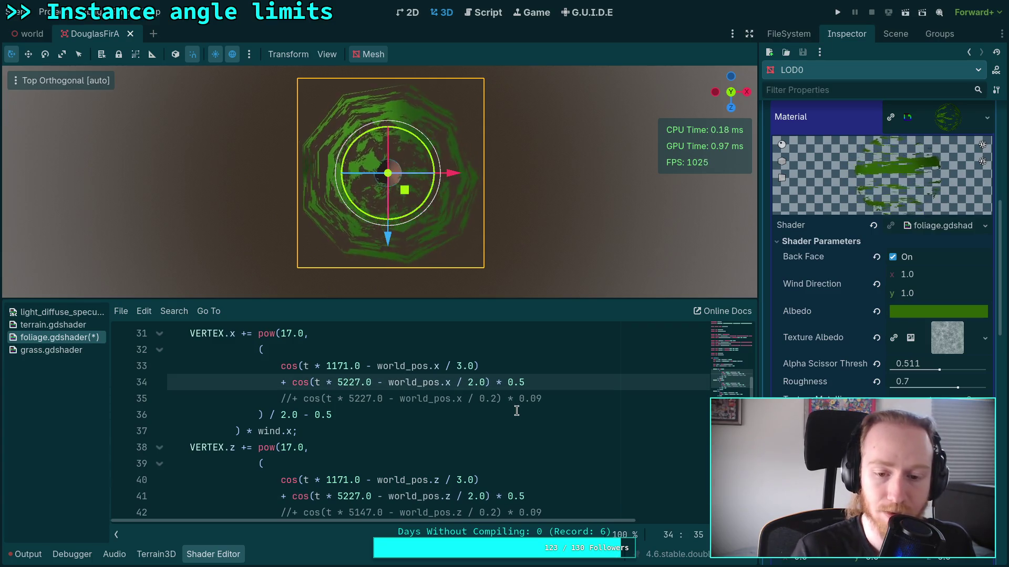
Step: Change the second-cosine weight to 0.2 on both lines at once
{"action": "left_click", "coordinate": [520, 383]}
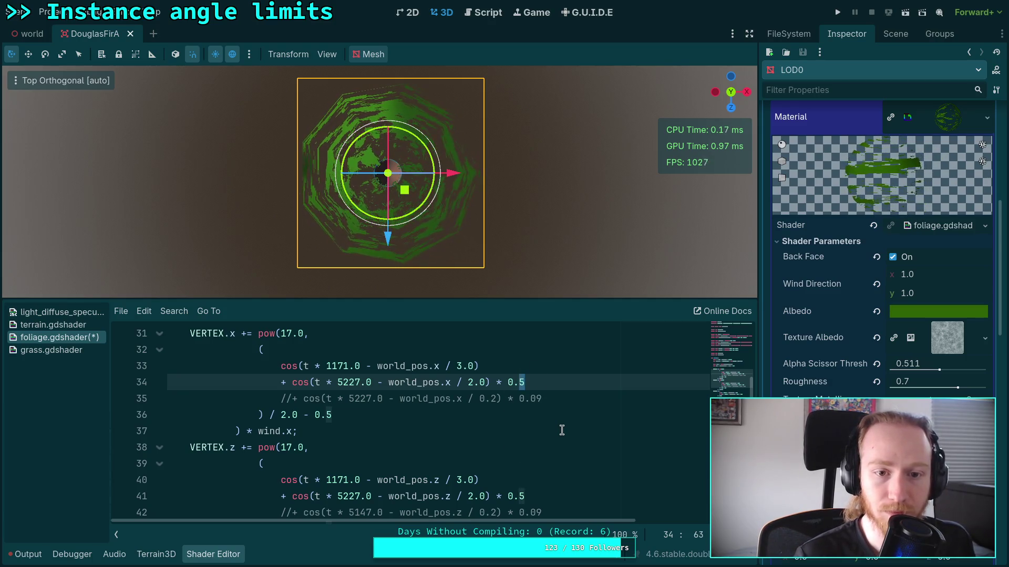
{"action": "key", "text": "ctrl+d"}
{"action": "type", "text": "2"}
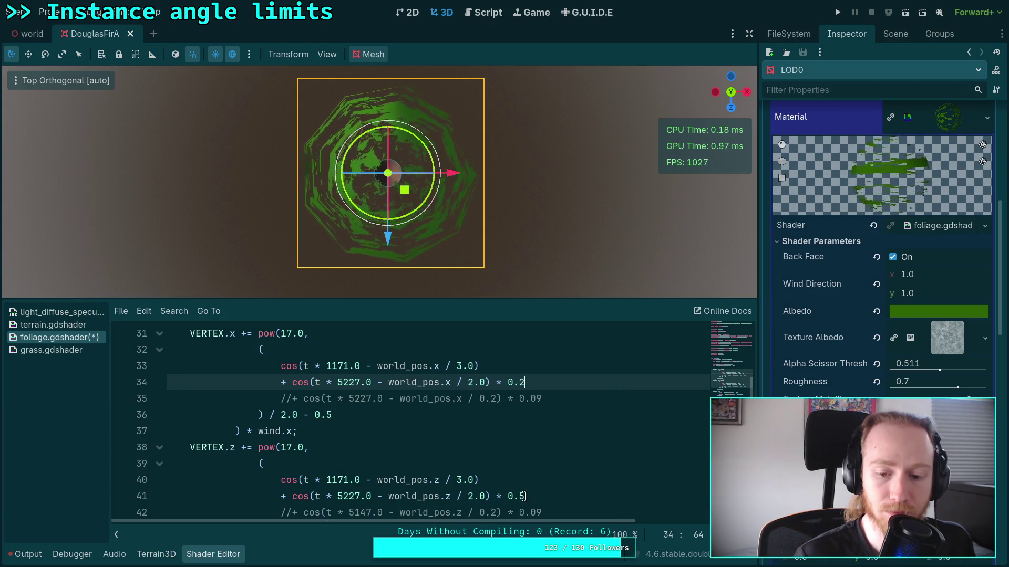
{"action": "key", "text": "Escape"}
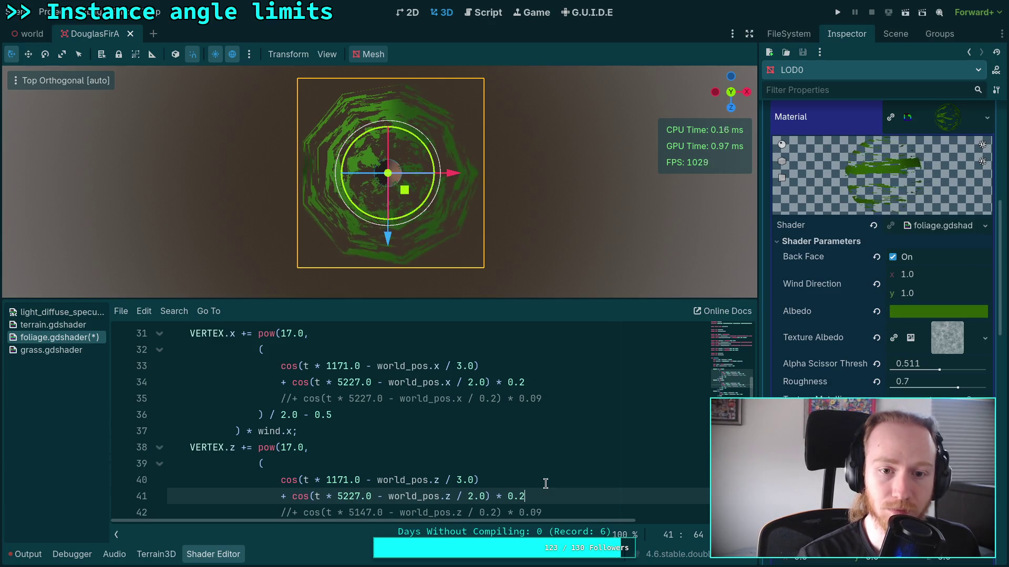
Step: Try divisor 3.0, then set the second-cosine divisor to 1.0 on lines 34 and 41
{"action": "left_click", "coordinate": [472, 384]}
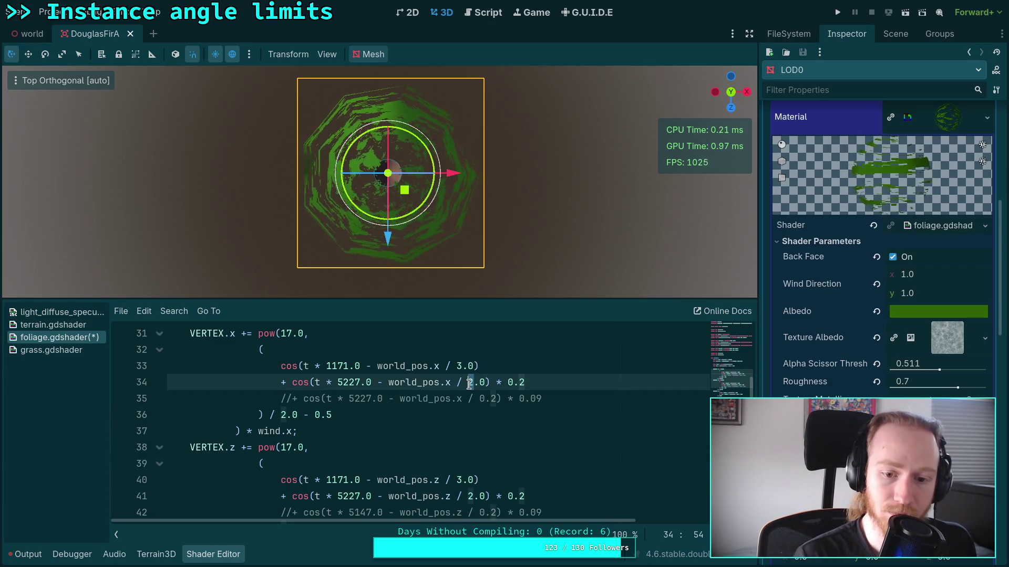
{"action": "key", "text": "shift+Left"}
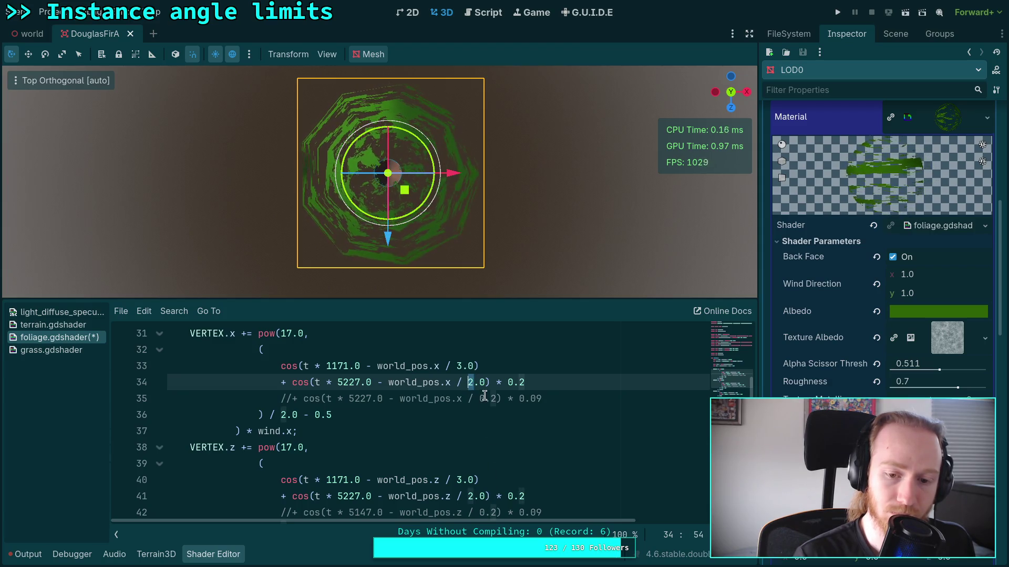
{"action": "left_click", "coordinate": [485, 399]}
{"action": "double_click", "coordinate": [471, 382]}
{"action": "type", "text": "3"}
{"action": "double_click", "coordinate": [472, 496]}
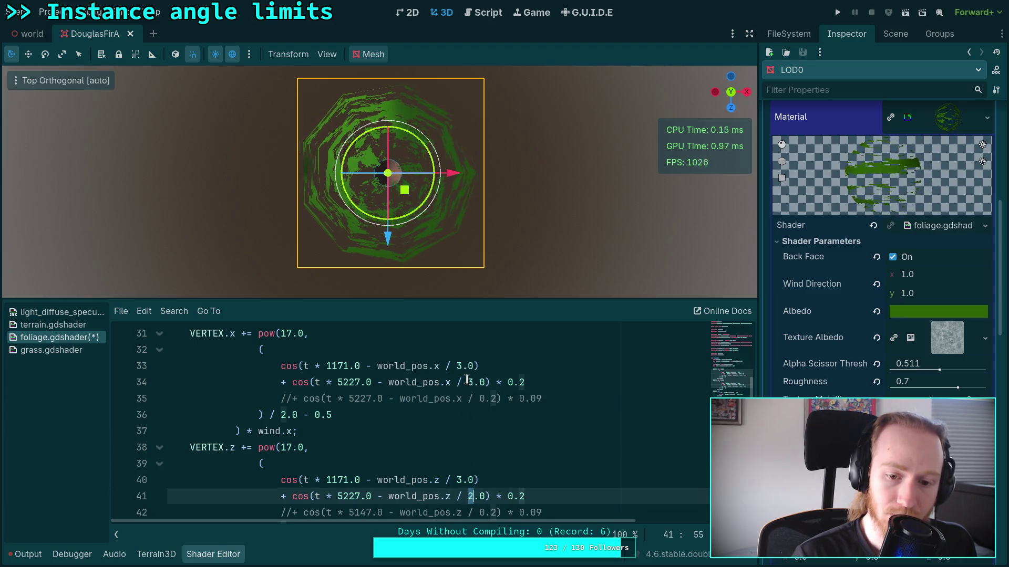
{"action": "double_click", "coordinate": [471, 382]}
{"action": "type", "text": "1"}
{"action": "left_click", "coordinate": [473, 499]}
{"action": "key", "text": "BackSpace"}
{"action": "type", "text": "1"}
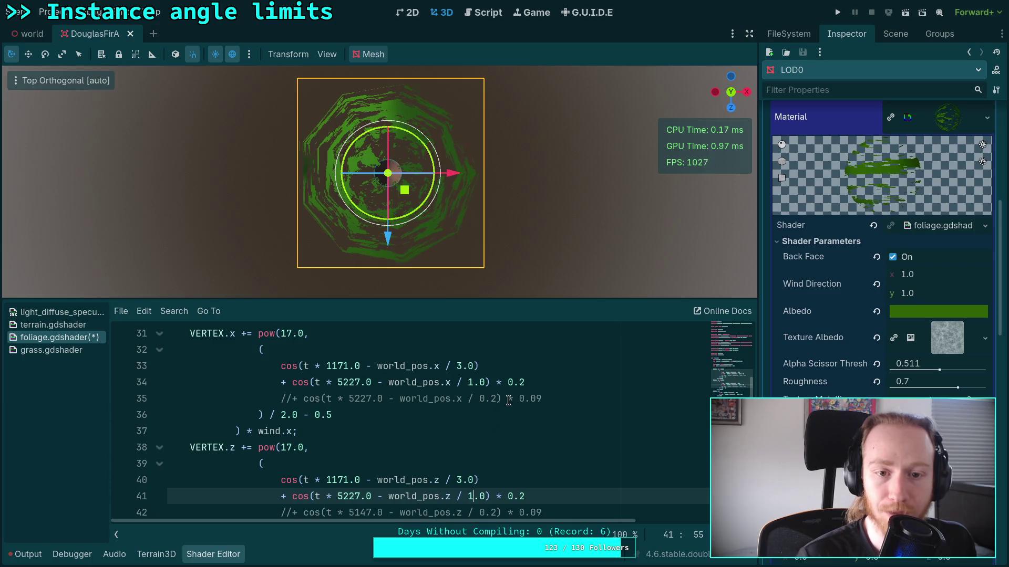
Step: Change both second-cosine divisors from 1.0 to 1.2
{"action": "left_click", "coordinate": [482, 382]}
{"action": "key", "text": "BackSpace"}
{"action": "type", "text": "2"}
{"action": "left_click", "coordinate": [483, 498]}
{"action": "key", "text": "BackSpace"}
{"action": "type", "text": "2"}
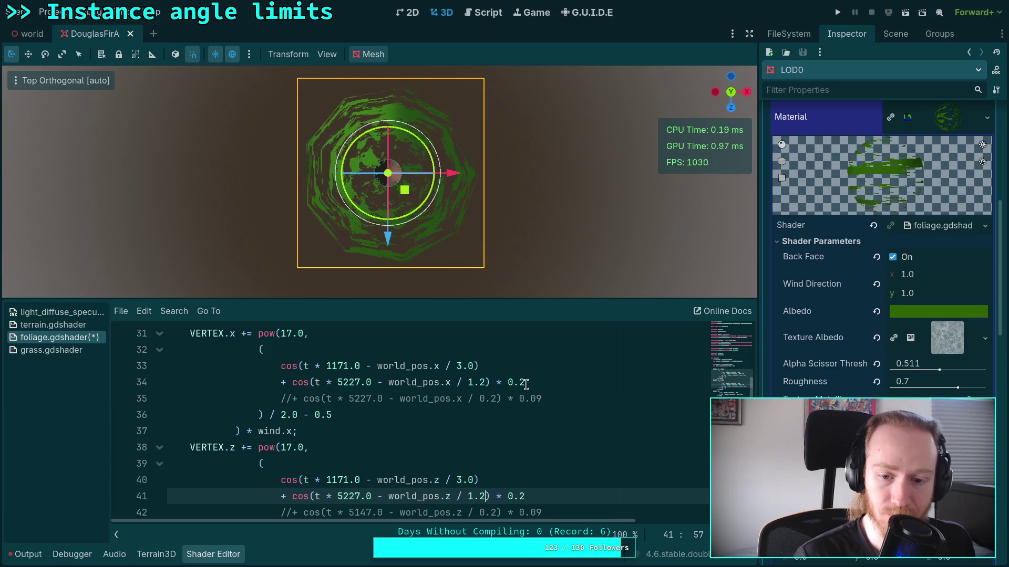
Step: Set the second-cosine weight to 0.1 on lines 34 and 41
{"action": "left_click", "coordinate": [520, 382]}
{"action": "type", "text": "1"}
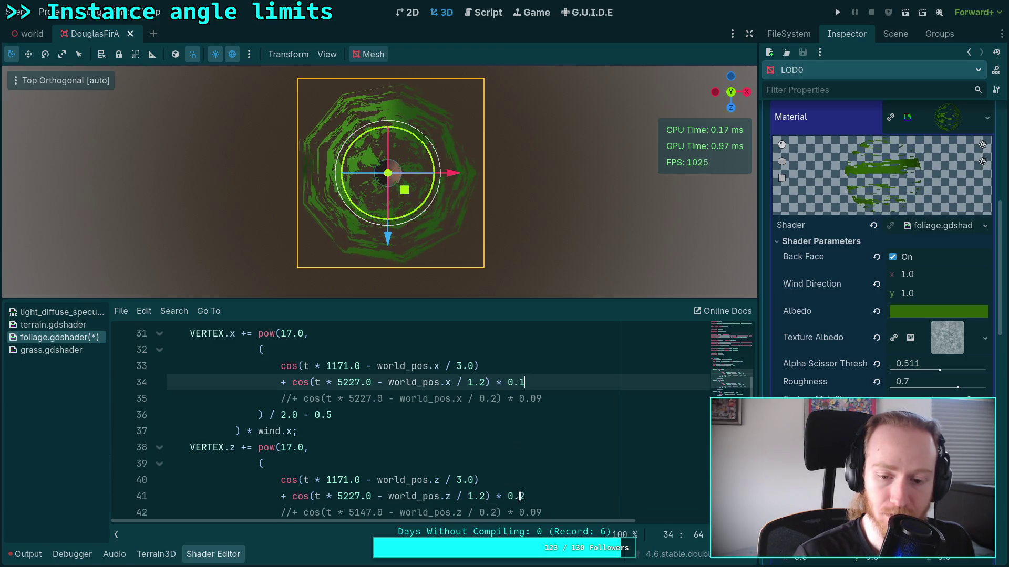
{"action": "left_click_drag", "start_coordinate": [527, 496], "coordinate": [519, 497]}
{"action": "type", "text": "1"}
{"action": "left_click_drag", "start_coordinate": [294, 453], "coordinate": [285, 449]}
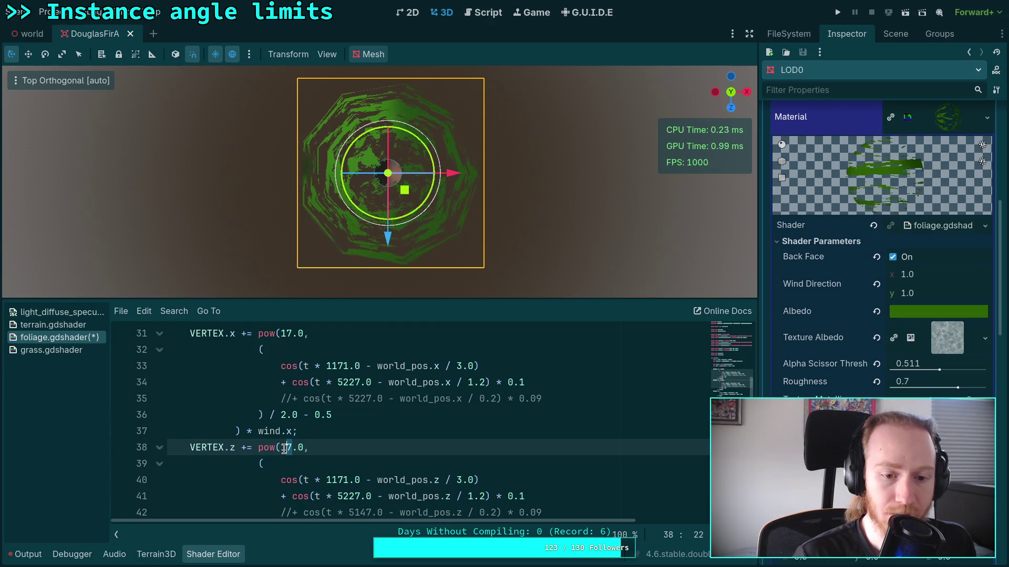
Step: Wrap the first z cosine term in pow(17.0, … / 2.0 - 0.5)
{"action": "left_click", "coordinate": [322, 500]}
{"action": "left_click", "coordinate": [473, 479]}
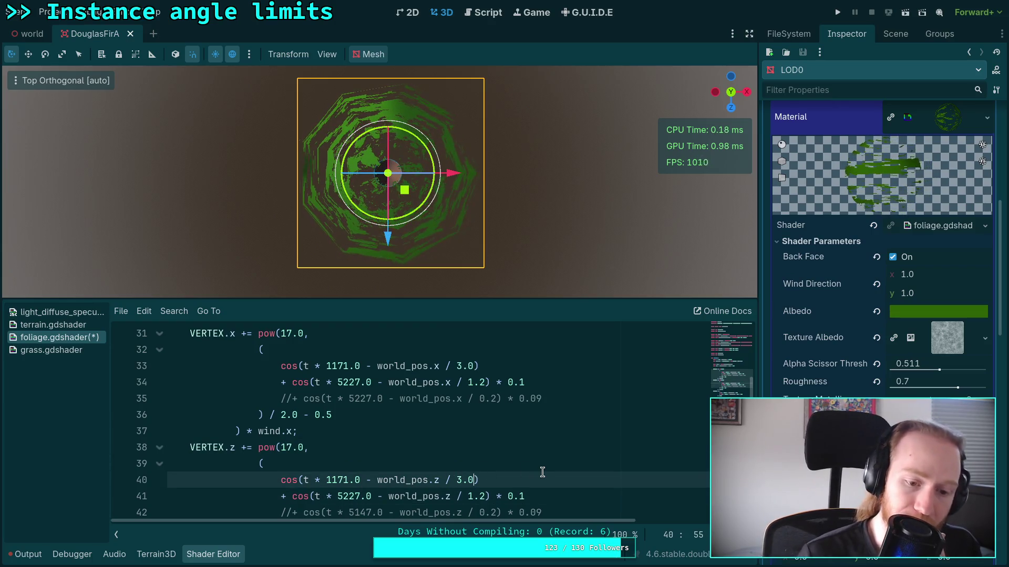
{"action": "scroll", "coordinate": [525, 457], "scroll_direction": "down", "scroll_amount": 1}
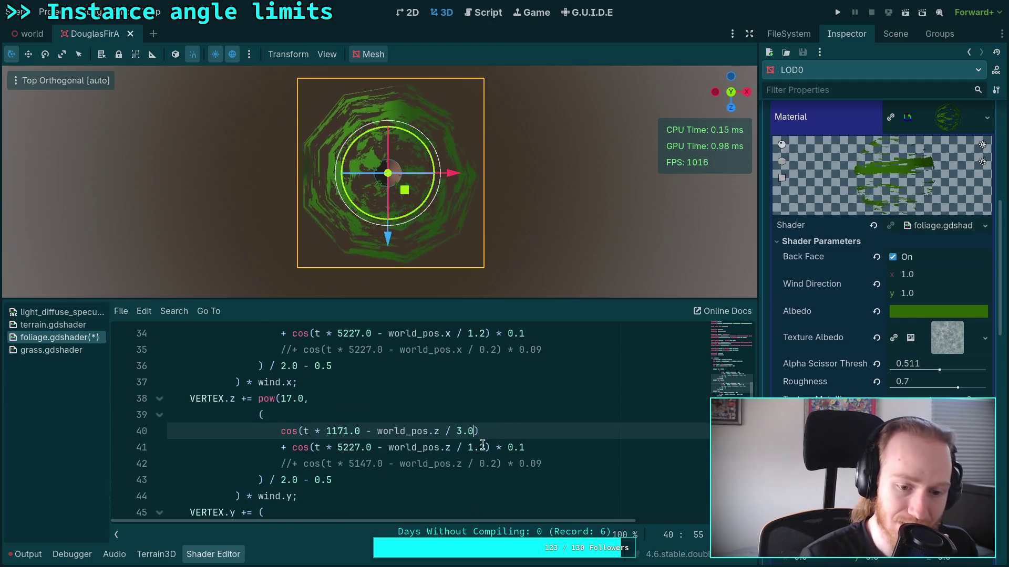
{"action": "key", "text": "Home"}
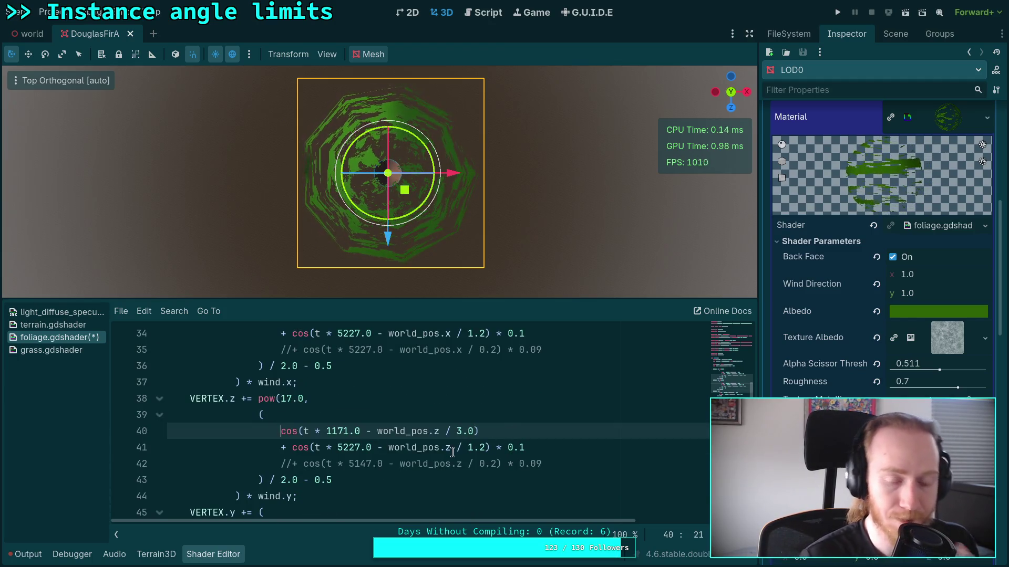
{"action": "type", "text": "pow(1"}
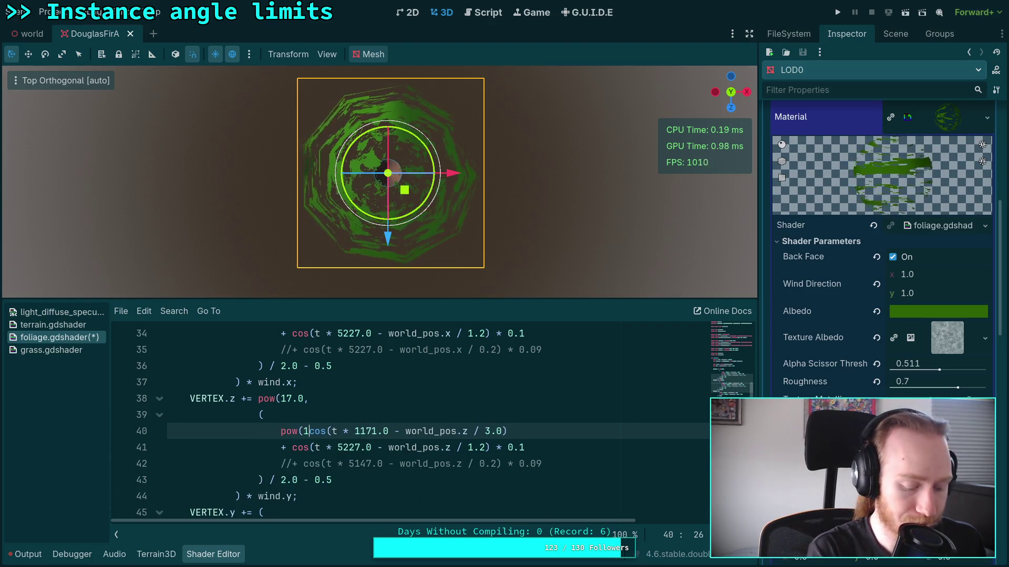
{"action": "type", "text": "7,"}
{"action": "key", "text": "BackSpace"}
{"action": "key", "text": "BackSpace"}
{"action": "type", "text": ".0"}
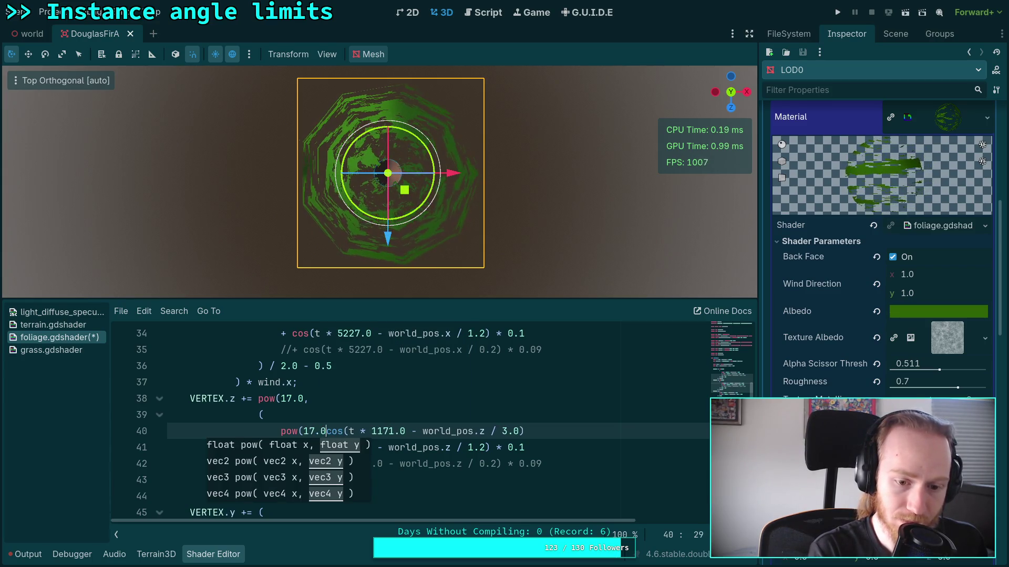
{"action": "type", "text": ","}
{"action": "key", "text": "End"}
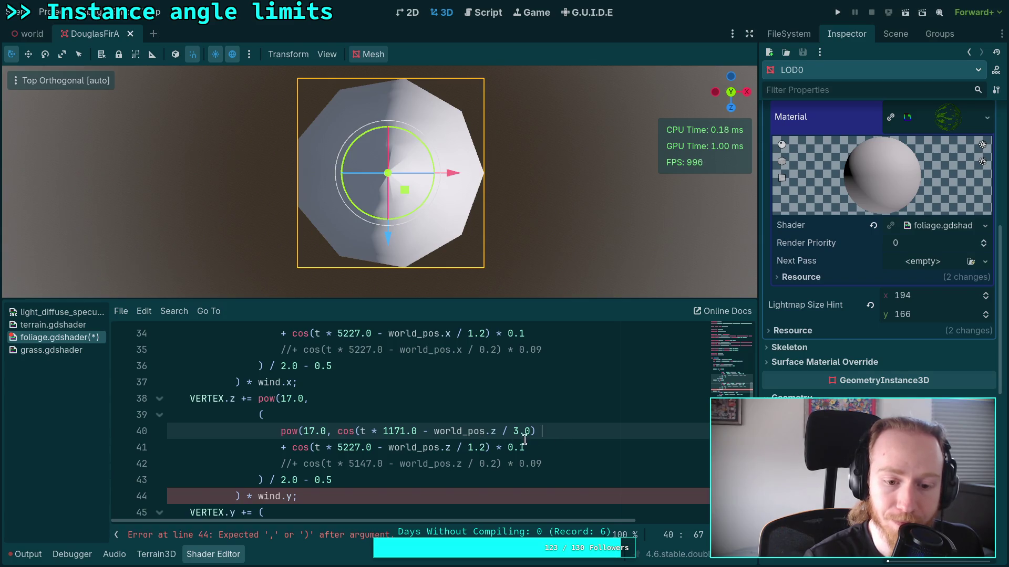
{"action": "type", "text": "/ 2.0"}
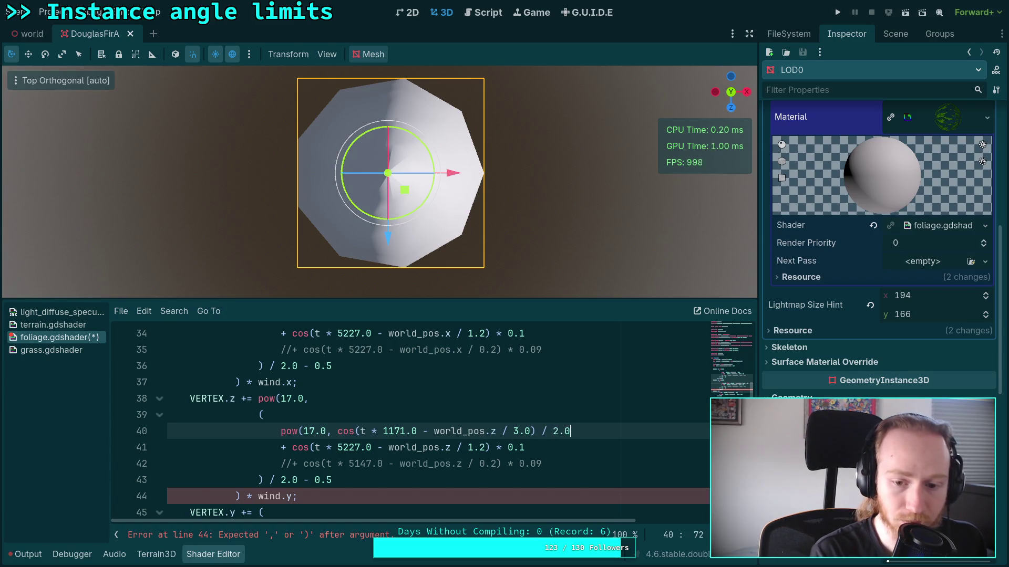
{"action": "type", "text": " - 0.5"}
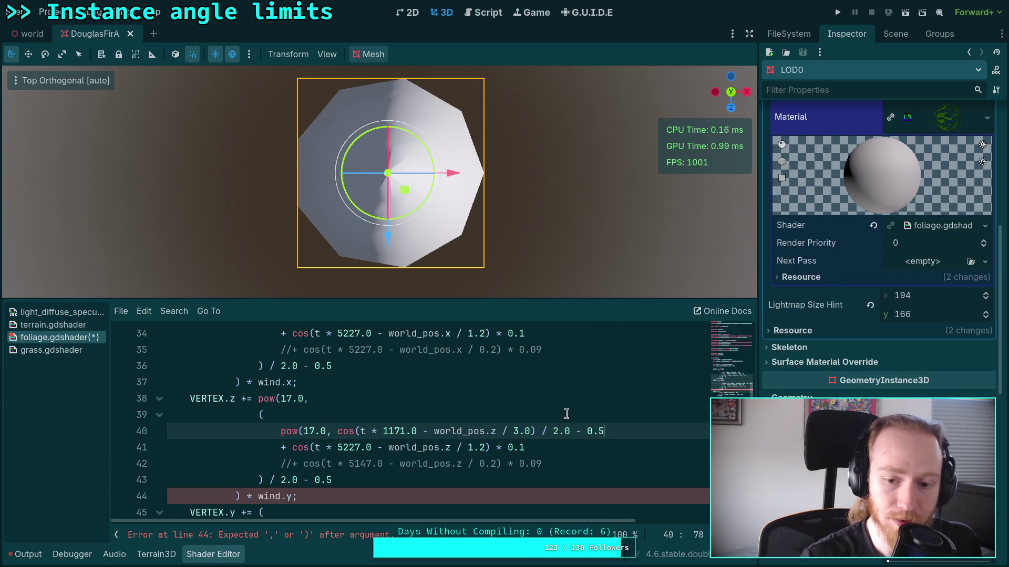
{"action": "type", "text": ")"}
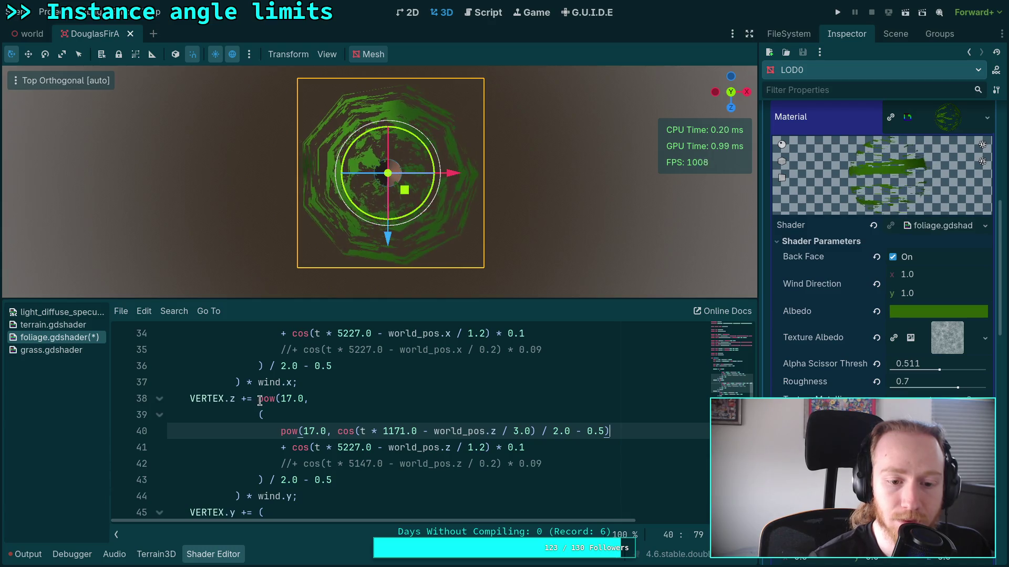
Step: Delete the outer pow call and its / 2.0 - 0.5 scaling, fixing brackets and the empty line
{"action": "left_click", "coordinate": [259, 415]}
{"action": "key", "text": "shift+Up"}
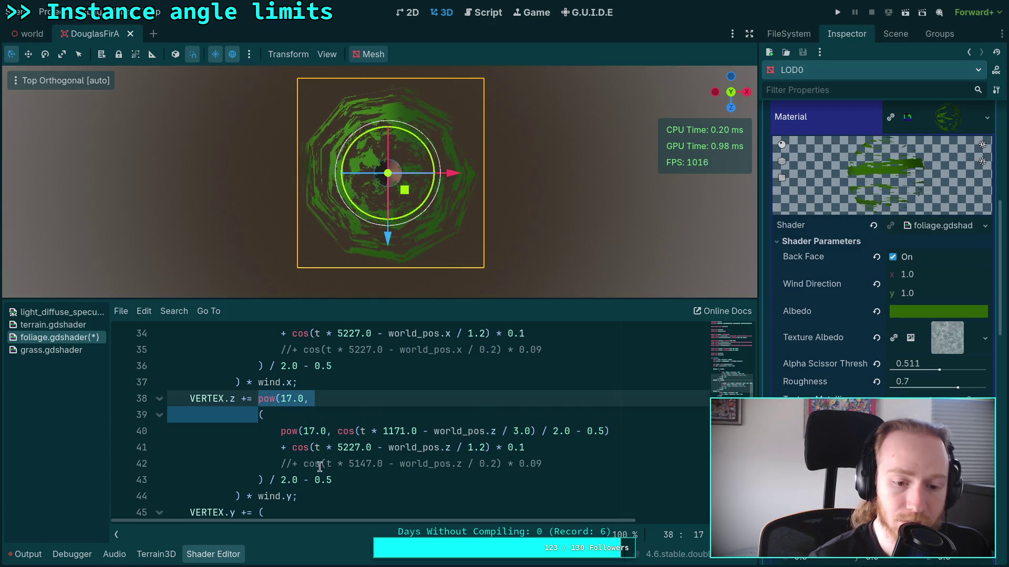
{"action": "type", "text": "("}
{"action": "left_click_drag", "start_coordinate": [330, 462], "coordinate": [264, 463]}
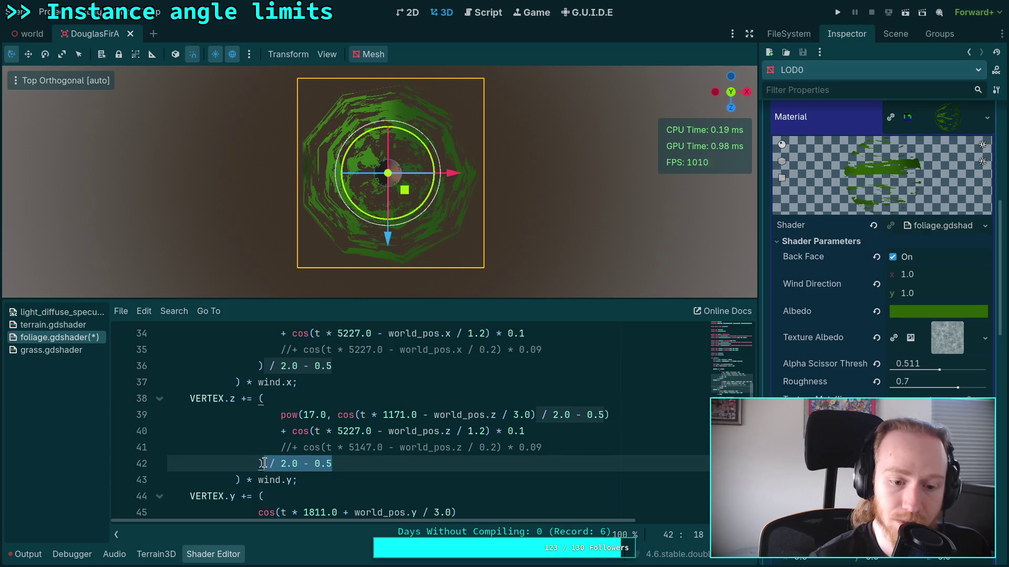
{"action": "key", "text": "BackSpace"}
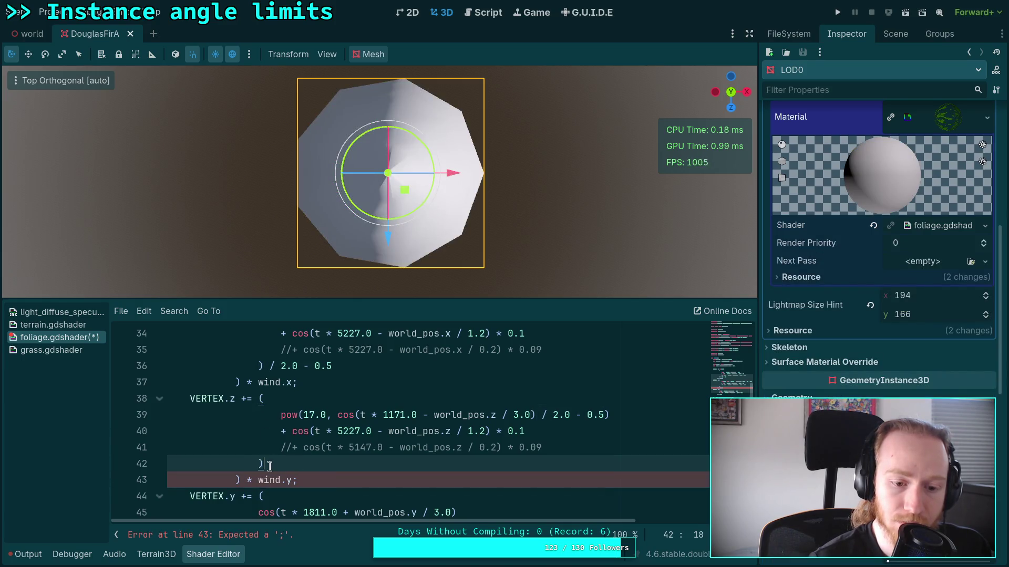
{"action": "left_click_drag", "start_coordinate": [297, 448], "coordinate": [304, 415]}
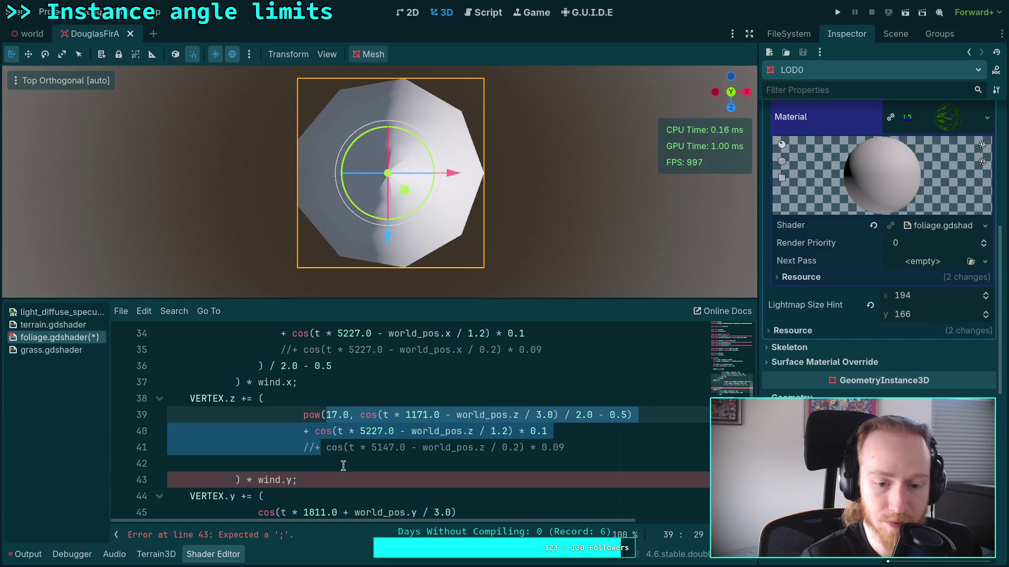
{"action": "left_click", "coordinate": [322, 468]}
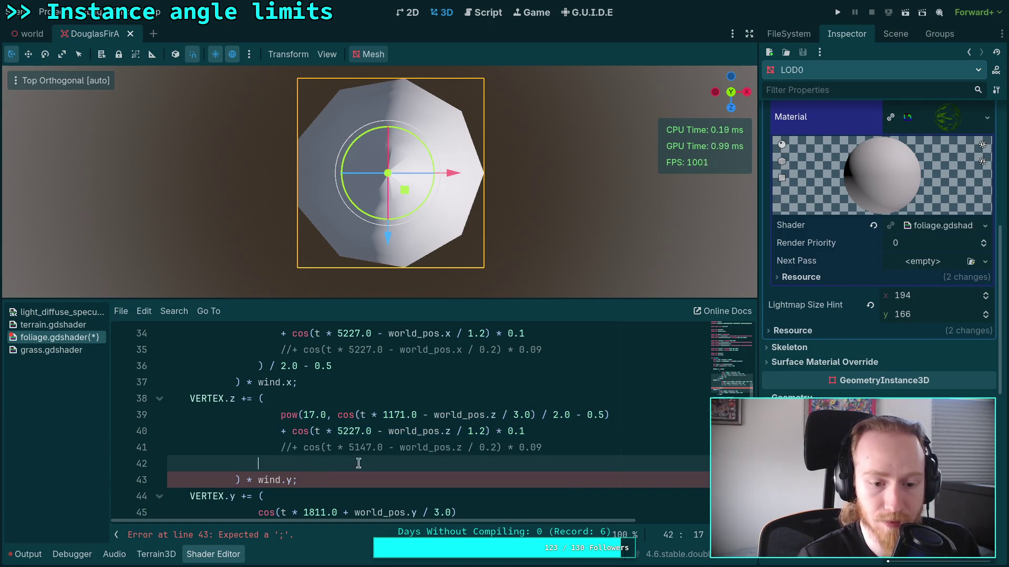
{"action": "left_click", "coordinate": [567, 448]}
{"action": "key", "text": "Delete"}
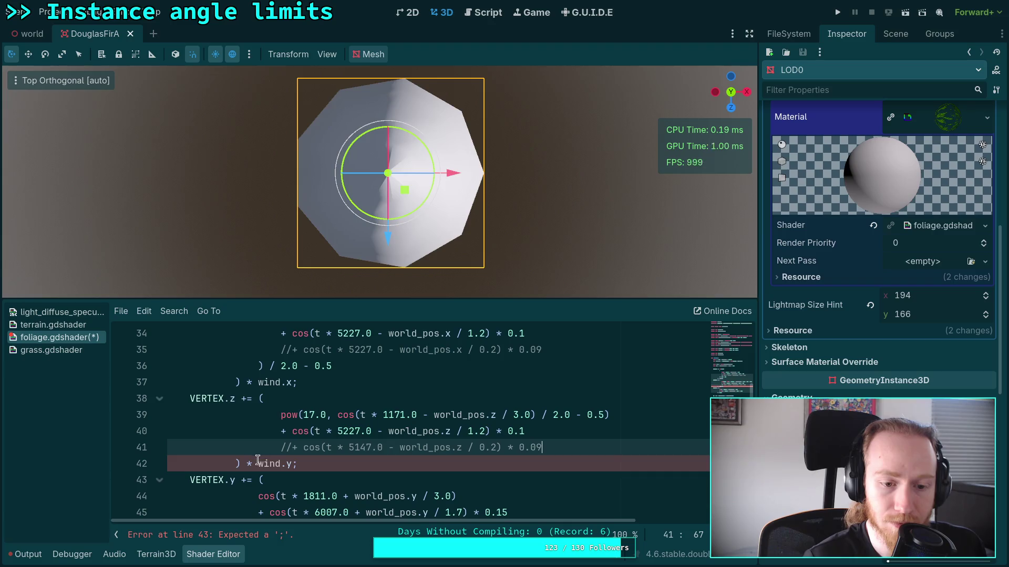
{"action": "scroll", "coordinate": [352, 447], "scroll_direction": "up", "scroll_amount": 1}
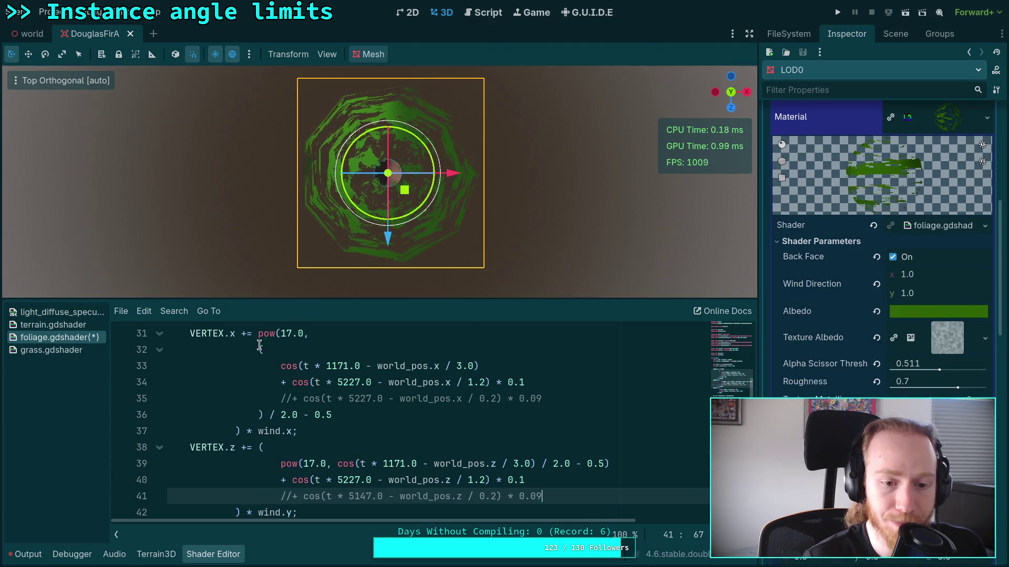
Step: Move pow(17.0, from the outer x expression to before the first x cosine term
{"action": "left_click_drag", "start_coordinate": [261, 336], "coordinate": [321, 334]}
{"action": "right_click", "coordinate": [288, 335]}
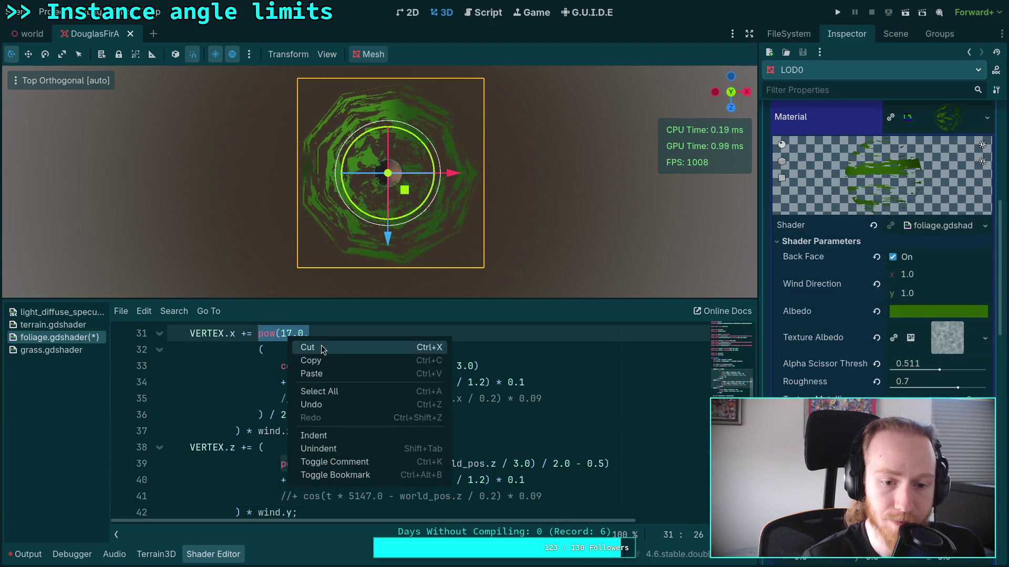
{"action": "left_click", "coordinate": [294, 347]}
{"action": "left_click", "coordinate": [272, 367]}
{"action": "key", "text": "ctrl+v"}
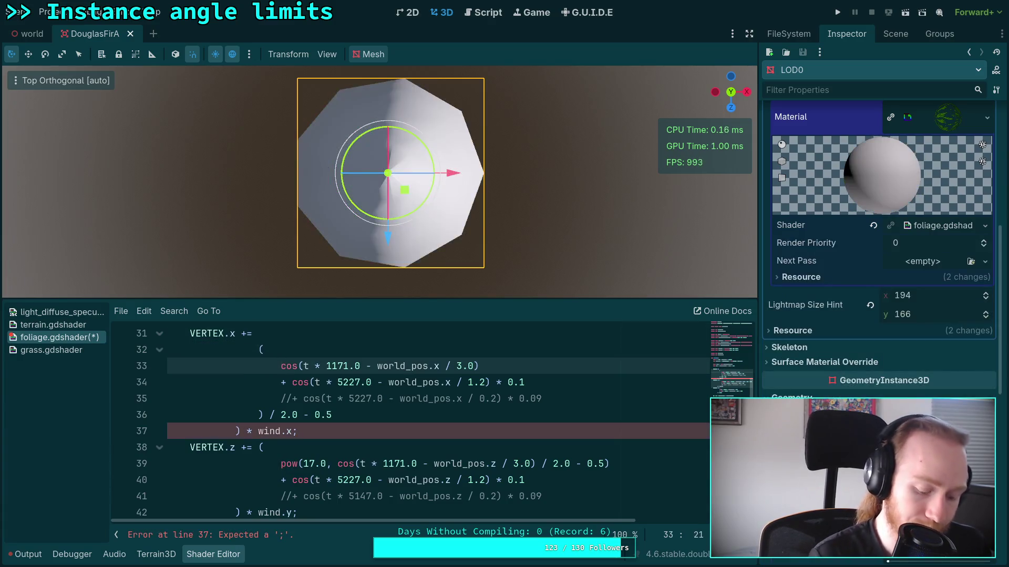
{"action": "left_click", "coordinate": [283, 348]}
{"action": "mouse_move", "coordinate": [293, 373]}
{"action": "left_mouse_down"}
{"action": "mouse_move", "coordinate": [294, 402]}
{"action": "mouse_move", "coordinate": [303, 402]}
{"action": "left_mouse_up"}
{"action": "key", "text": "shift+Tab"}
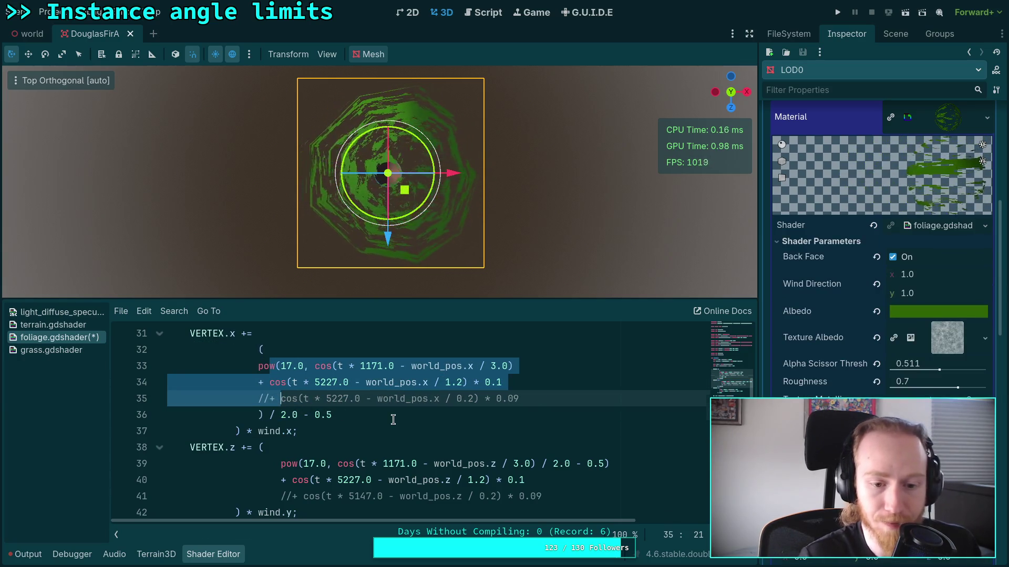
Step: Remove the outer scaling line and lone bracket, joining the x terms onto the VERTEX.x line
{"action": "left_click", "coordinate": [575, 408]}
{"action": "key", "text": "ctrl+x"}
{"action": "left_click", "coordinate": [259, 349]}
{"action": "key", "text": "BackSpace"}
{"action": "key", "text": "Delete"}
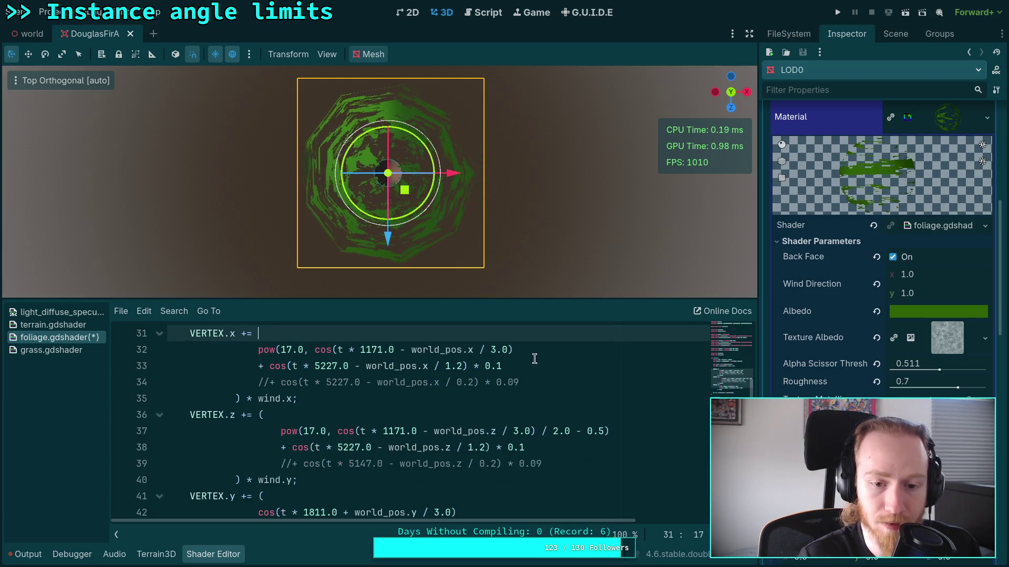
{"action": "left_click", "coordinate": [534, 353]}
{"action": "type", "text": ")"}
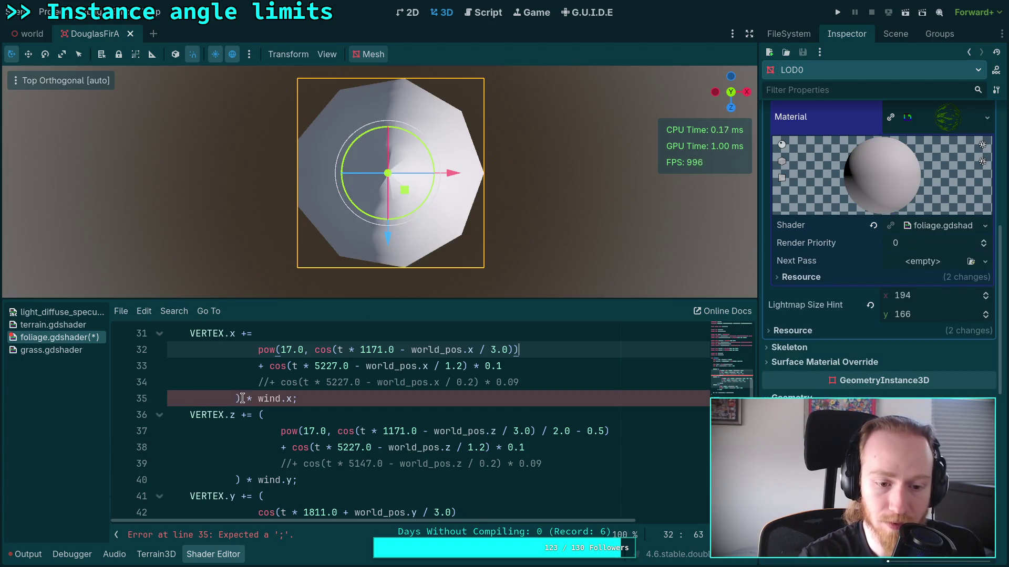
Step: Remove the stray closing parenthesis and end the x pow term with / 2.0 - 0.5
{"action": "left_click", "coordinate": [273, 333]}
{"action": "type", "text": "("}
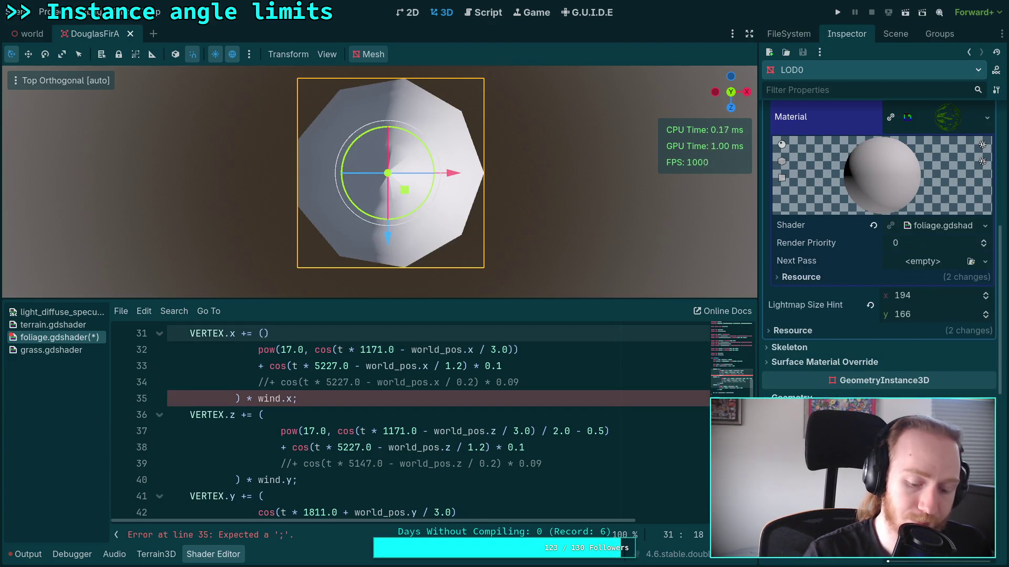
{"action": "key", "text": "BackSpace"}
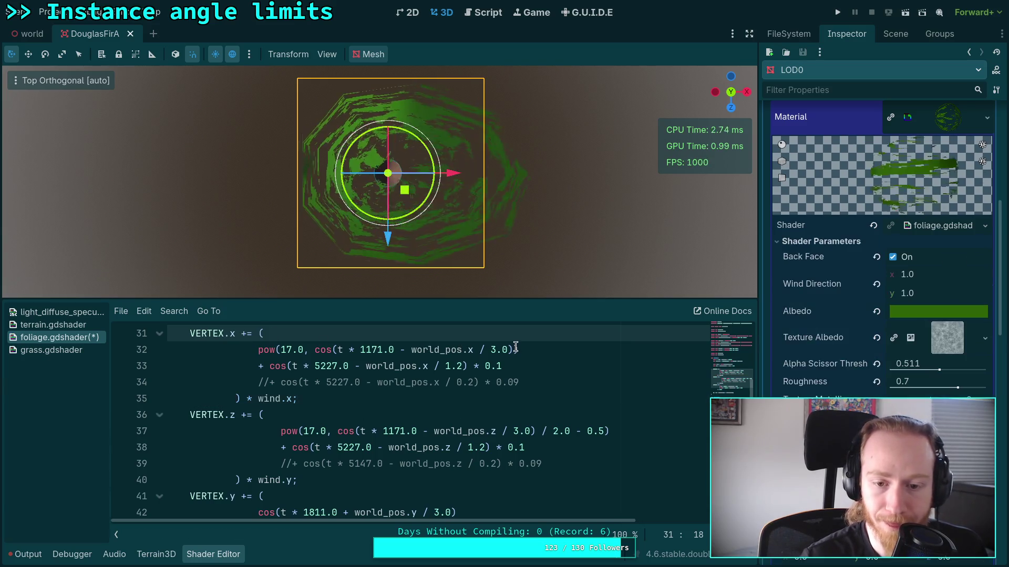
{"action": "left_click", "coordinate": [529, 350]}
{"action": "type", "text": "2.0 - 0.6"}
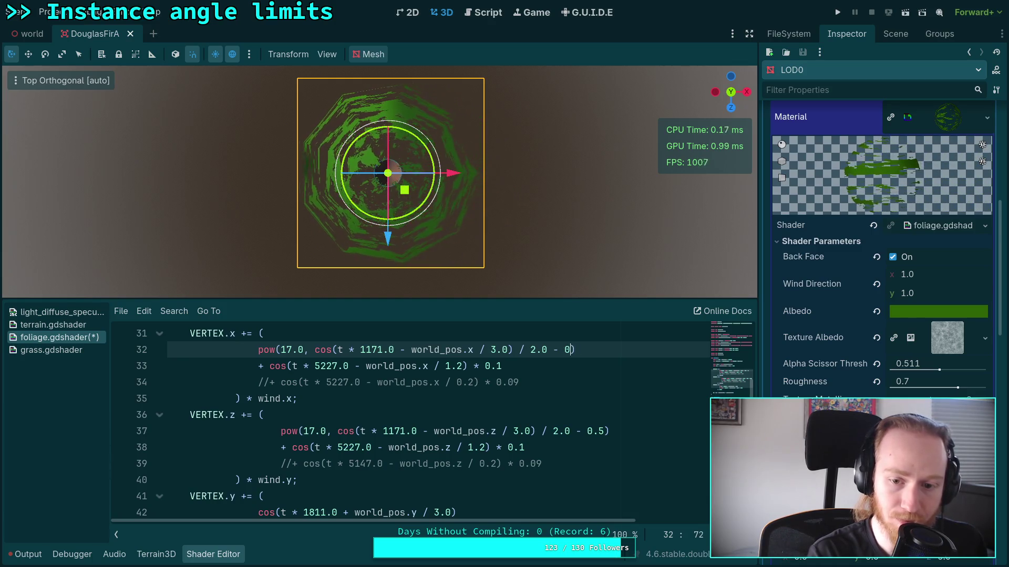
{"action": "key", "text": "BackSpace"}
{"action": "type", "text": "5"}
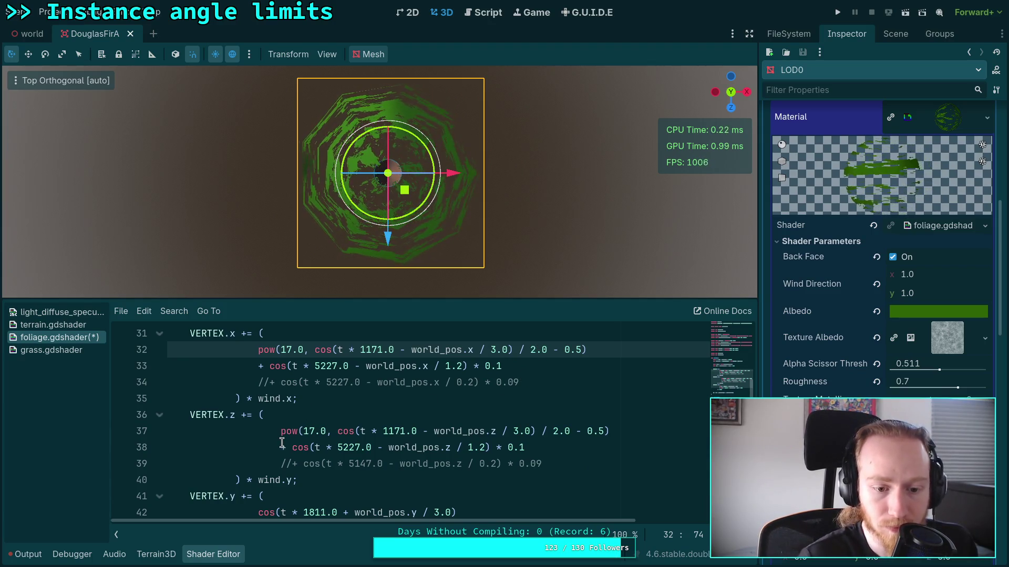
{"action": "left_click_drag", "start_coordinate": [296, 430], "coordinate": [304, 466]}
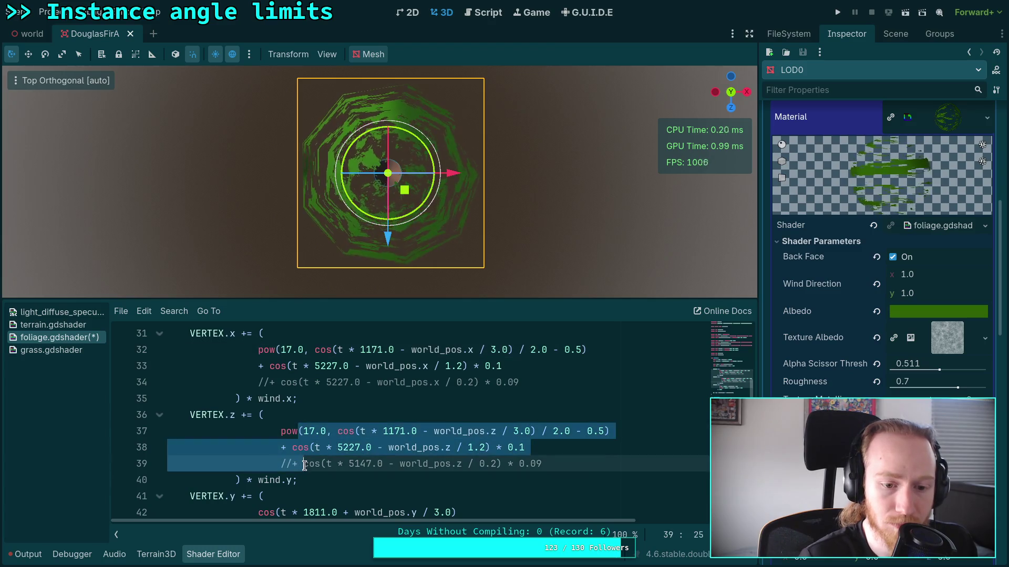
Step: Dedent the z-axis wind lines and wrap the x-axis second cosine in pow(23.0, … / 2.0 - 0.5)
{"action": "key", "text": "shift+Tab"}
{"action": "left_click", "coordinate": [308, 382]}
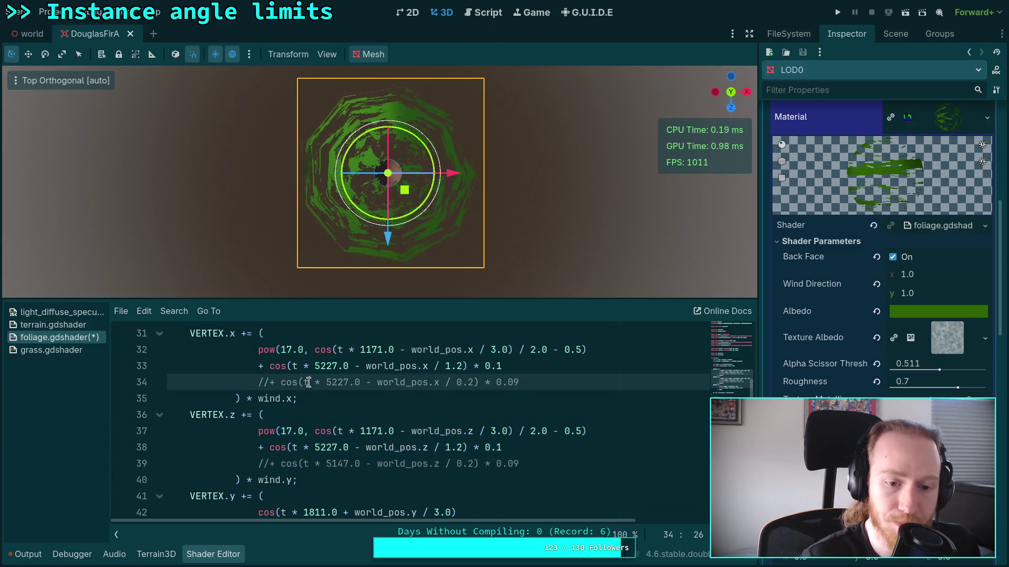
{"action": "left_click", "coordinate": [258, 364]}
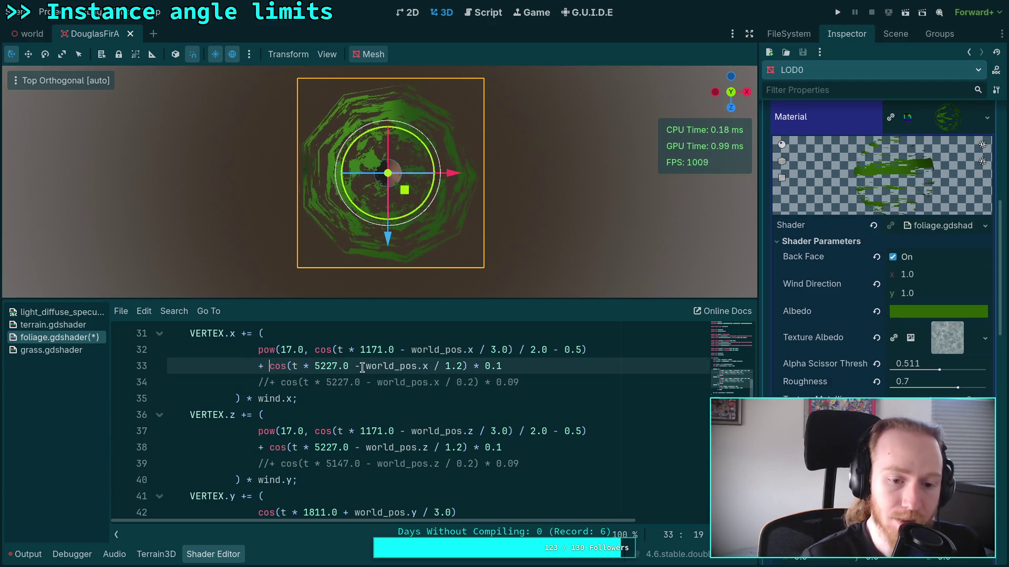
{"action": "type", "text": "pow("}
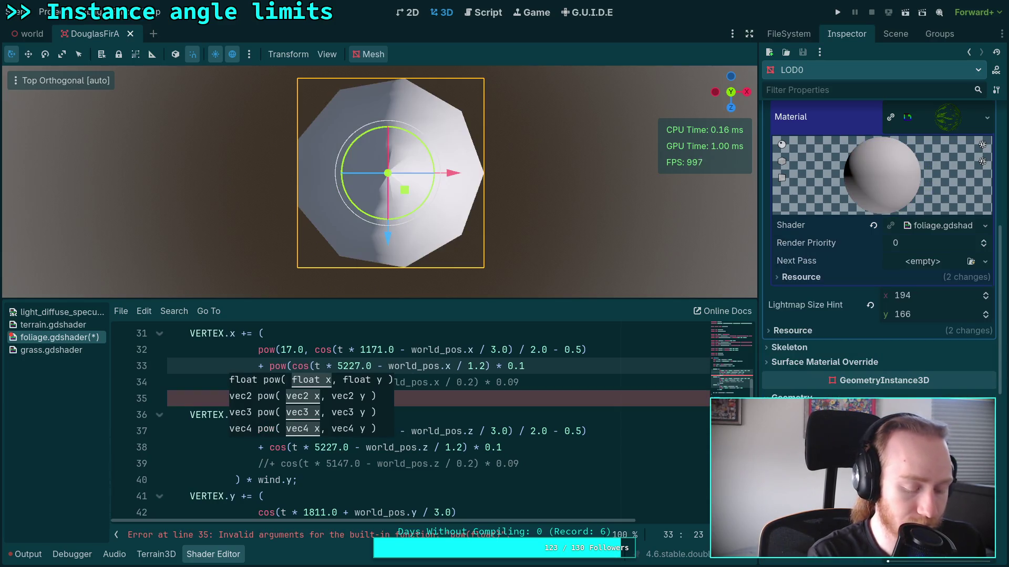
{"action": "type", "text": "21,"}
{"action": "key", "text": "BackSpace"}
{"action": "key", "text": "BackSpace"}
{"action": "type", "text": "3.0,"}
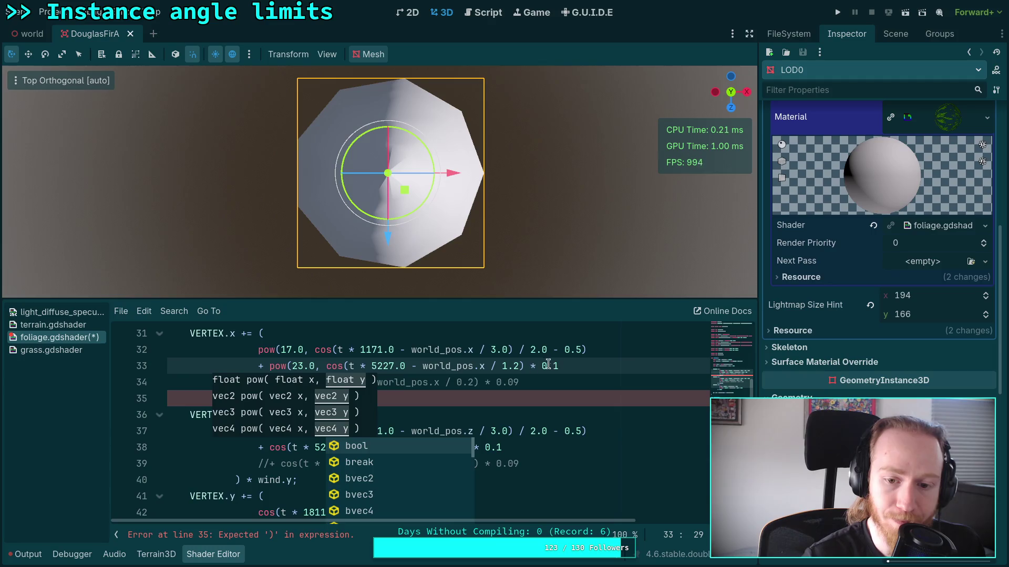
{"action": "left_click", "coordinate": [523, 366]}
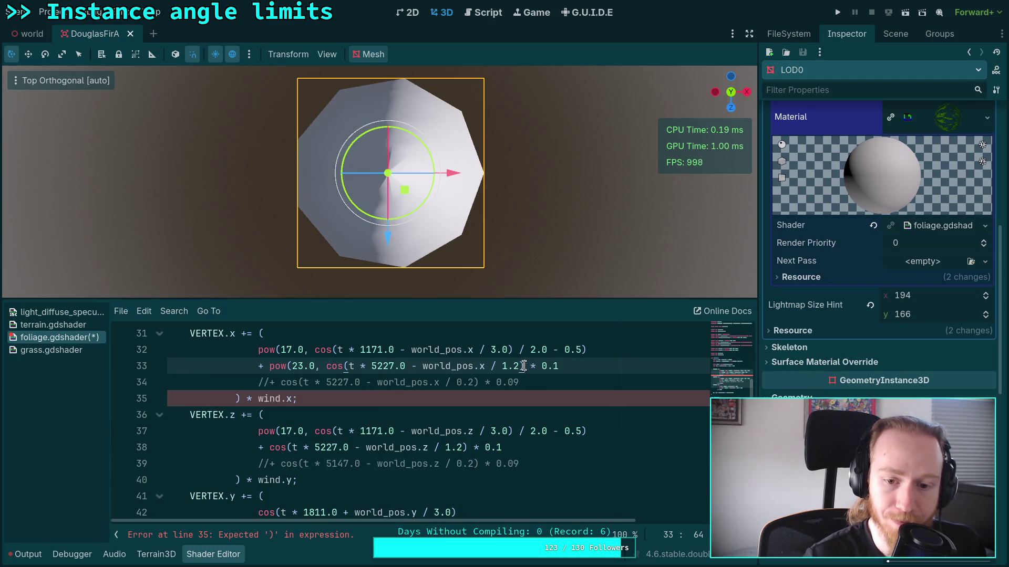
{"action": "type", "text": ") / 2.0 - 0.5"}
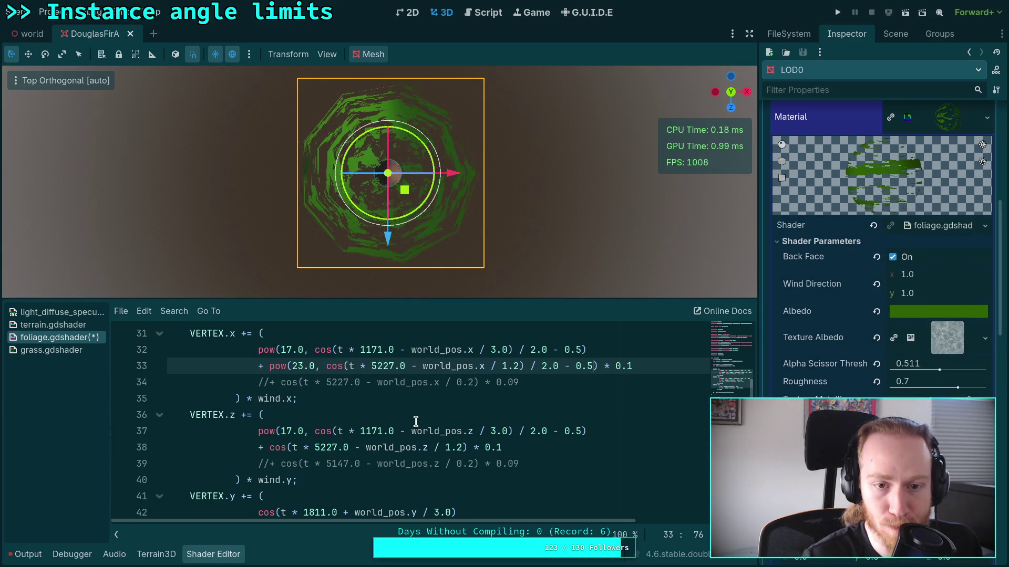
Step: Wrap the z-axis second cosine term in pow(23.0, … / 2.0 - 0.5) too
{"action": "left_click", "coordinate": [269, 448]}
{"action": "type", "text": "pow(2"}
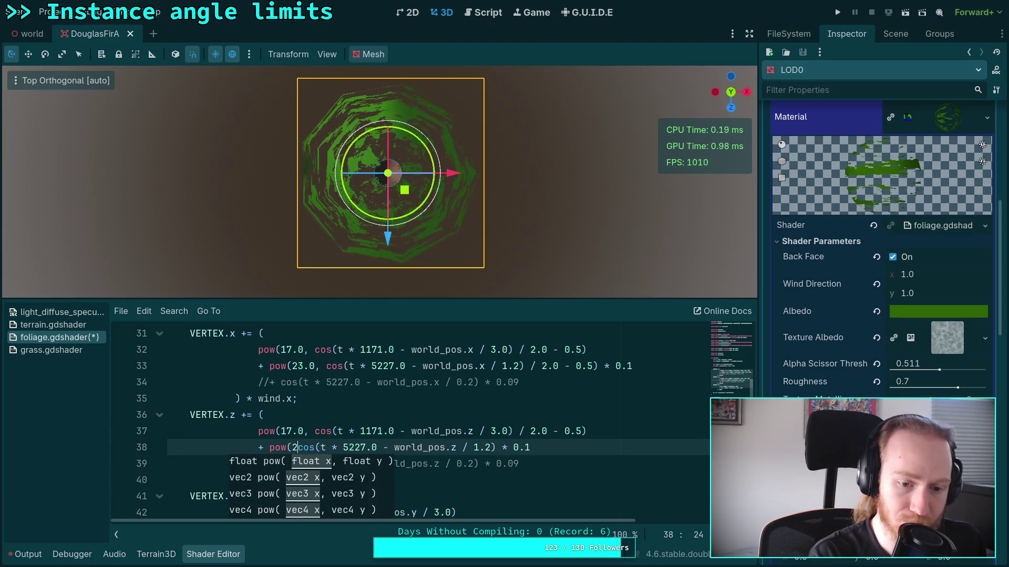
{"action": "type", "text": "3.0,"}
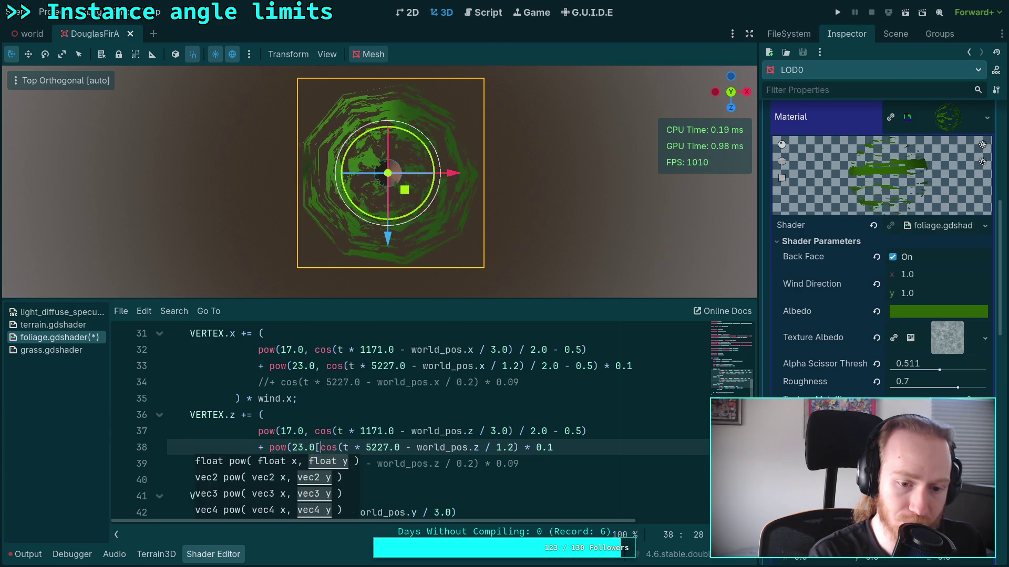
{"action": "left_click", "coordinate": [527, 446]}
{"action": "type", "text": "/ "}
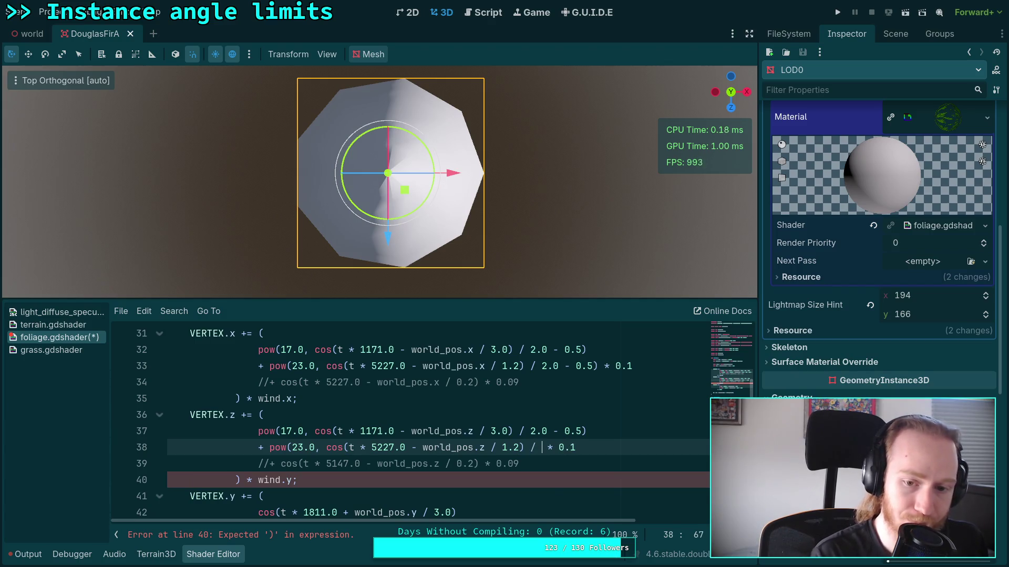
{"action": "type", "text": "2.0 - 0.5)"}
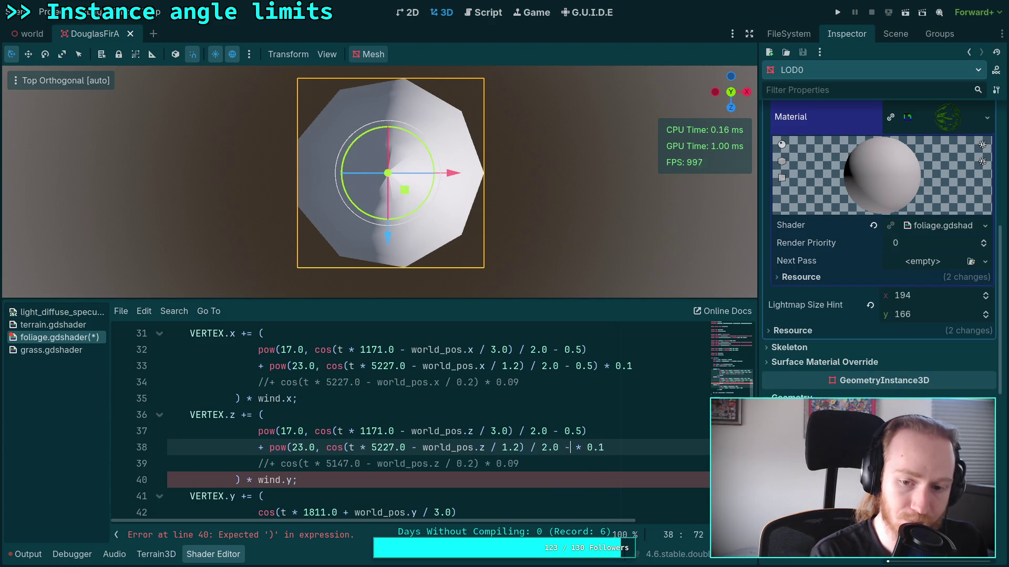
{"action": "left_click", "coordinate": [663, 446]}
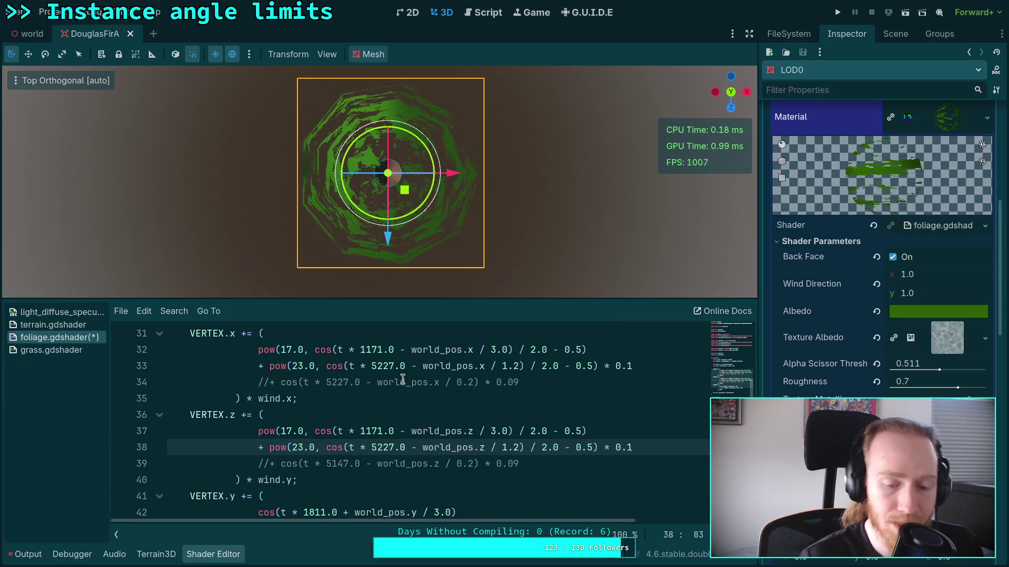
{"action": "key", "text": "super+3"}
{"action": "key", "text": "super+4"}
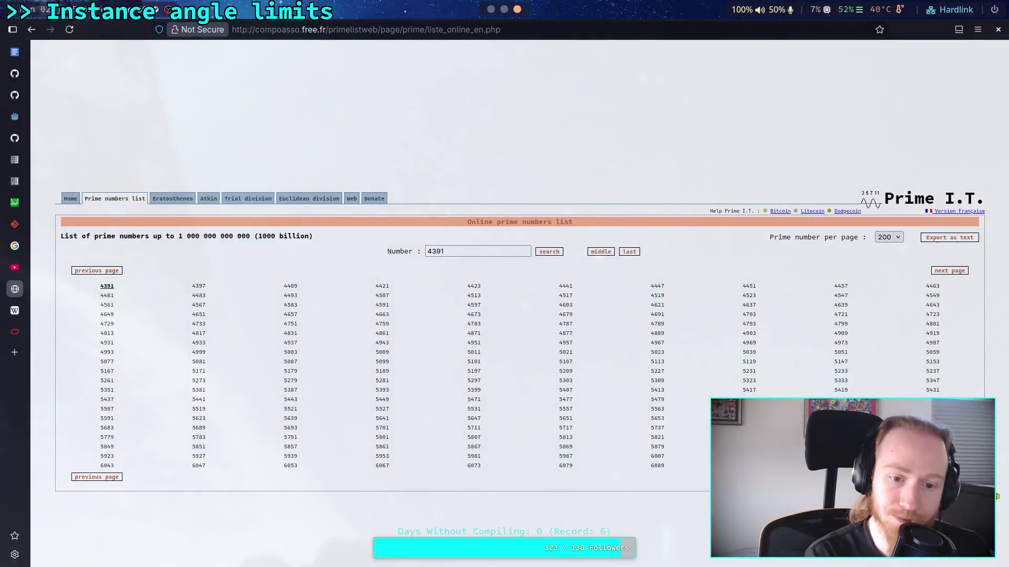
{"action": "left_click", "coordinate": [98, 477]}
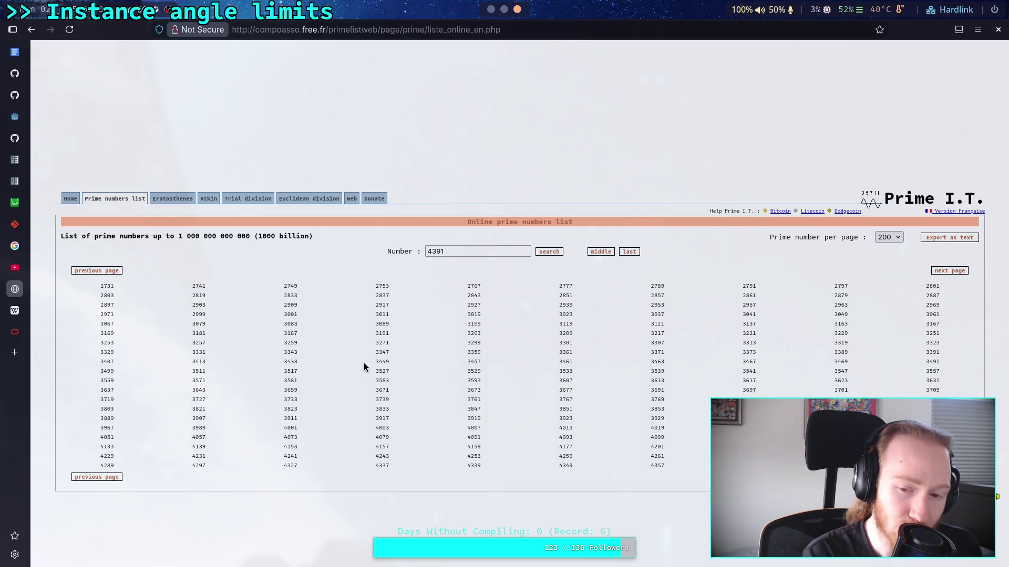
{"action": "key", "text": "alt+Tab"}
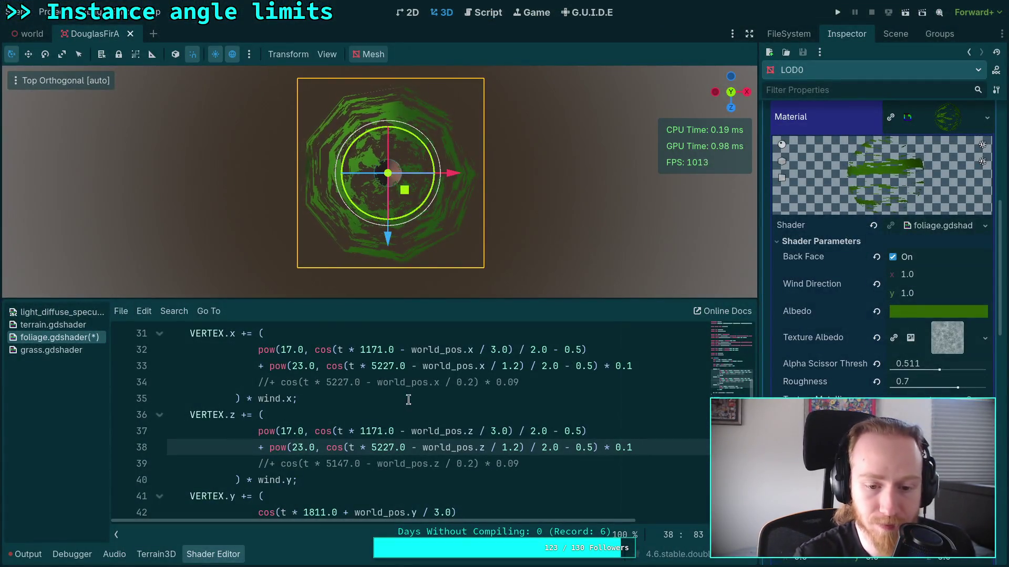
Step: Change the second-term frequency from 5227 to 3169 on both the z and x axes
{"action": "double_click", "coordinate": [372, 447]}
{"action": "type", "text": "31"}
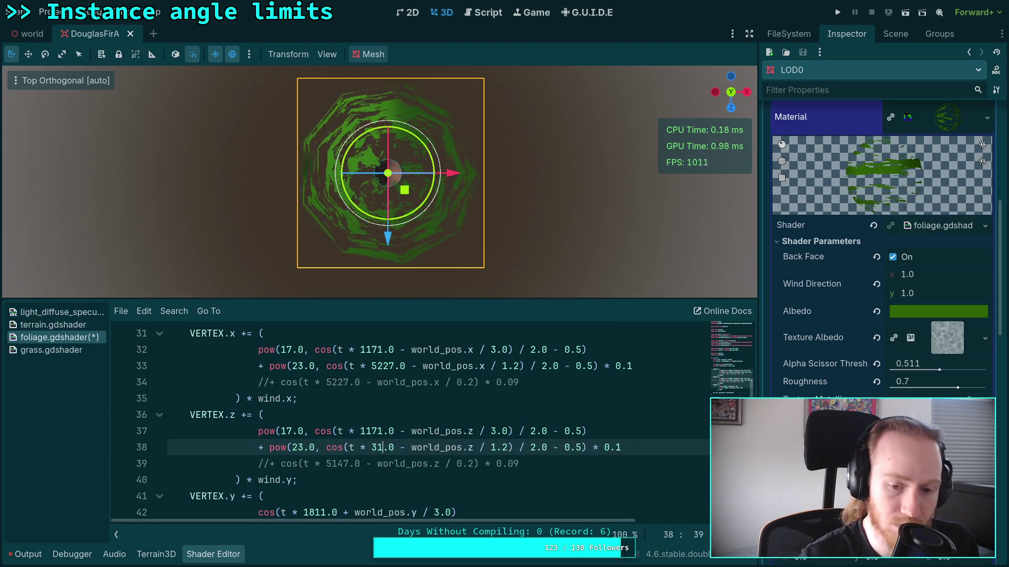
{"action": "type", "text": "69"}
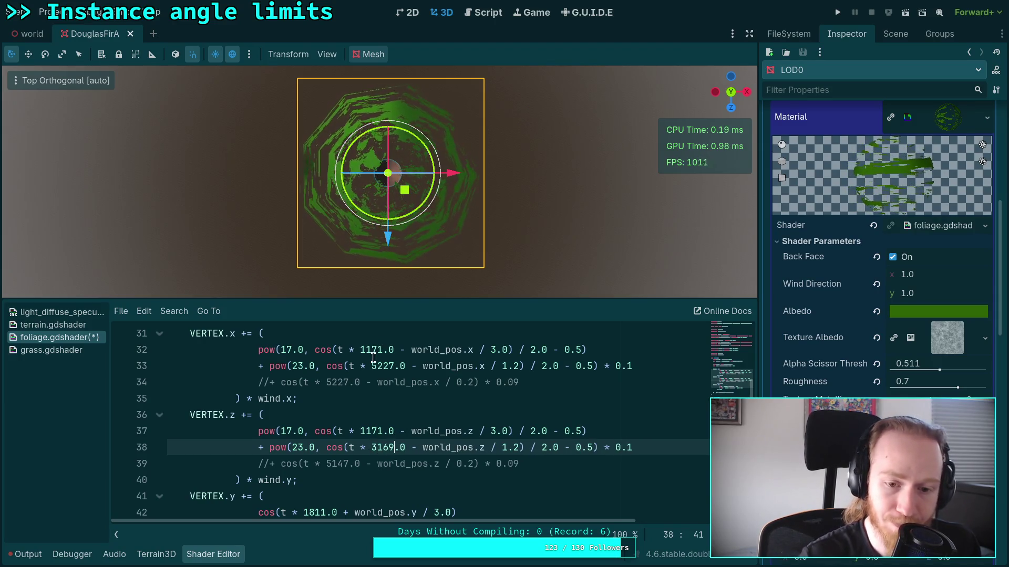
{"action": "double_click", "coordinate": [392, 364]}
{"action": "type", "text": "3159"}
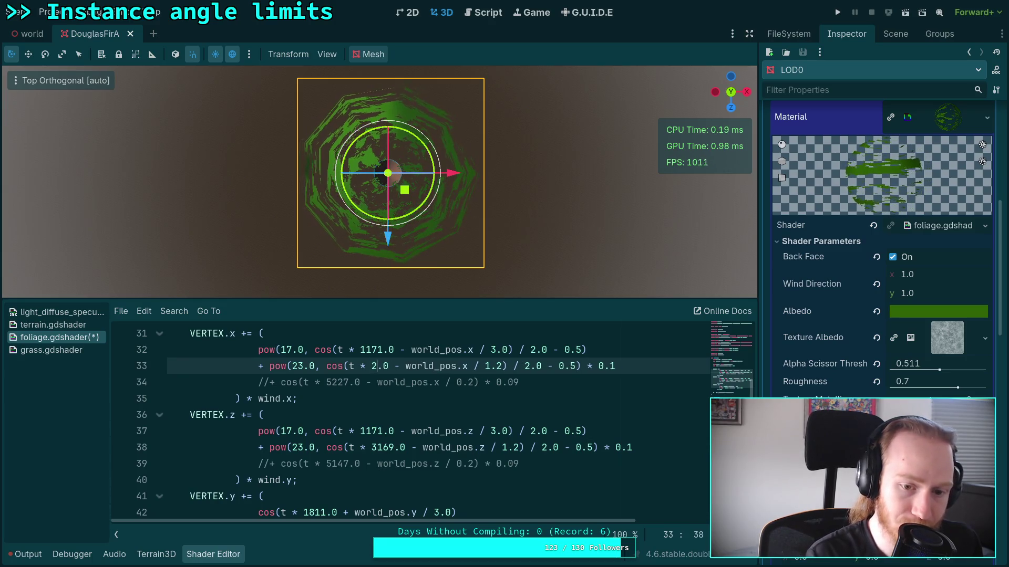
{"action": "key", "text": "BackSpace"}
{"action": "key", "text": "BackSpace"}
{"action": "type", "text": "69"}
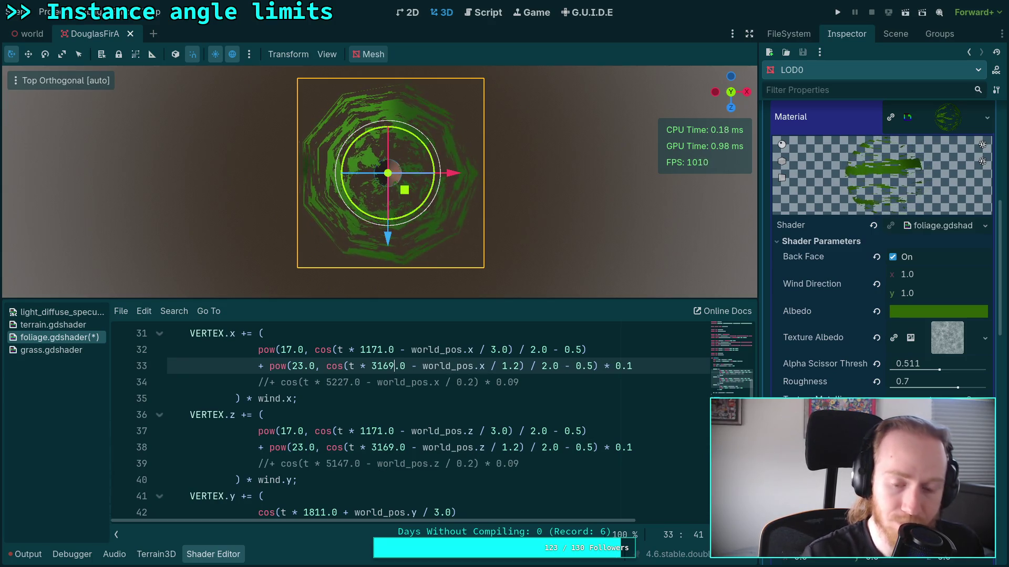
{"action": "left_click", "coordinate": [527, 416]}
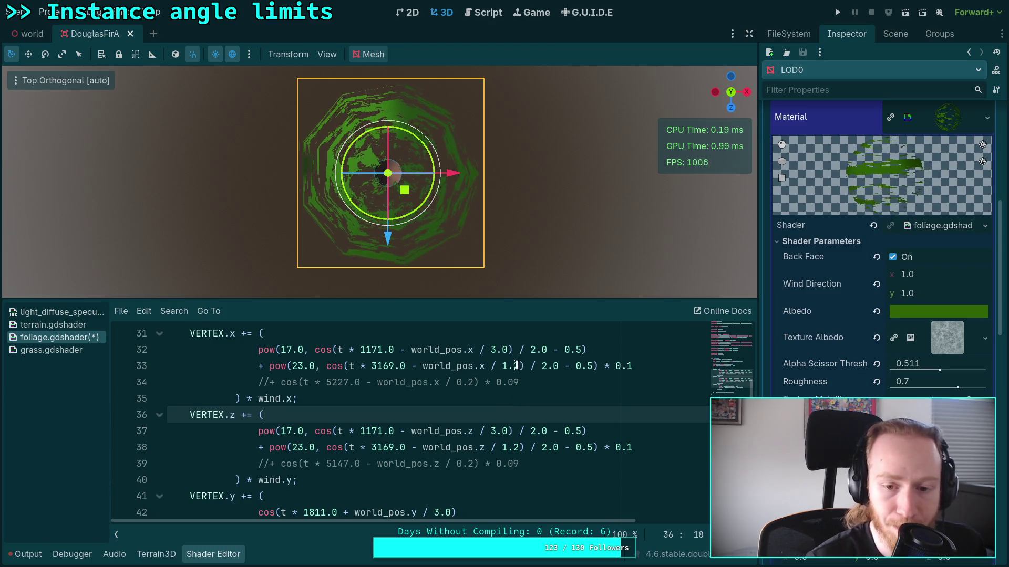
Step: Raise the second-term weight from 0.1 to 0.3 on both axes
{"action": "left_click", "coordinate": [631, 366]}
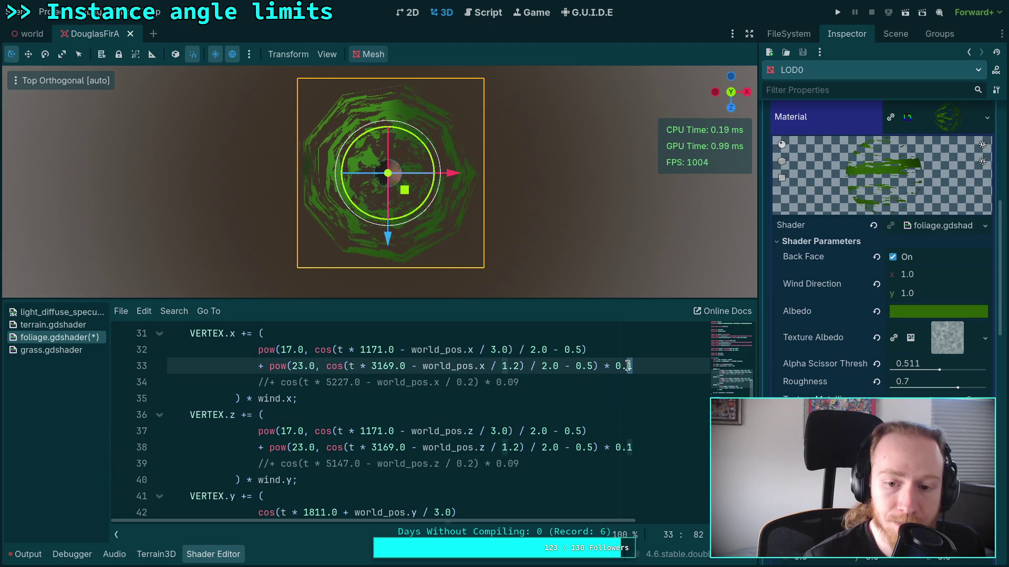
{"action": "key", "text": "BackSpace"}
{"action": "type", "text": "3"}
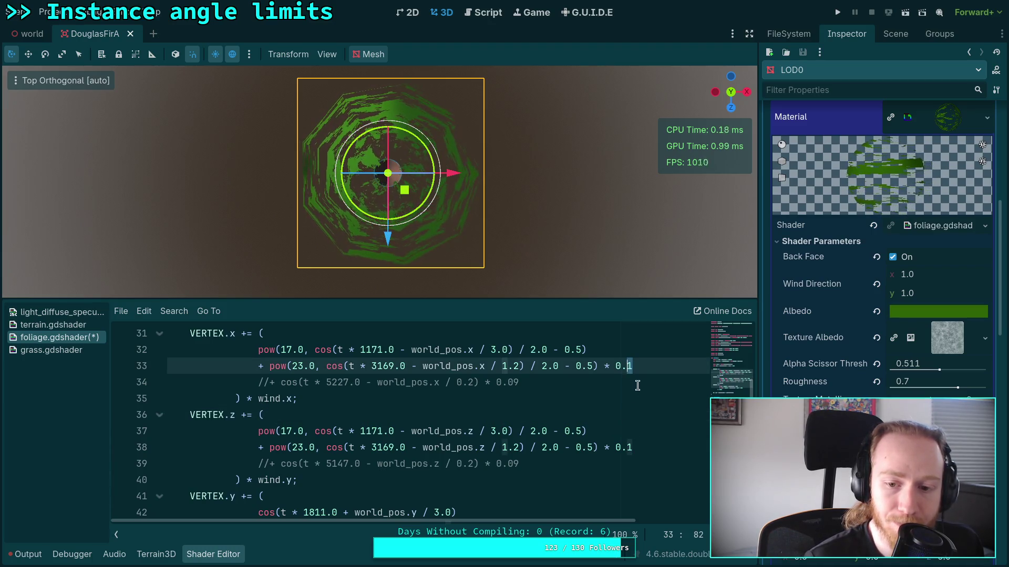
{"action": "left_click", "coordinate": [633, 448]}
{"action": "key", "text": "BackSpace"}
{"action": "type", "text": "3"}
{"action": "left_click", "coordinate": [633, 417]}
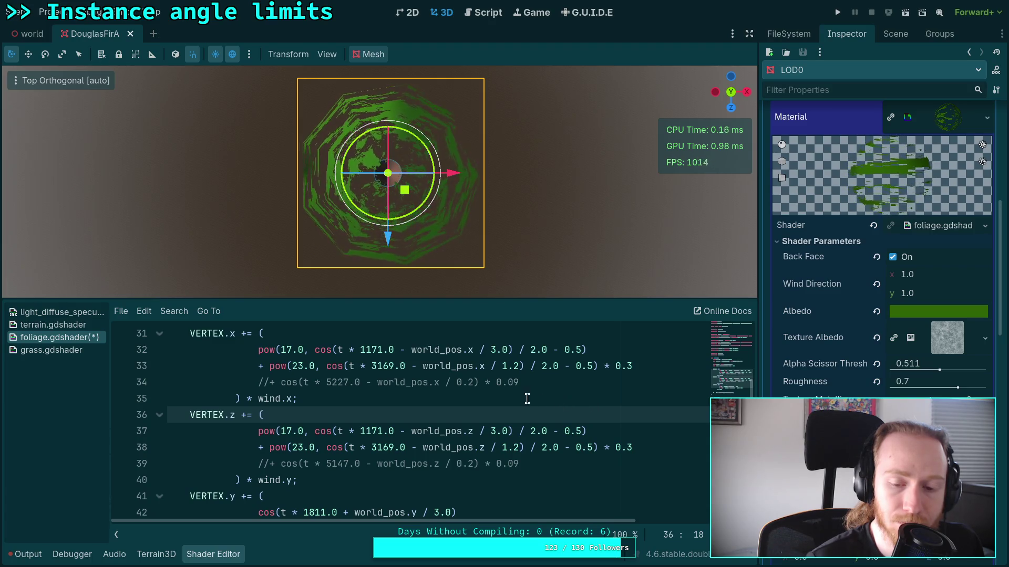
Step: Replace the 1.2 divisor with 2.0 on line 38 so it matches line 33
{"action": "left_click", "coordinate": [517, 367]}
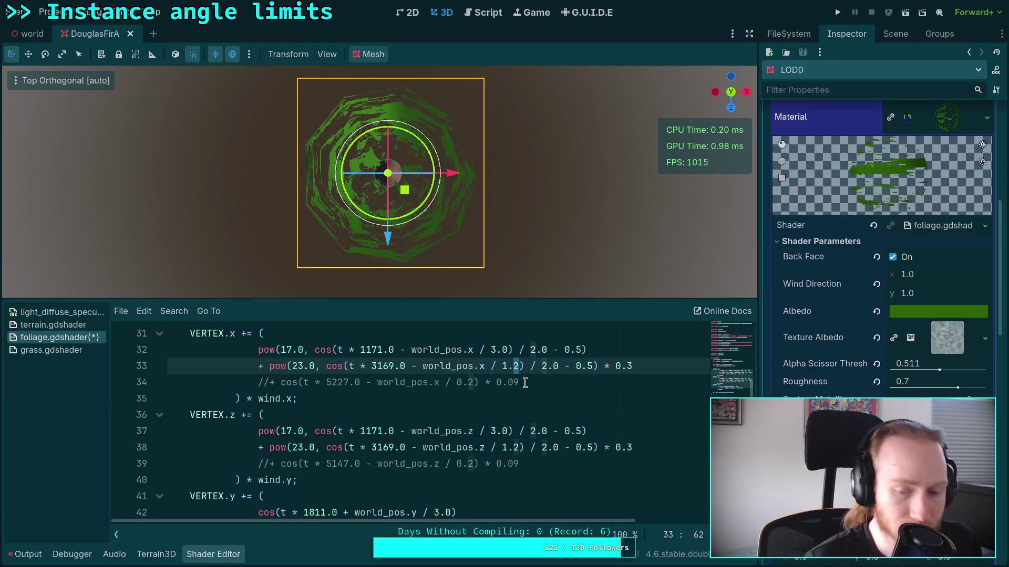
{"action": "type", "text": "5"}
{"action": "left_click", "coordinate": [522, 448]}
{"action": "double_click", "coordinate": [517, 367]}
{"action": "type", "text": "5"}
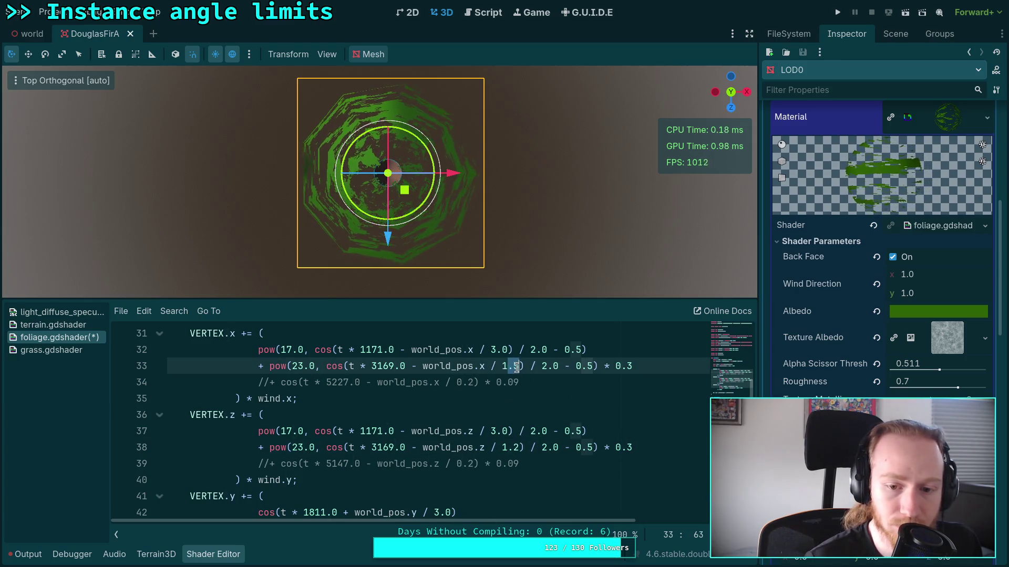
{"action": "key", "text": "BackSpace"}
{"action": "key", "text": "BackSpace"}
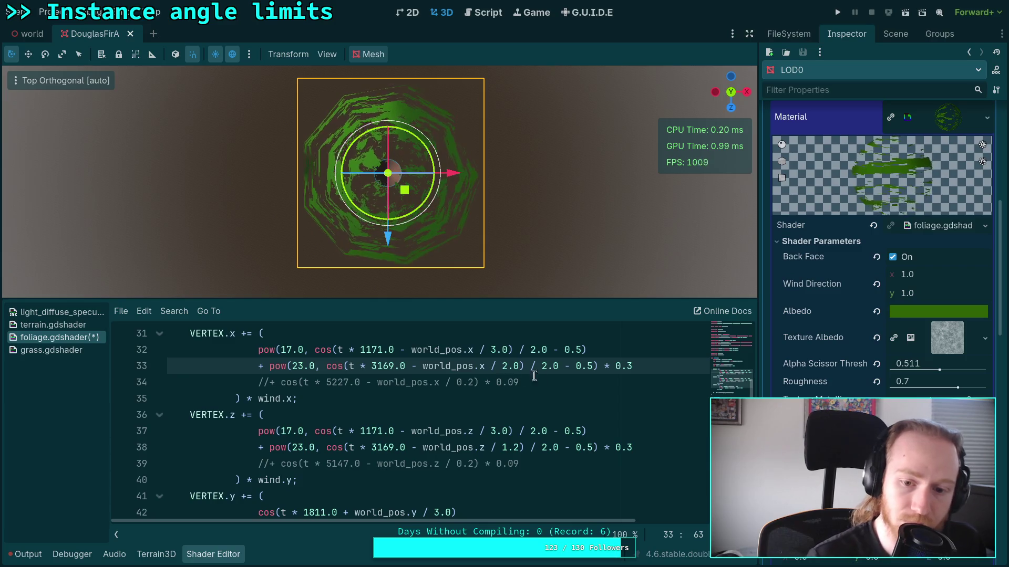
{"action": "key", "text": "Down"}
{"action": "key", "text": "Down"}
{"action": "key", "text": "Down"}
{"action": "key", "text": "shift+Left"}
{"action": "key", "text": "shift+Left"}
{"action": "key", "text": "shift+Left"}
{"action": "type", "text": "2.0"}
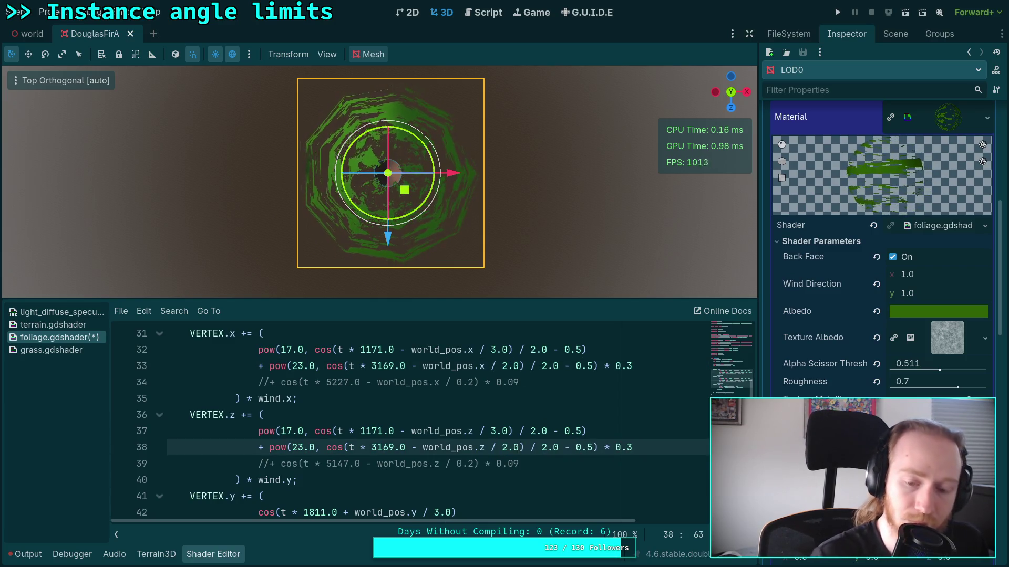
{"action": "left_click", "coordinate": [487, 417]}
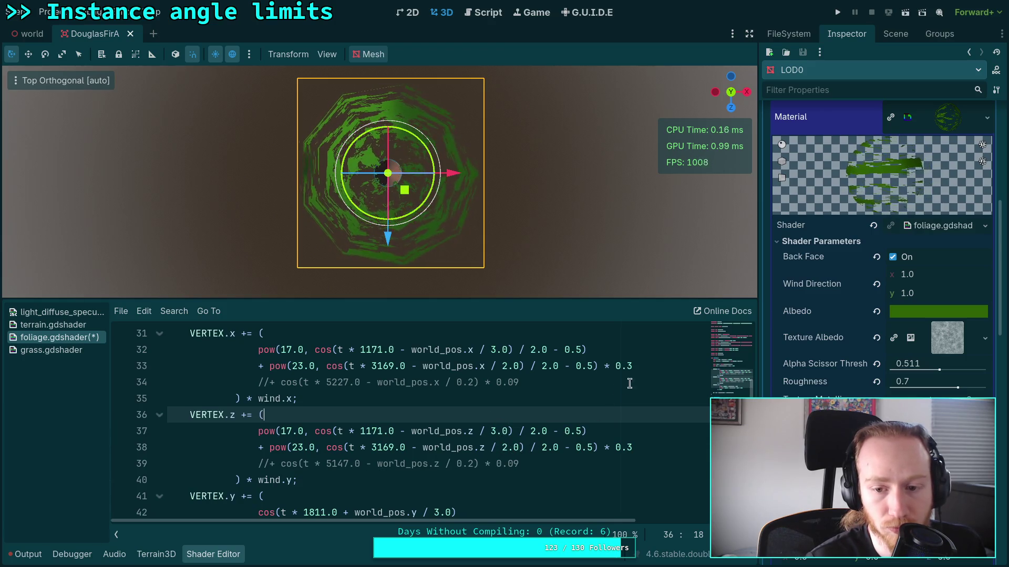
{"action": "left_click", "coordinate": [633, 366]}
{"action": "left_click", "coordinate": [501, 448]}
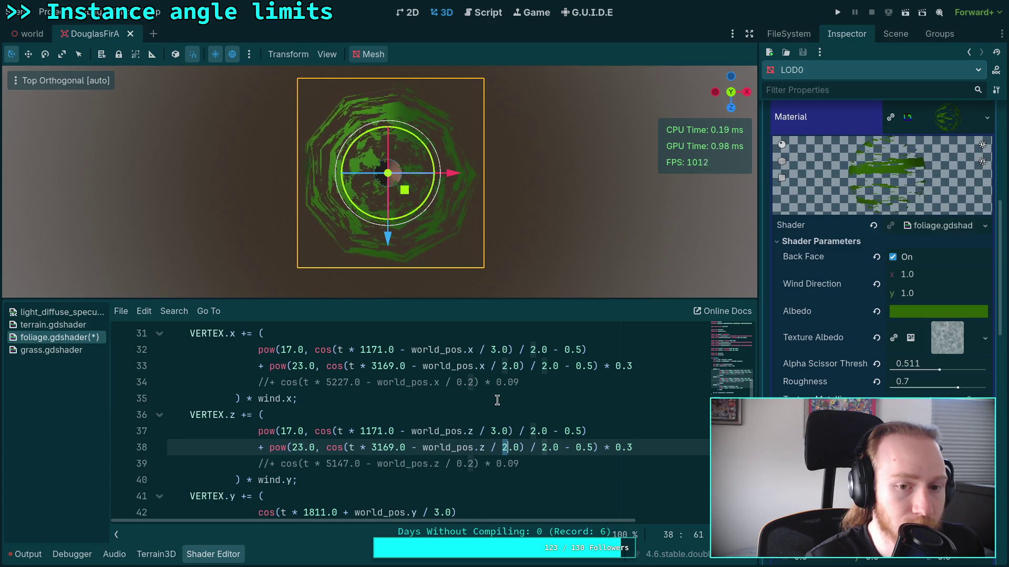
Step: Change the wind multiplier on line 29 from 0.2 to 0.1
{"action": "scroll", "coordinate": [368, 441], "scroll_direction": "up", "scroll_amount": 3}
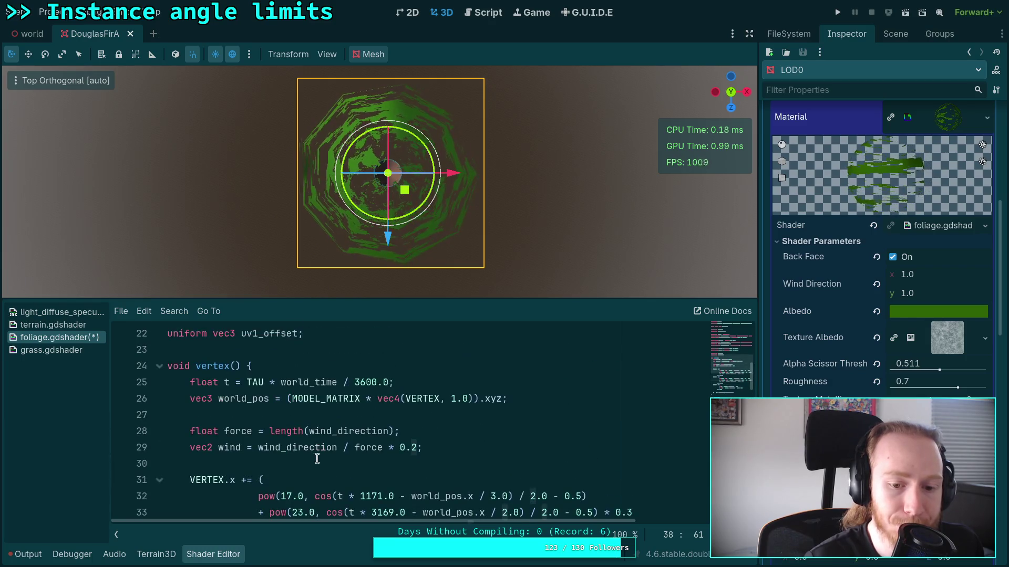
{"action": "left_click", "coordinate": [414, 448]}
{"action": "type", "text": "1"}
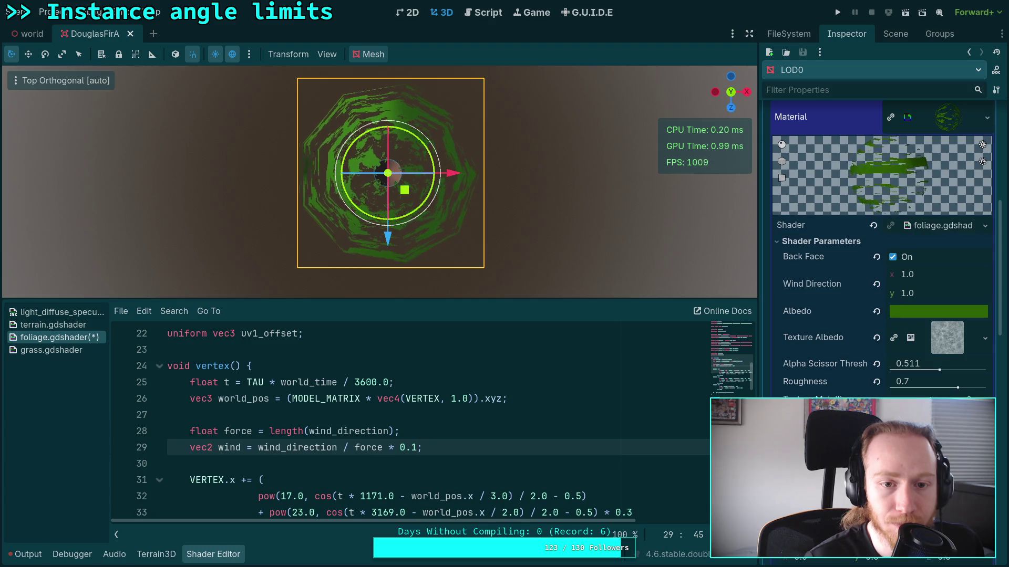
{"action": "scroll", "coordinate": [460, 465], "scroll_direction": "down", "scroll_amount": 3}
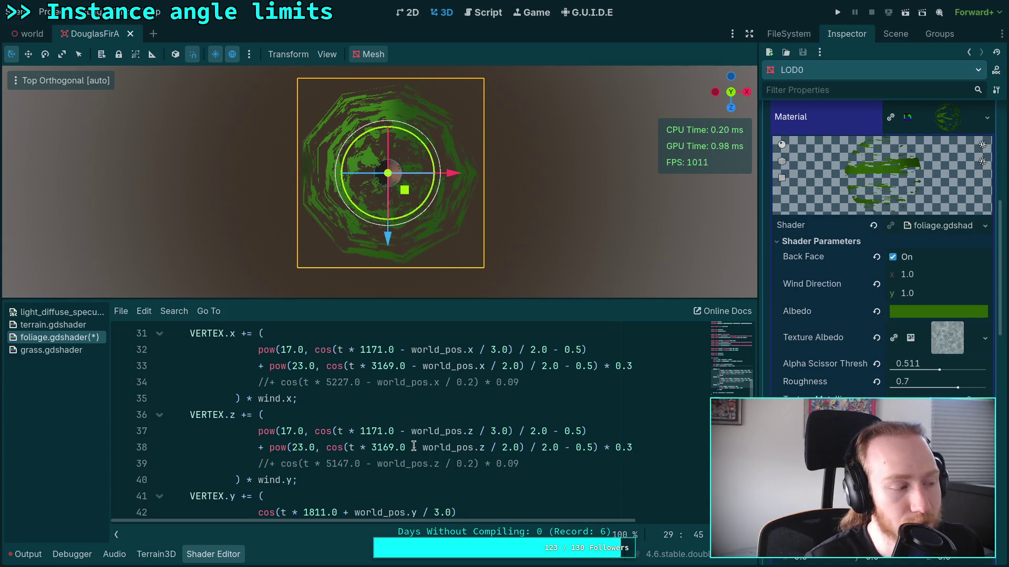
{"action": "left_click", "coordinate": [375, 448]}
{"action": "double_click", "coordinate": [377, 447]}
Step: Insert a blank line after the wind line and select the z-axis cosine argument
{"action": "scroll", "coordinate": [470, 472], "scroll_direction": "up", "scroll_amount": 1}
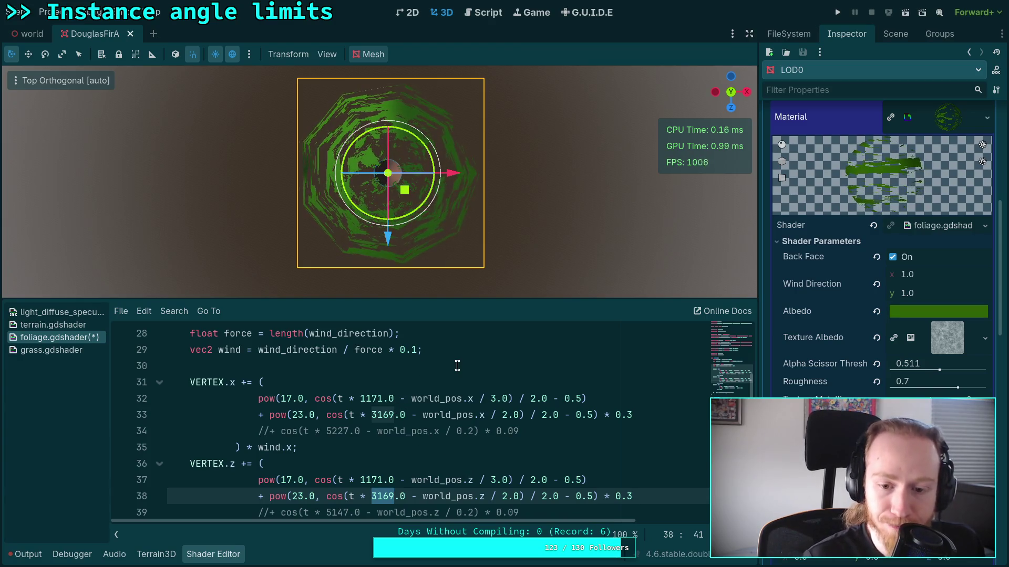
{"action": "left_click", "coordinate": [478, 343]}
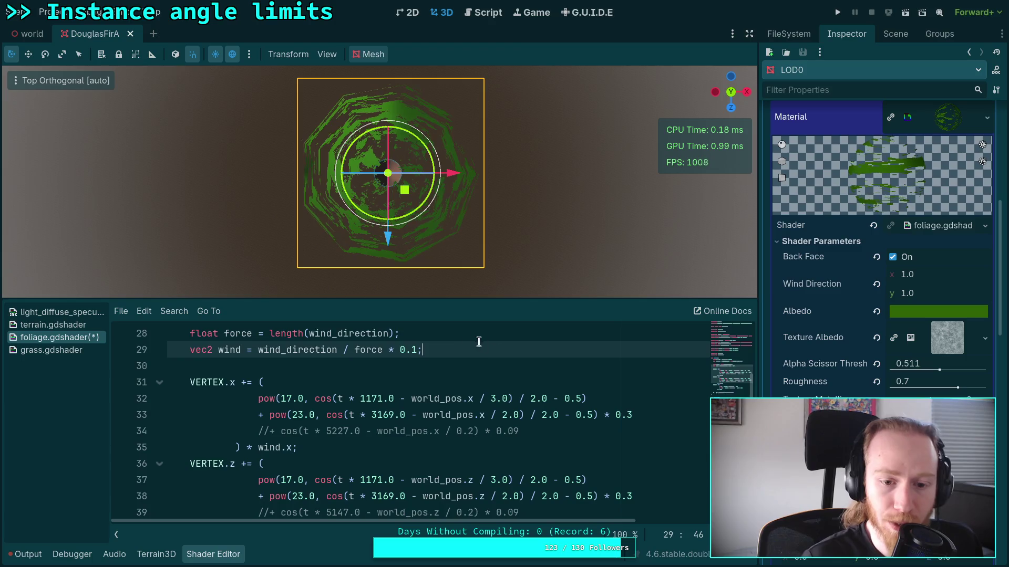
{"action": "key", "text": "Return"}
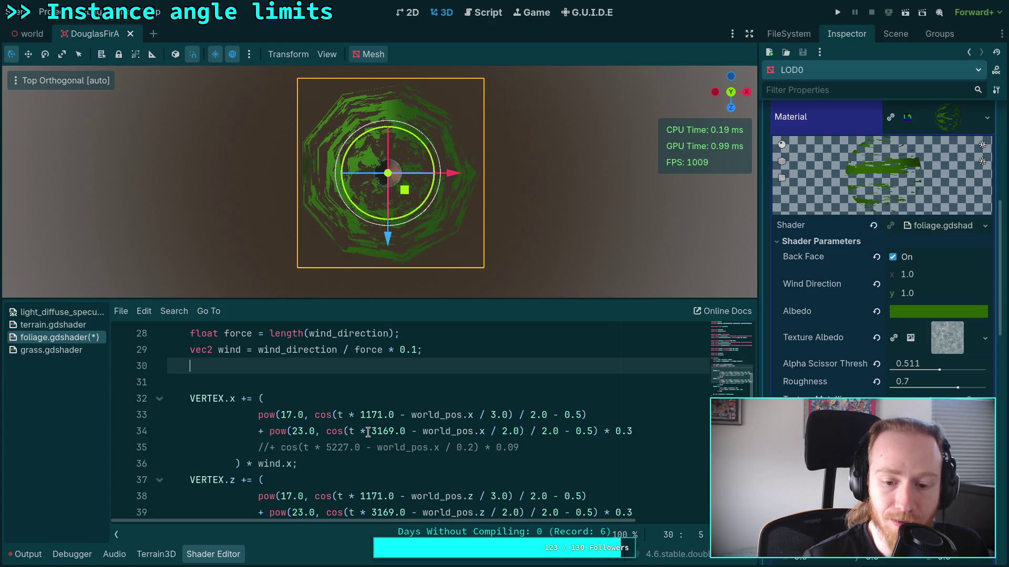
{"action": "scroll", "coordinate": [368, 432], "scroll_direction": "down", "scroll_amount": 1}
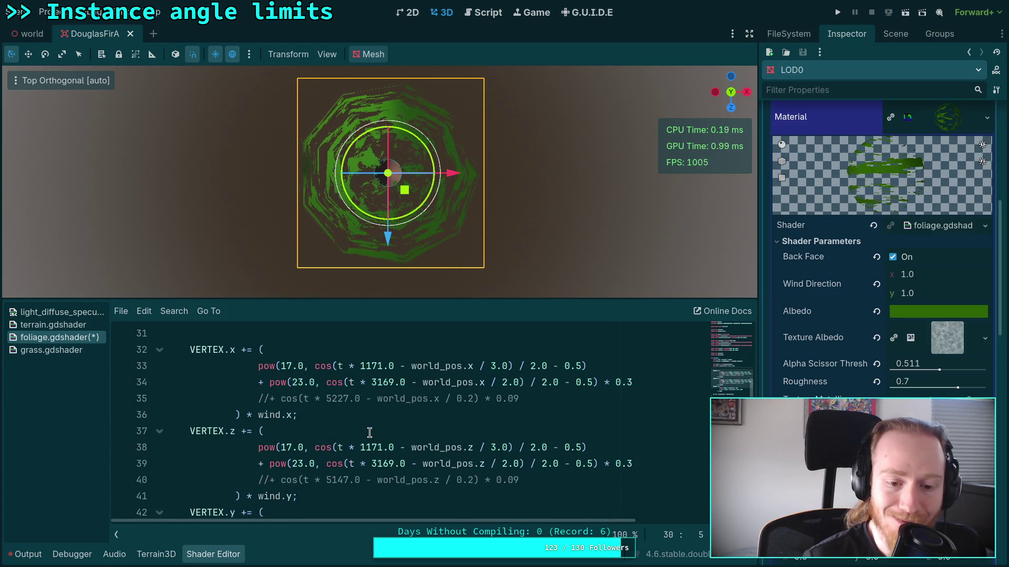
{"action": "mouse_move", "coordinate": [327, 447]}
{"action": "left_mouse_down"}
{"action": "mouse_move", "coordinate": [503, 459]}
{"action": "mouse_move", "coordinate": [508, 450]}
{"action": "mouse_move", "coordinate": [371, 447]}
{"action": "left_mouse_up"}
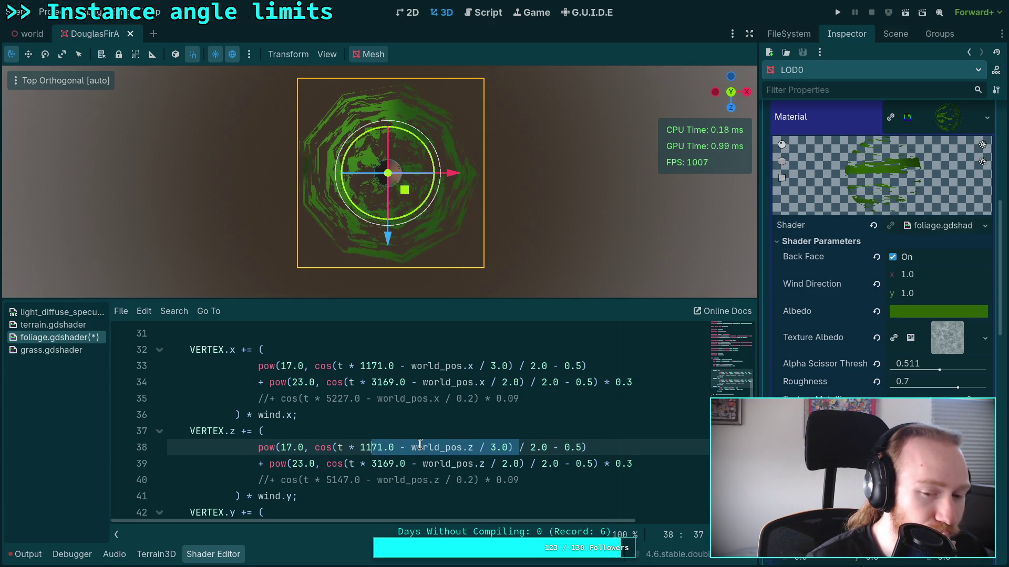
Step: Undo the extra blank line added after the wind line
{"action": "key", "text": "Up"}
{"action": "key", "text": "Up"}
{"action": "key", "text": "Up"}
{"action": "key", "text": "End"}
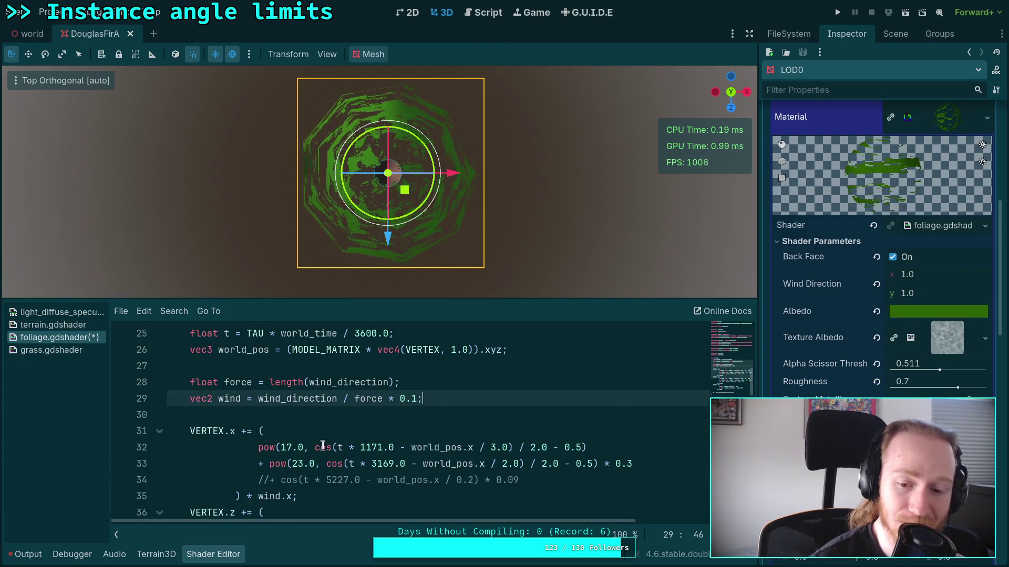
{"action": "scroll", "coordinate": [509, 449], "scroll_direction": "down", "scroll_amount": 1}
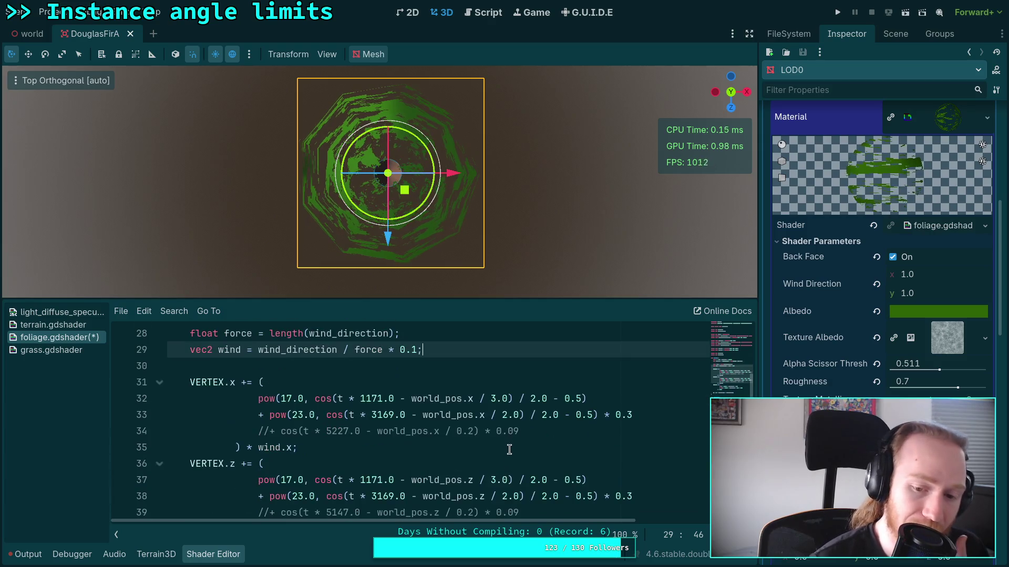
Step: Change the second-term divisor from 2.0 to 3.0 on lines 38 and 33
{"action": "left_click", "coordinate": [504, 496]}
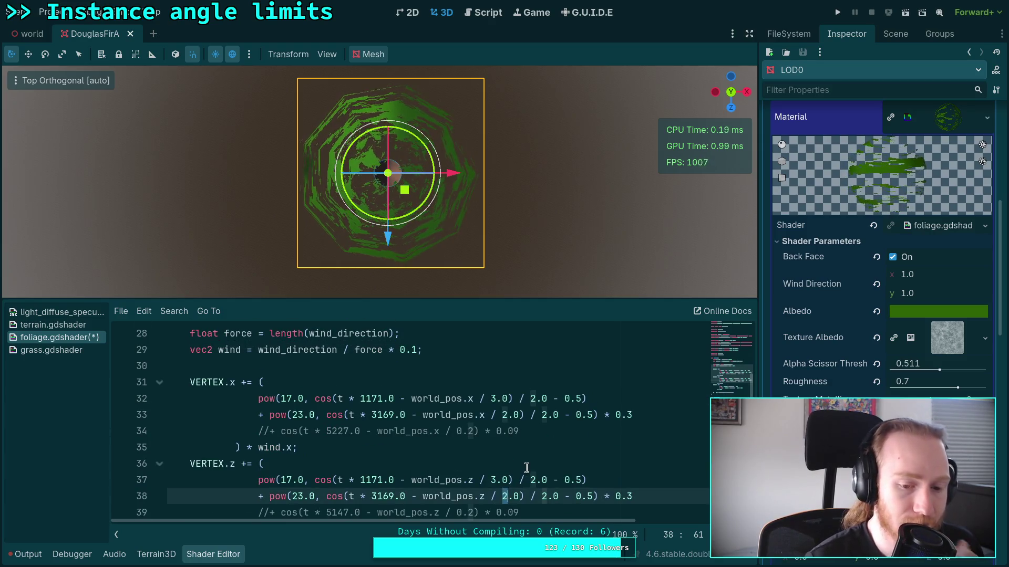
{"action": "key", "text": "Delete"}
{"action": "type", "text": "3"}
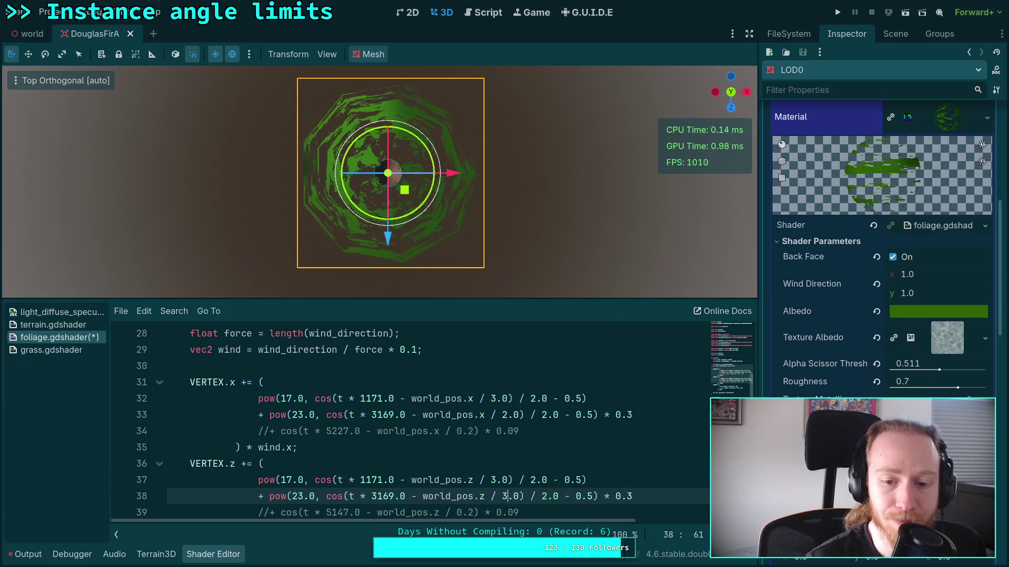
{"action": "left_click", "coordinate": [503, 415]}
{"action": "key", "text": "Delete"}
{"action": "type", "text": "3"}
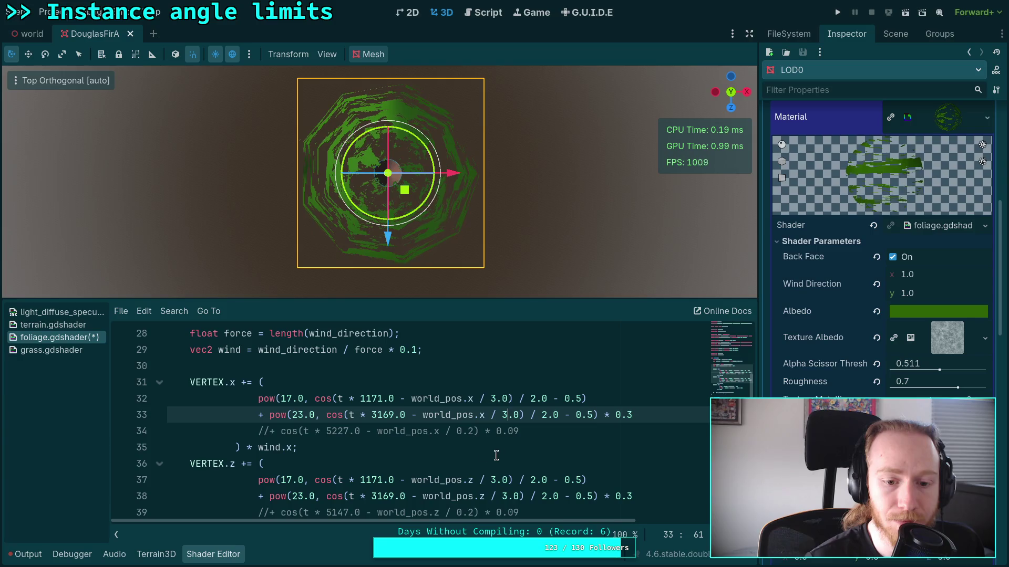
{"action": "key", "text": "alt+Tab"}
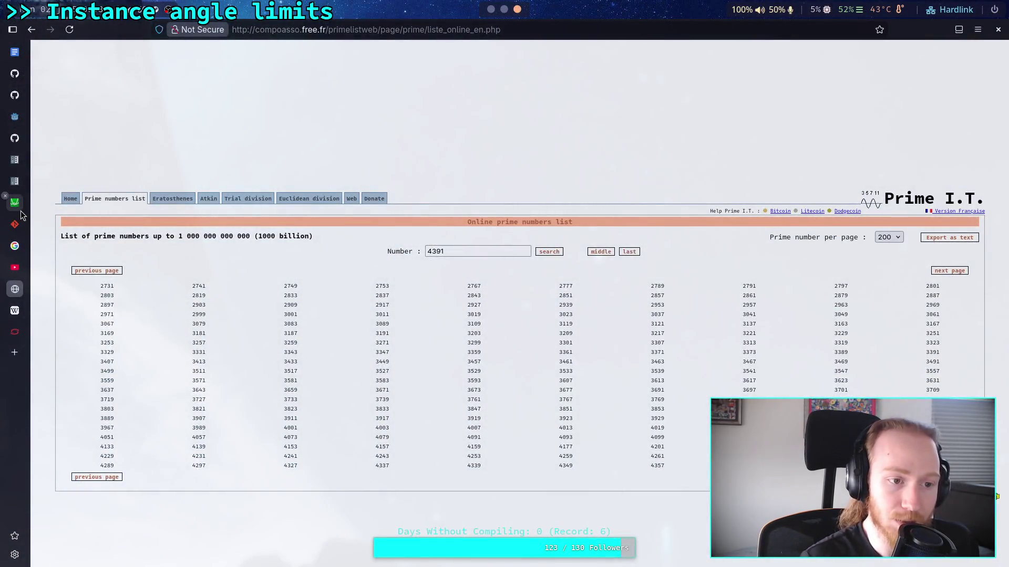
Step: Add a second Desmos expression 21^(sin(x)/2 - 0.5) below the first curve
{"action": "left_click", "coordinate": [19, 208]}
{"action": "key", "text": "ctrl+a"}
{"action": "left_click", "coordinate": [71, 116]}
{"action": "key", "text": "ctrl+a"}
{"action": "left_click", "coordinate": [130, 146]}
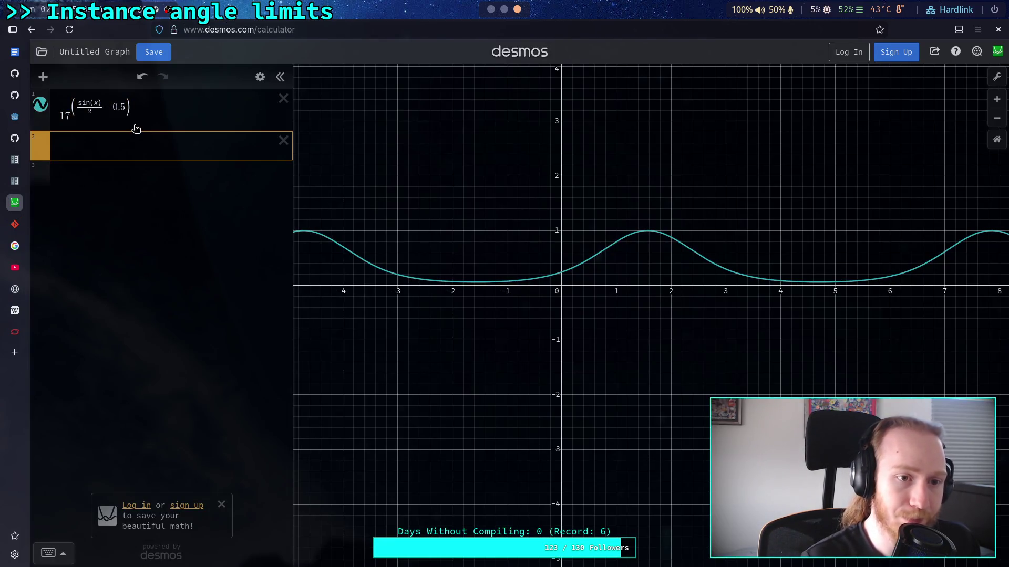
{"action": "type", "text": "21"}
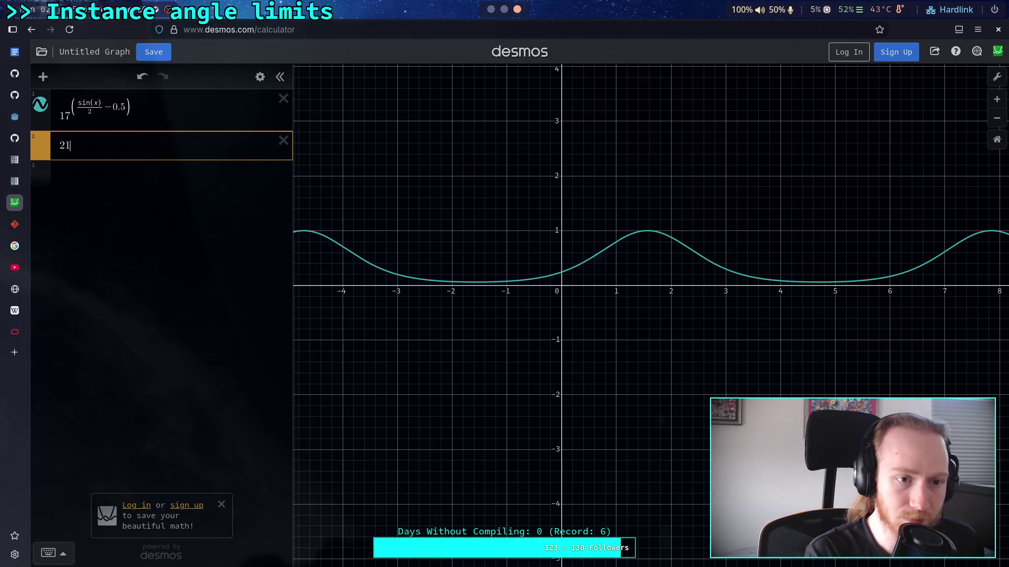
{"action": "type", "text": "^"}
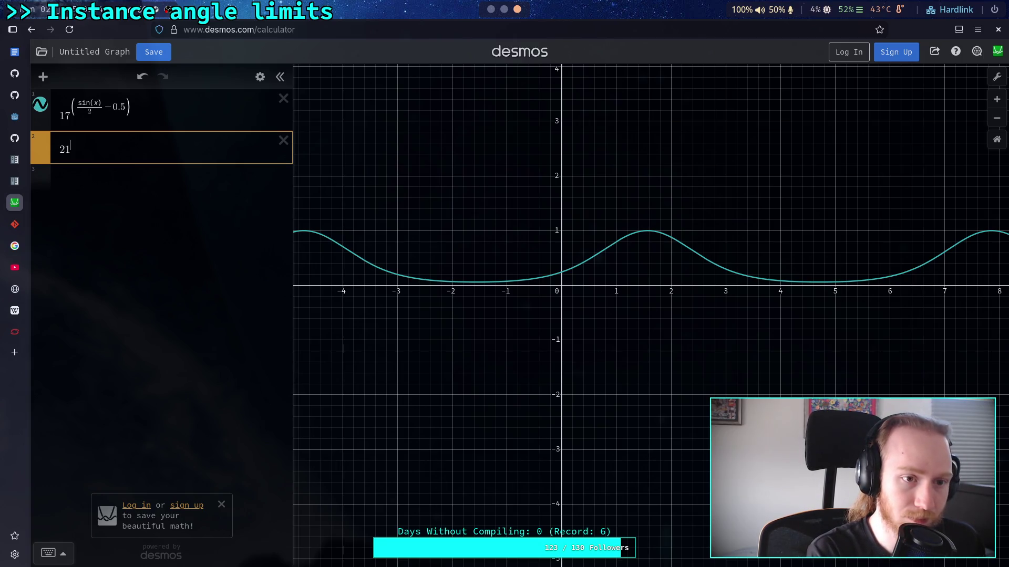
{"action": "type", "text": "(sin)x"}
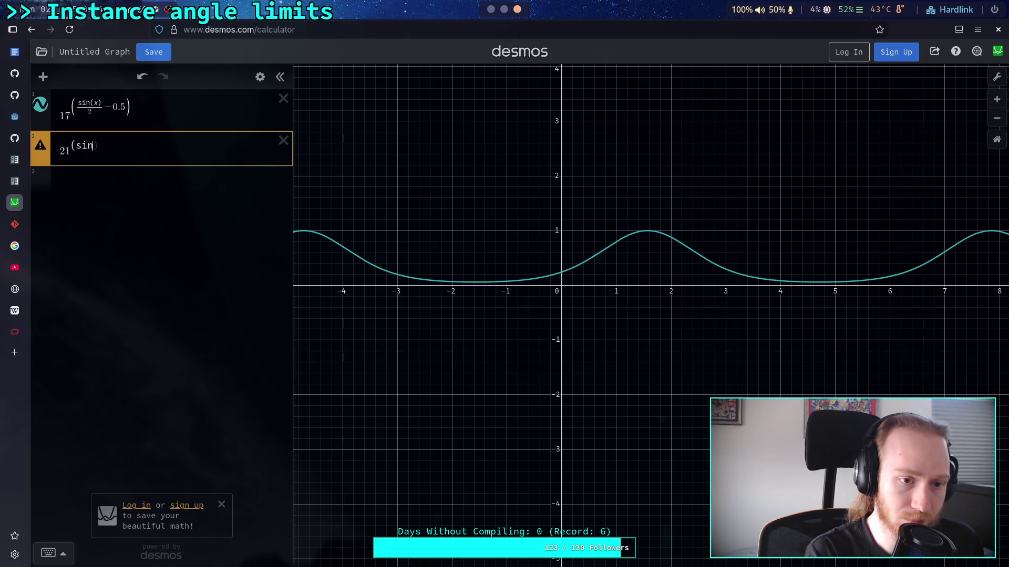
{"action": "key", "text": "BackSpace"}
{"action": "key", "text": "BackSpace"}
{"action": "type", "text": "(j"}
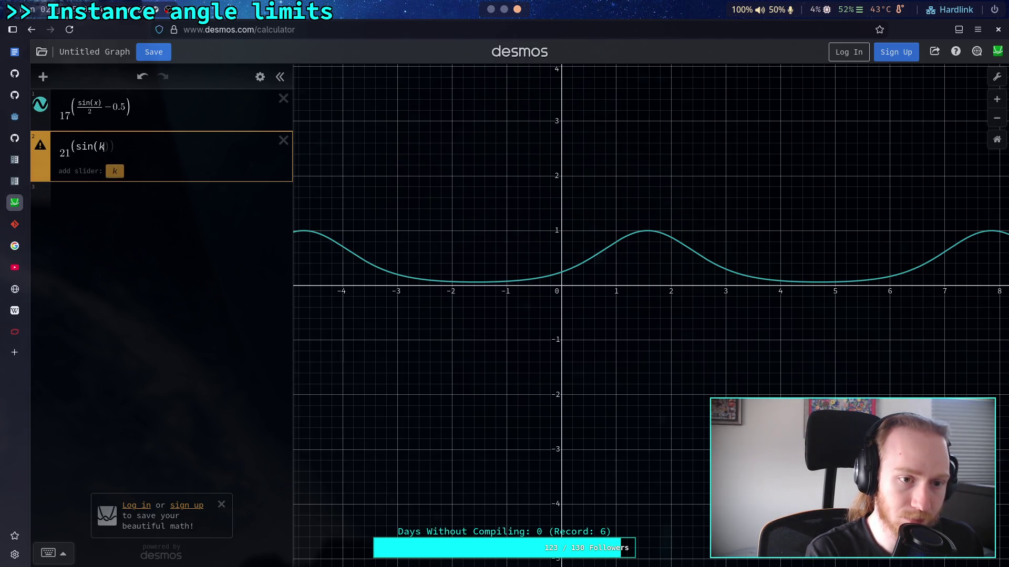
{"action": "key", "text": "BackSpace"}
{"action": "type", "text": "x)/2"}
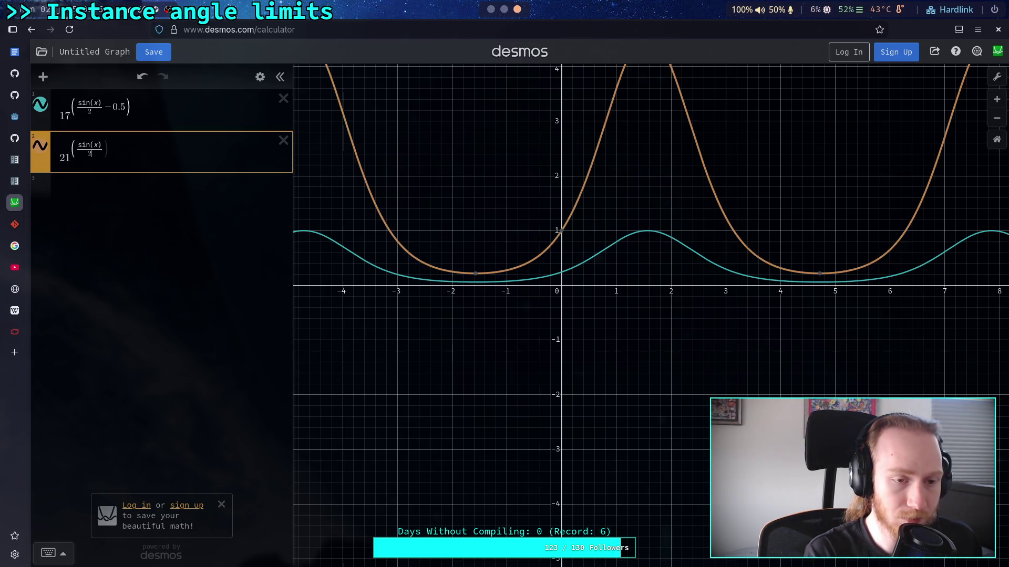
{"action": "type", "text": "-0.5)"}
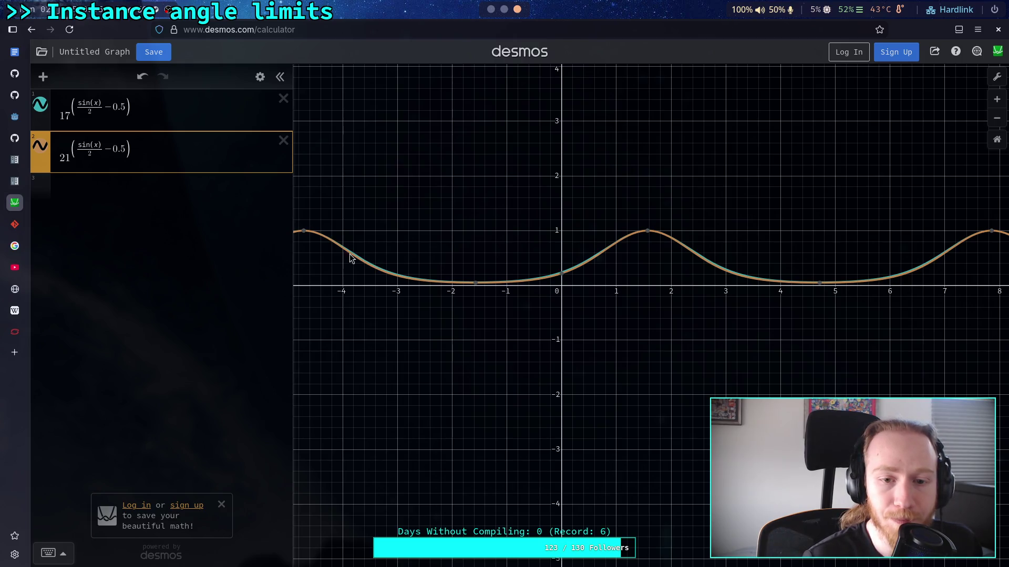
Step: Try bases 60, 117 and 1670 for the second curve, settling on 2000
{"action": "left_click_drag", "start_coordinate": [70, 159], "coordinate": [61, 159]}
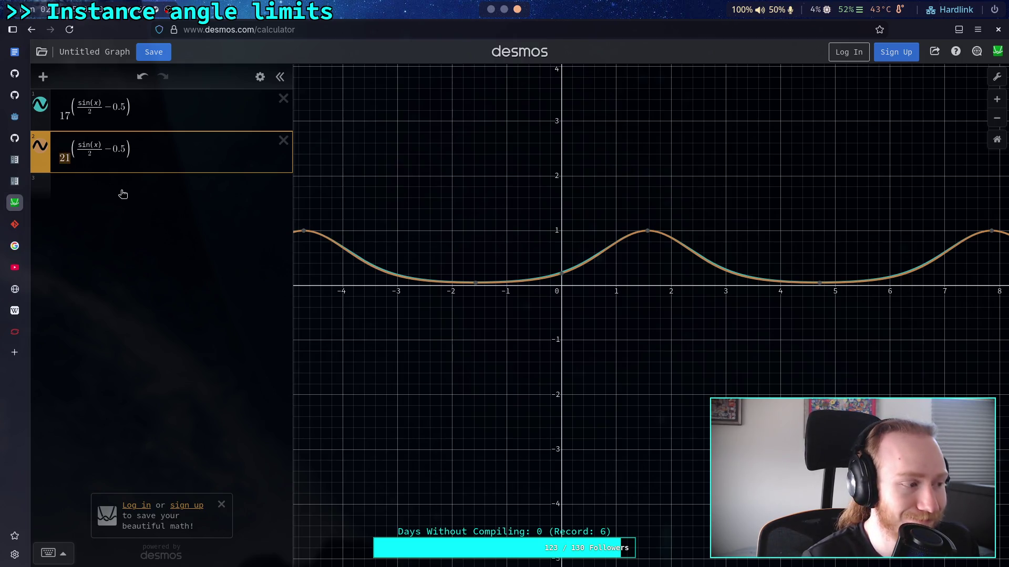
{"action": "type", "text": "59"}
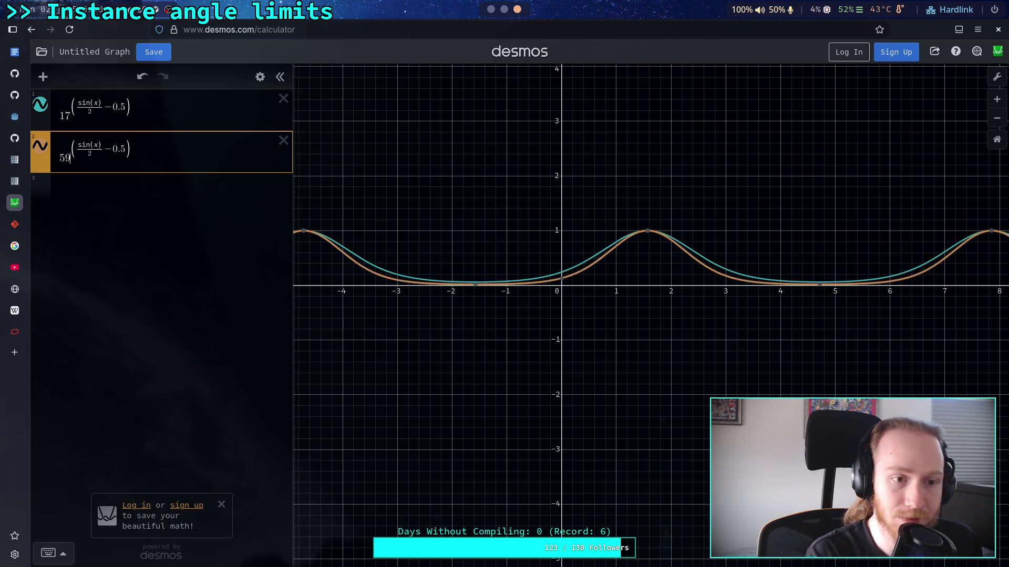
{"action": "key", "text": "BackSpace"}
{"action": "key", "text": "BackSpace"}
{"action": "type", "text": "60"}
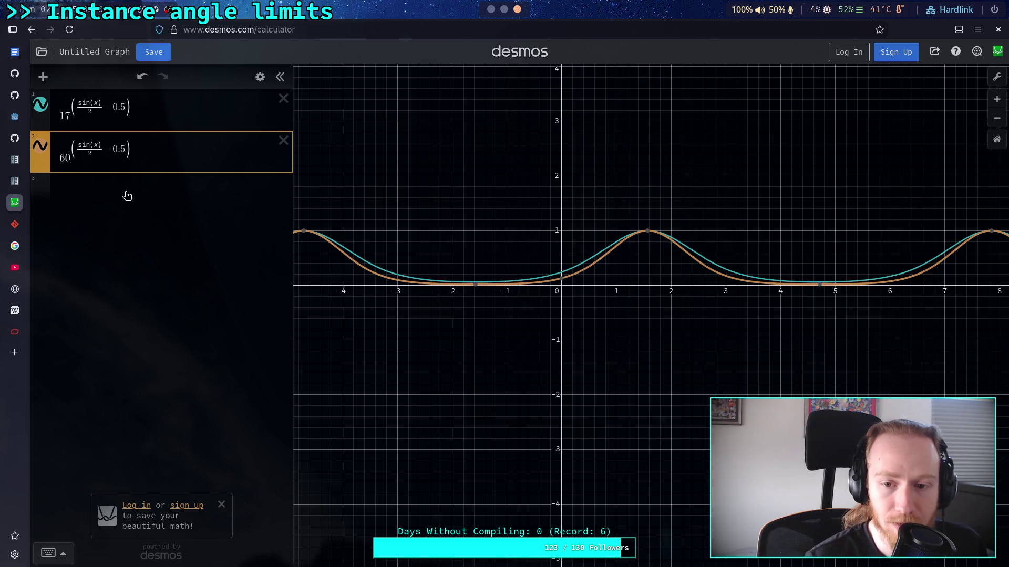
{"action": "left_click", "coordinate": [63, 160]}
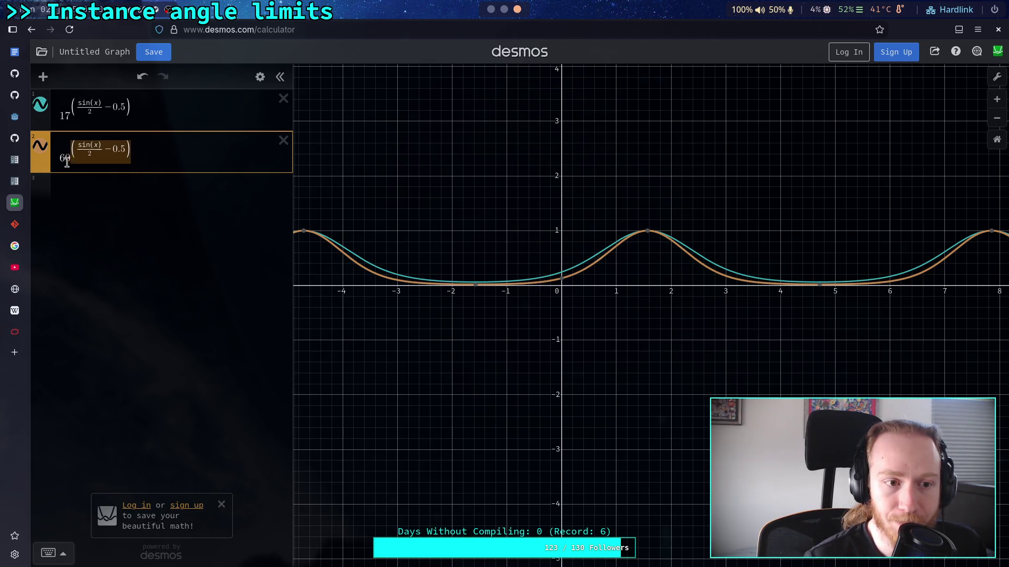
{"action": "double_click", "coordinate": [64, 160]}
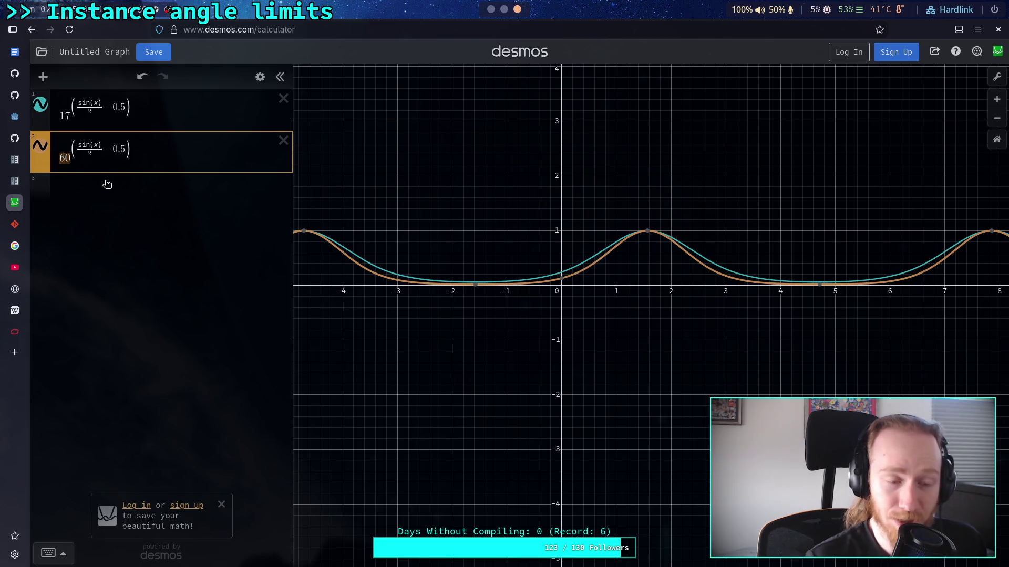
{"action": "type", "text": "1"}
{"action": "type", "text": "17"}
{"action": "key", "text": "BackSpace"}
{"action": "key", "text": "BackSpace"}
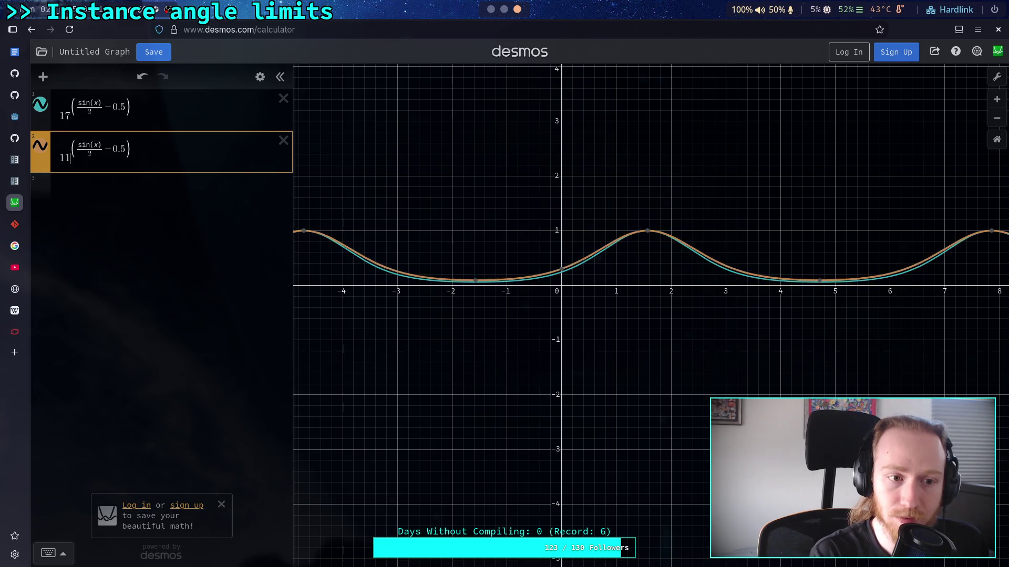
{"action": "type", "text": "670"}
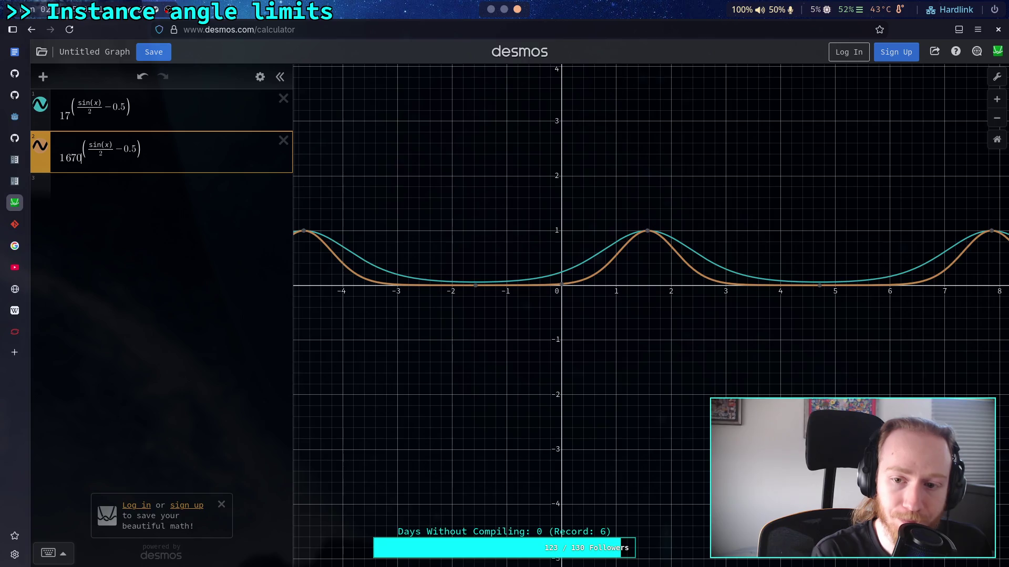
{"action": "key", "text": "BackSpace"}
{"action": "key", "text": "BackSpace"}
{"action": "key", "text": "BackSpace"}
{"action": "type", "text": "2000"}
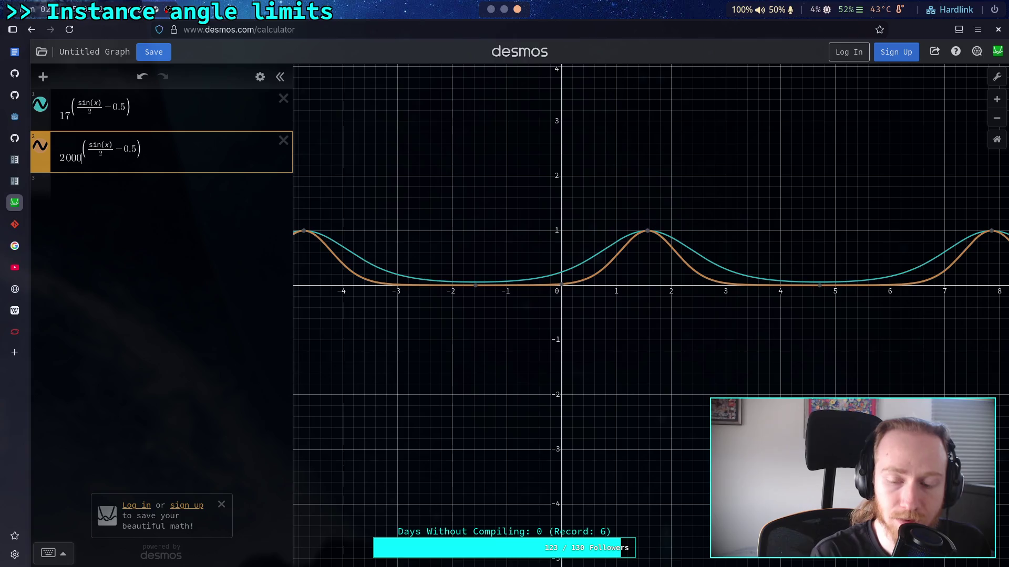
{"action": "left_click", "coordinate": [62, 118]}
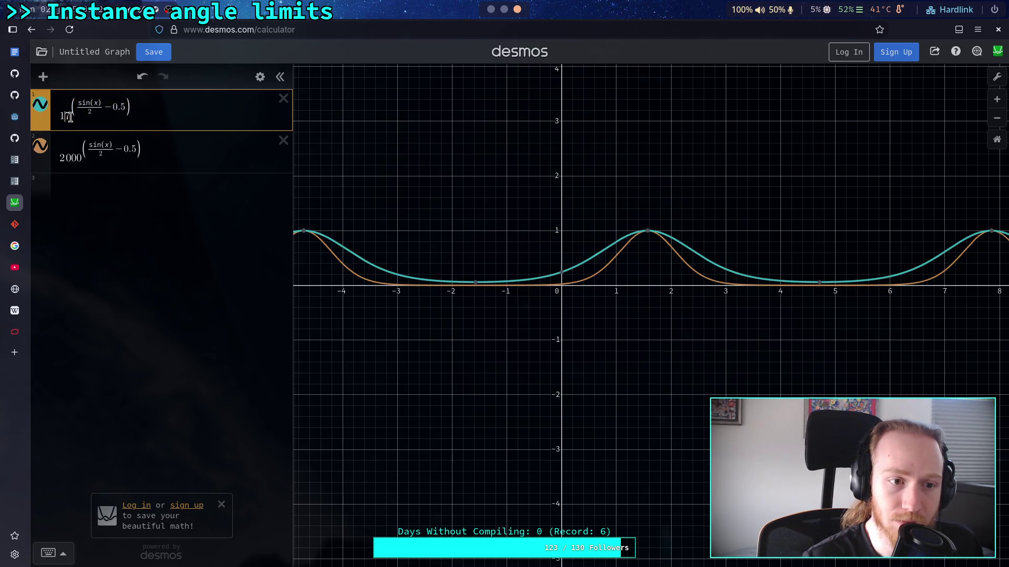
Step: Change the first curve's base from 17 to 100
{"action": "key", "text": "shift+Left"}
{"action": "type", "text": "00"}
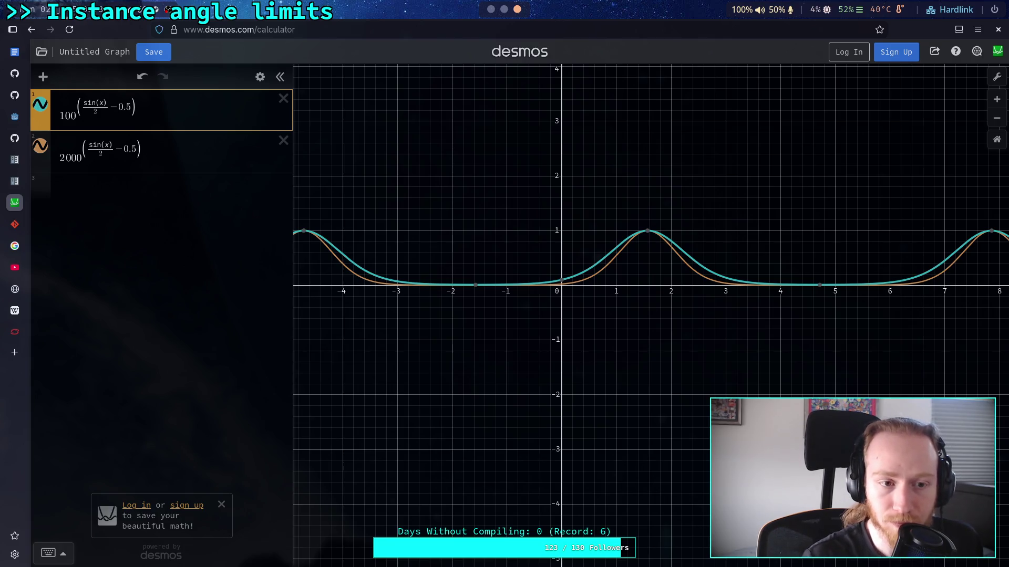
{"action": "left_click", "coordinate": [165, 198]}
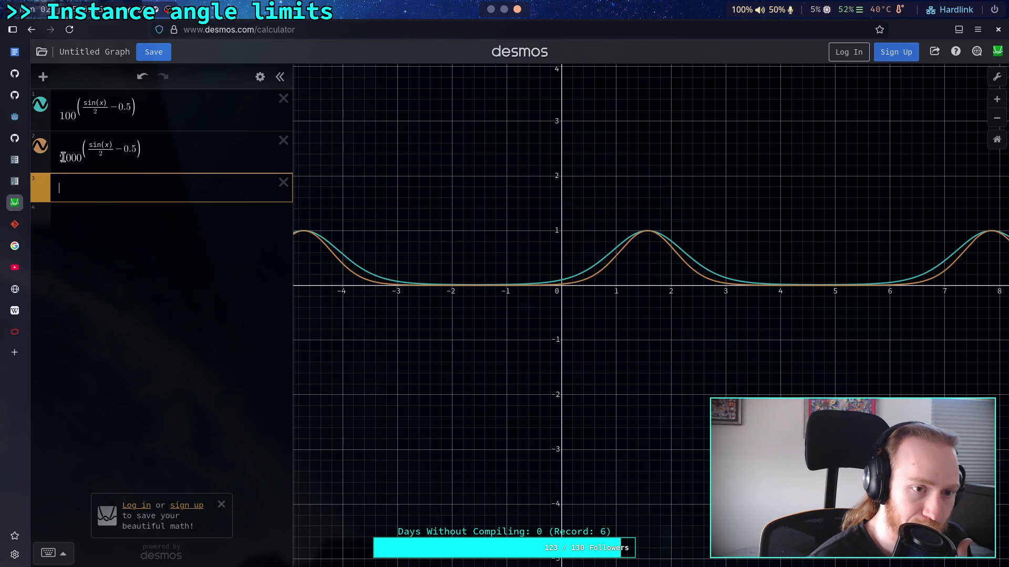
Step: Rework the second curve to 2^(sin(x)/2 − 1), briefly trying base 1000
{"action": "left_click", "coordinate": [60, 159]}
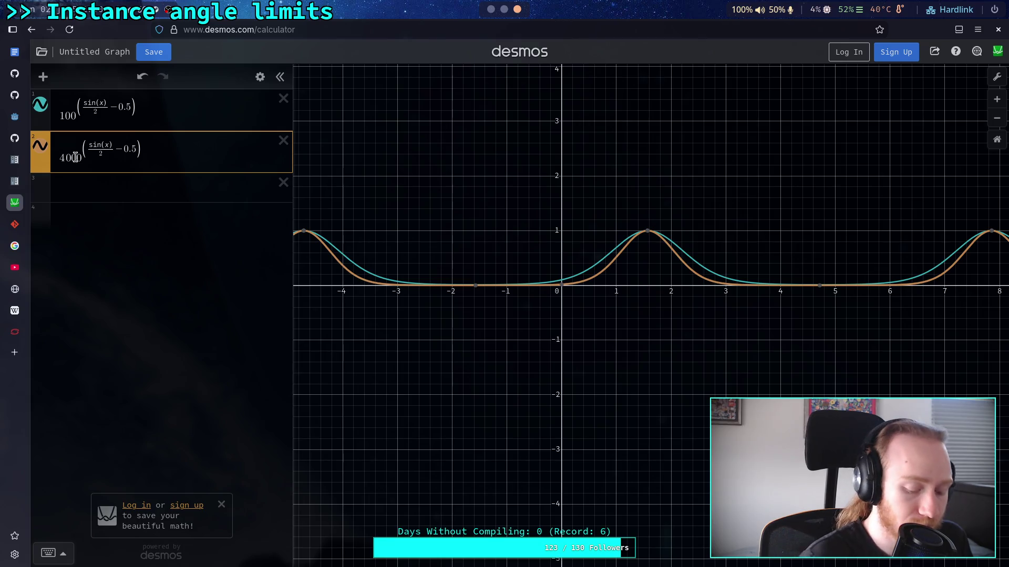
{"action": "key", "text": "BackSpace"}
{"action": "type", "text": "1"}
{"action": "type", "text": "0000000"}
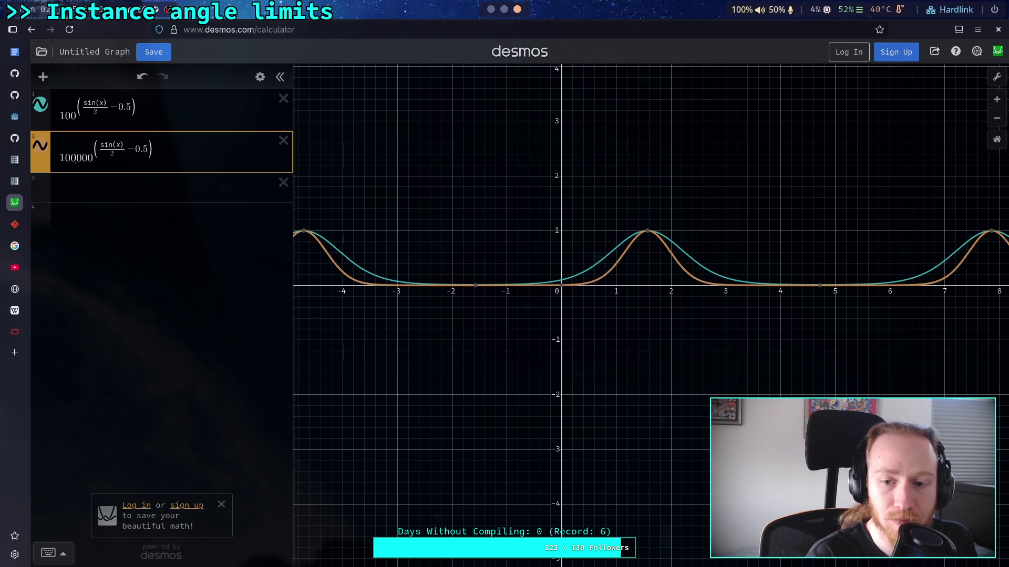
{"action": "key", "text": "BackSpace"}
{"action": "key", "text": "BackSpace"}
{"action": "key", "text": "BackSpace"}
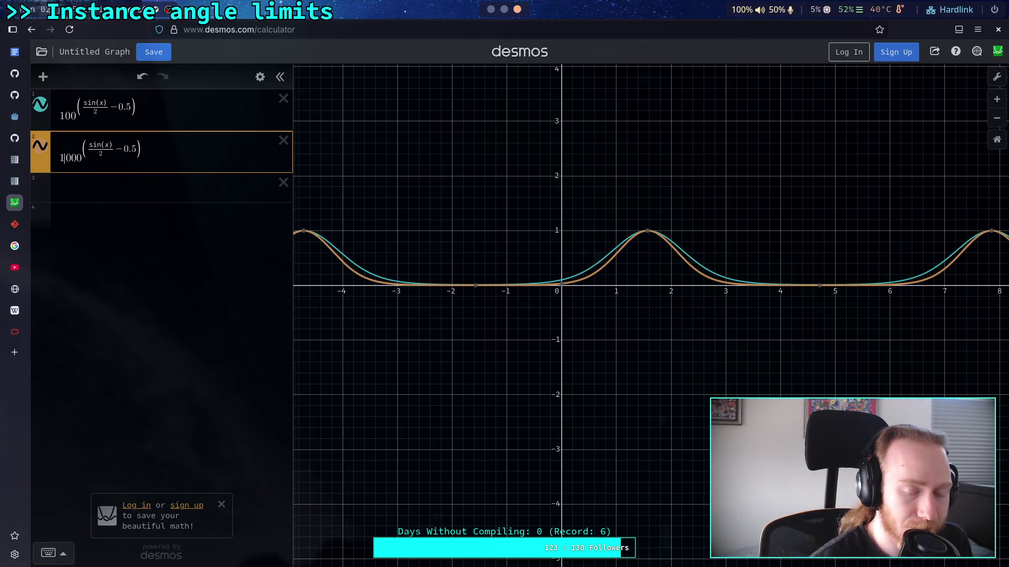
{"action": "left_click", "coordinate": [147, 211]}
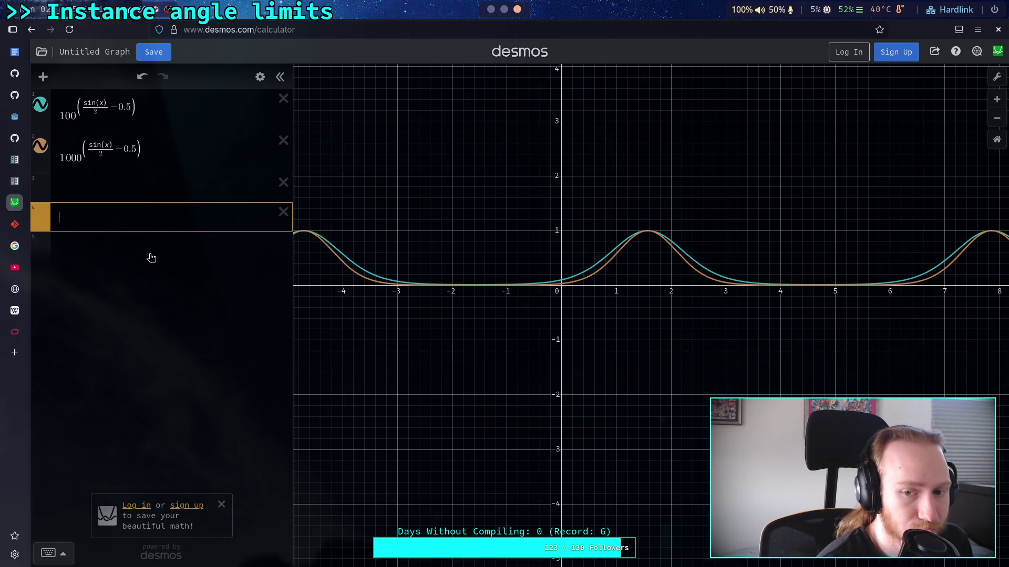
{"action": "left_click_drag", "start_coordinate": [61, 159], "coordinate": [80, 161]}
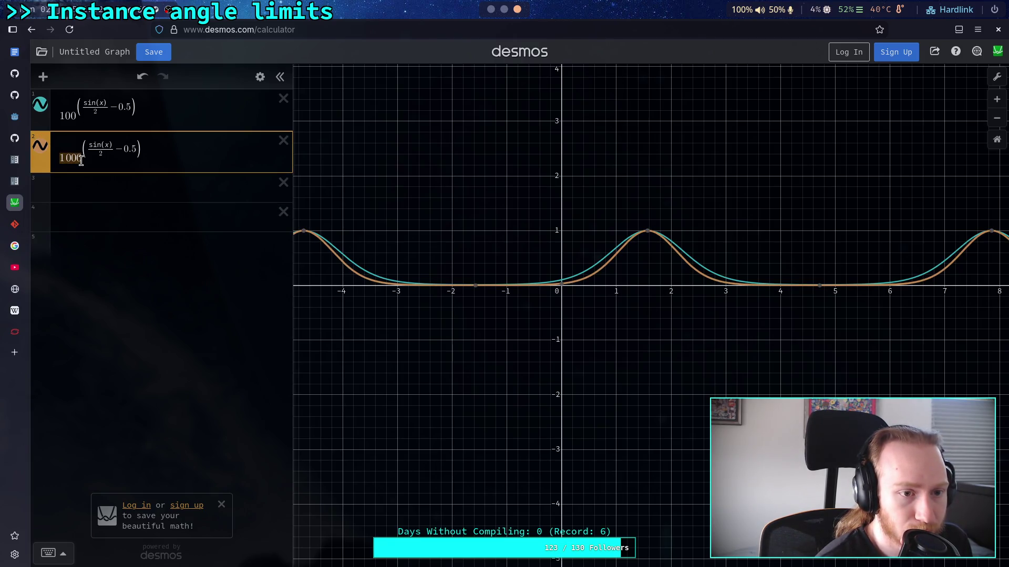
{"action": "type", "text": "2"}
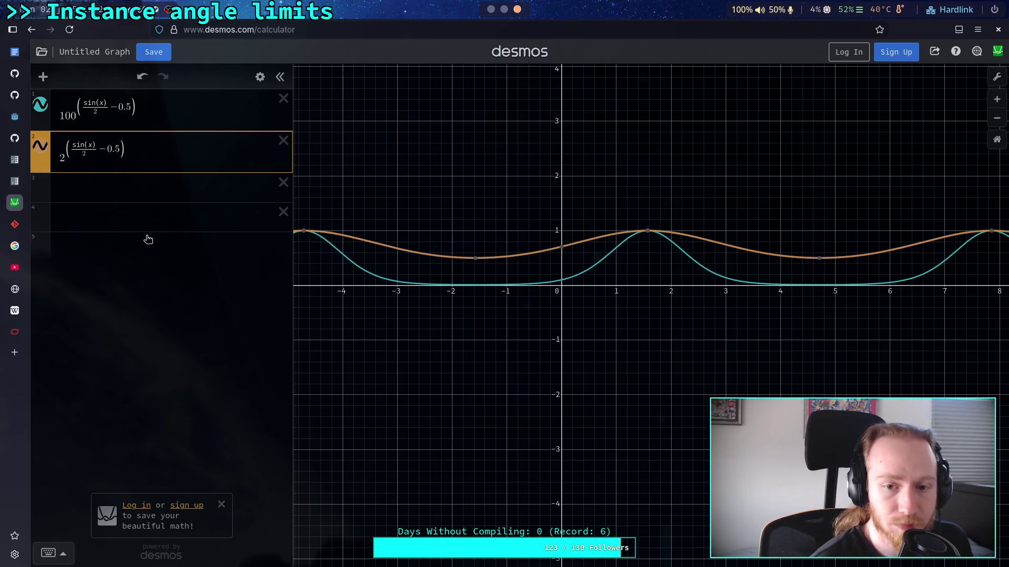
{"action": "mouse_move", "coordinate": [474, 259]}
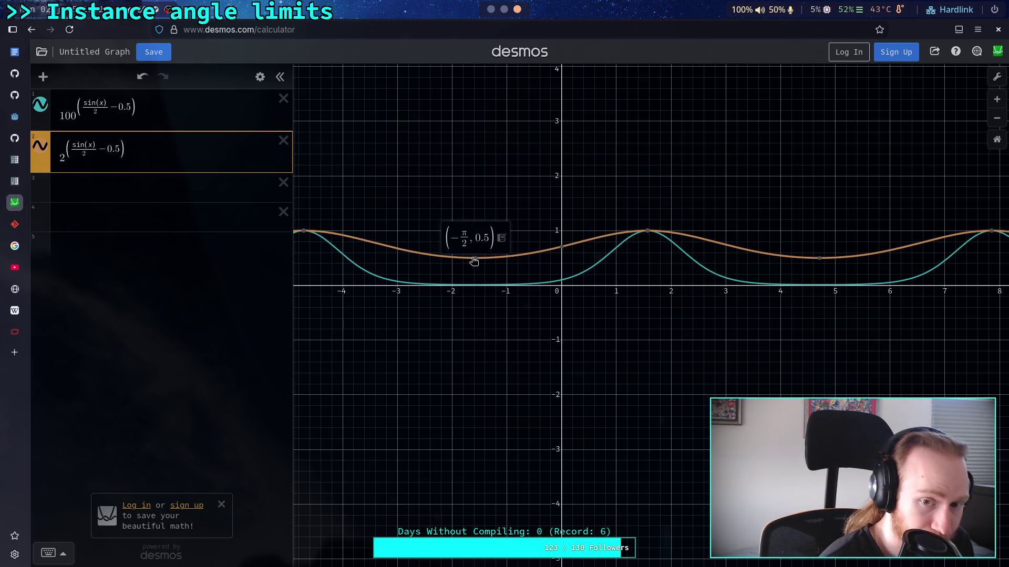
{"action": "left_click", "coordinate": [178, 223]}
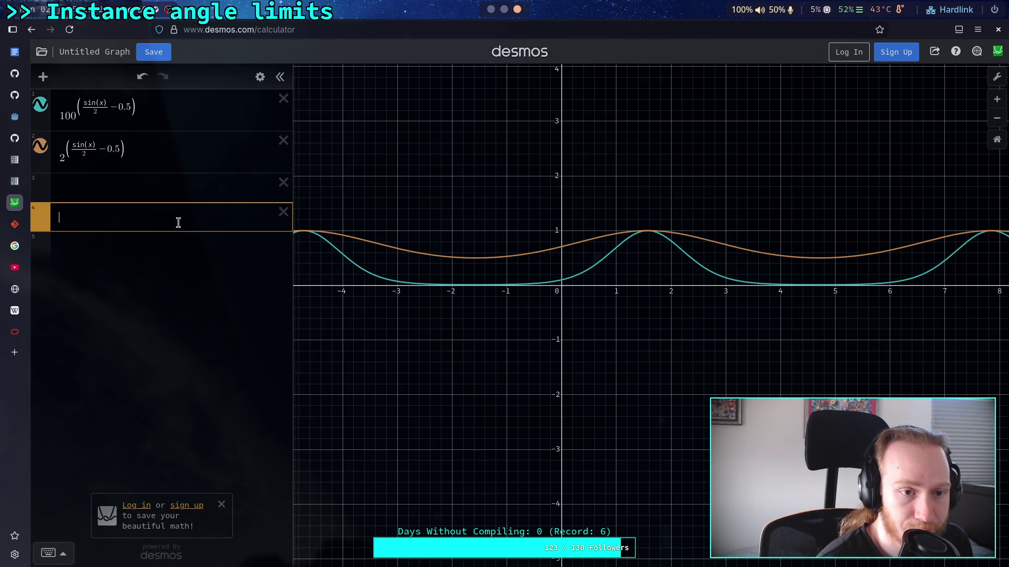
{"action": "double_click", "coordinate": [116, 148]}
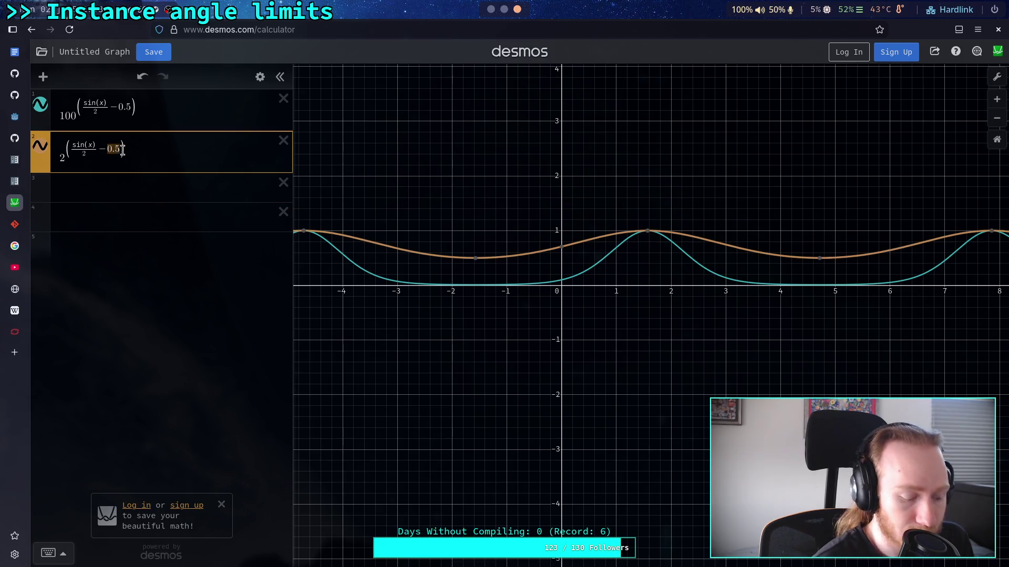
{"action": "type", "text": "1"}
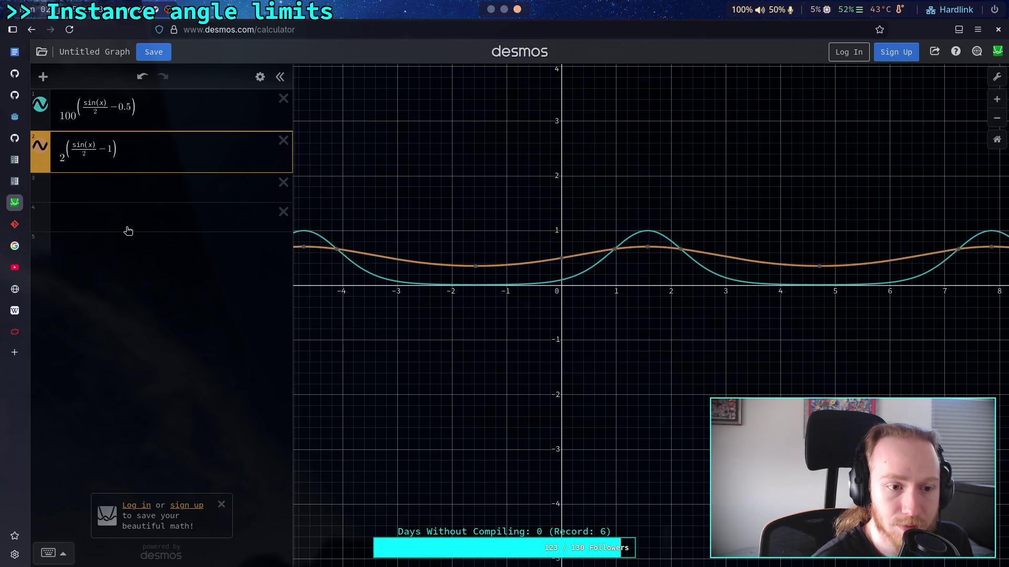
Step: Add a comparison curve sin(x)/2 + 0.5 in a new row
{"action": "left_click", "coordinate": [129, 230]}
{"action": "type", "text": "sin(x)"}
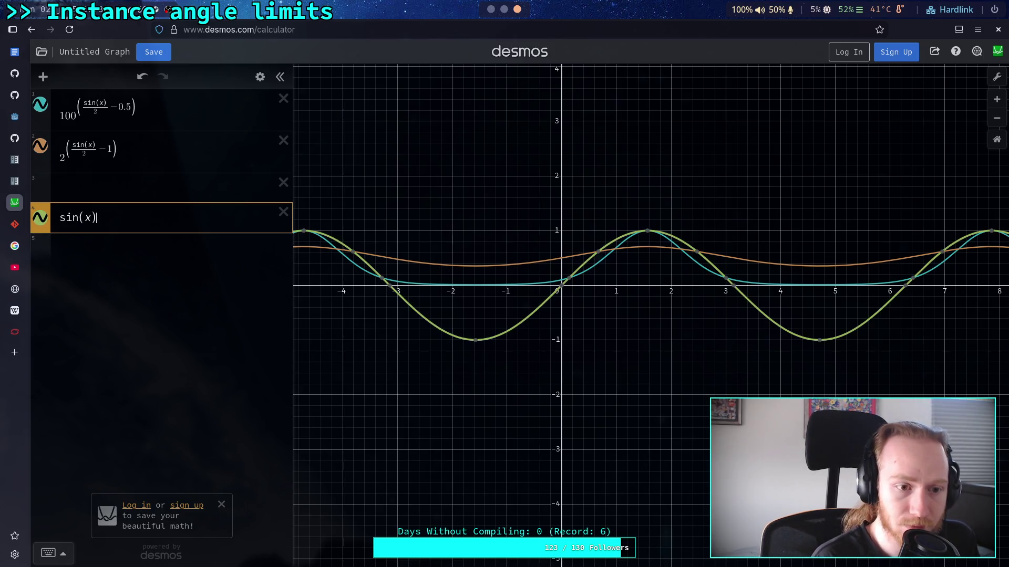
{"action": "type", "text": "/2"}
{"action": "key", "text": "Right"}
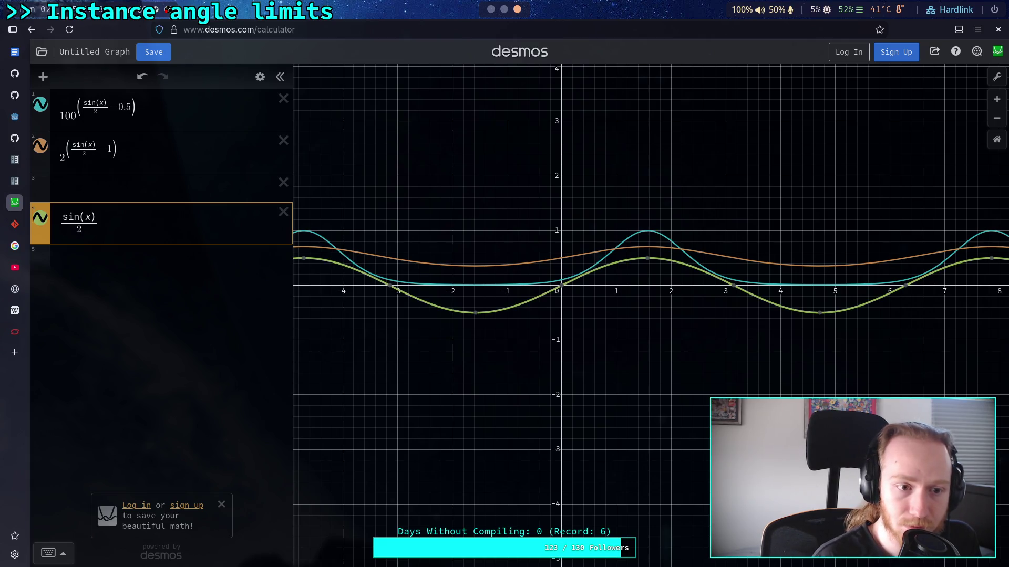
{"action": "type", "text": "+0.5"}
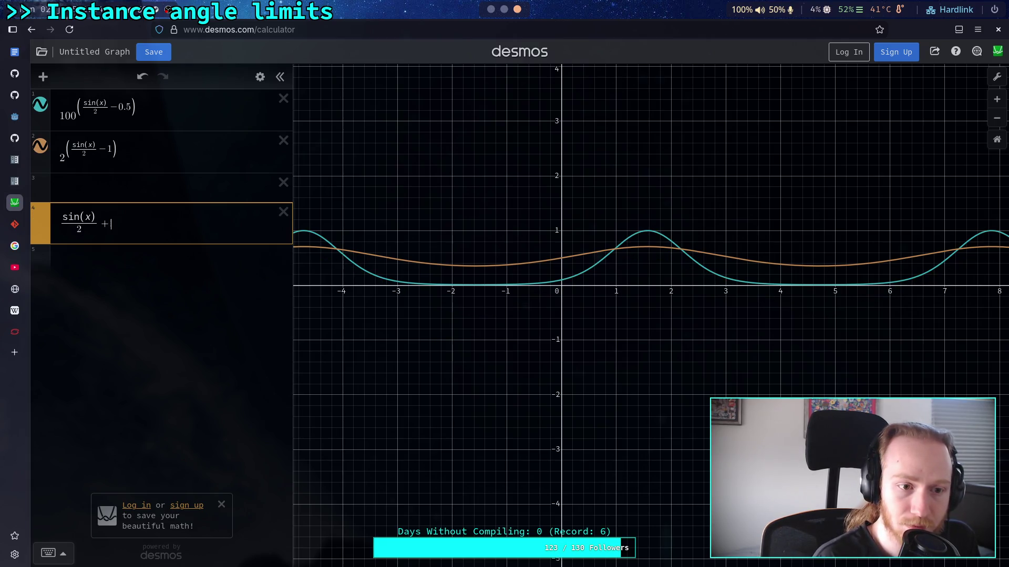
{"action": "left_click", "coordinate": [128, 263]}
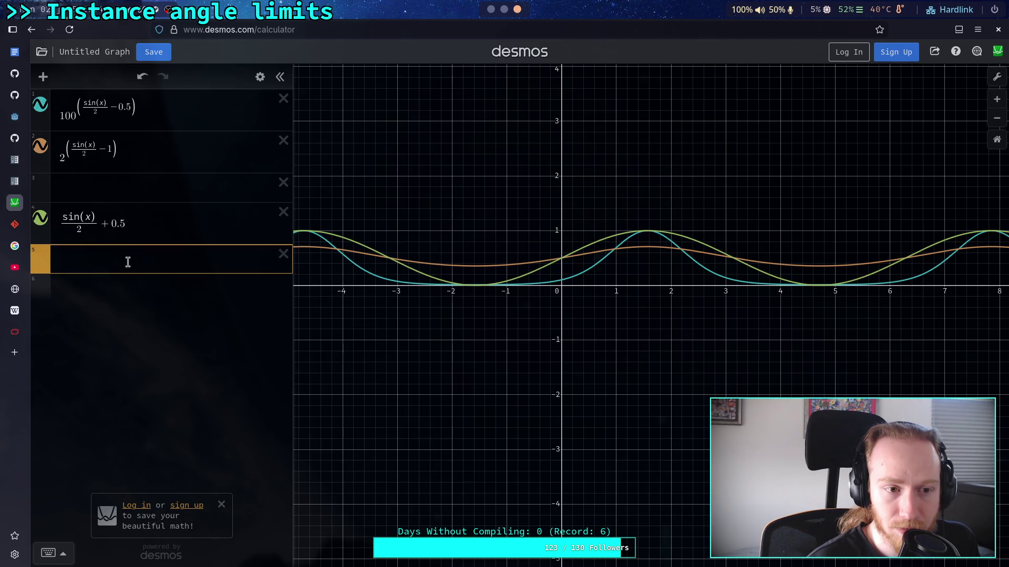
Step: Try a +0.5 offset on the first curve, then restore −0.5
{"action": "left_click", "coordinate": [115, 107]}
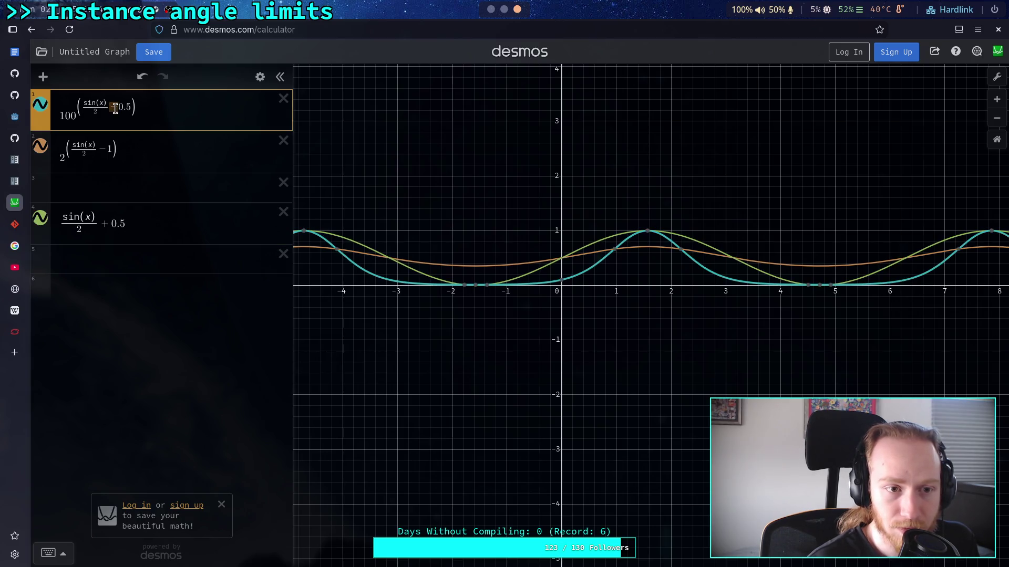
{"action": "key", "text": "BackSpace"}
{"action": "type", "text": "+"}
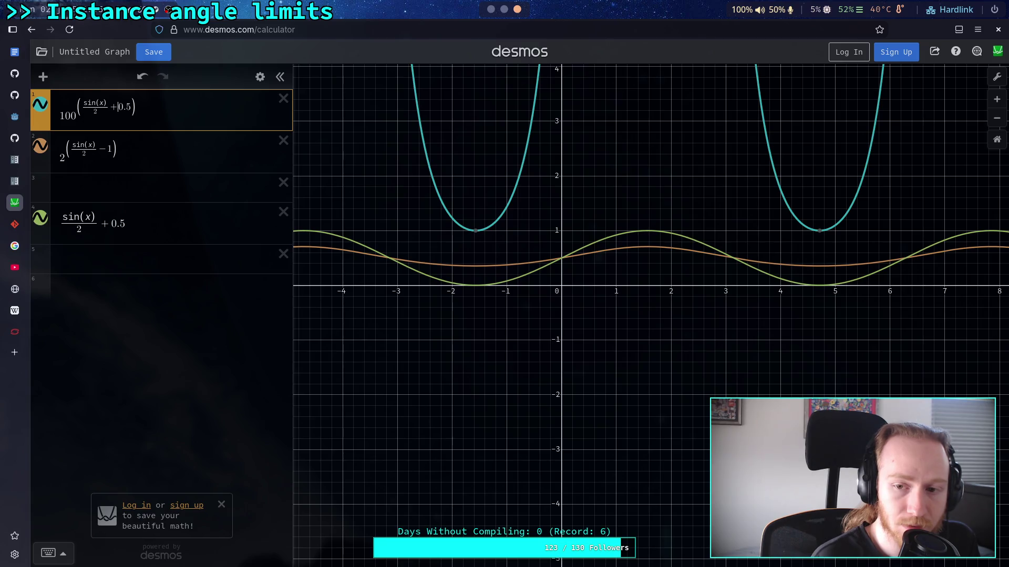
{"action": "key", "text": "BackSpace"}
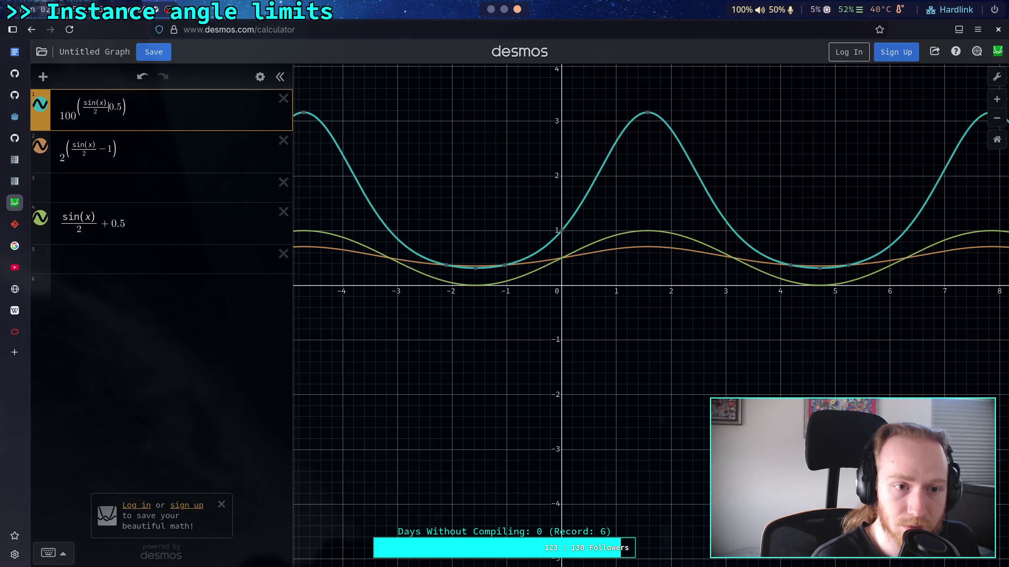
{"action": "type", "text": "-"}
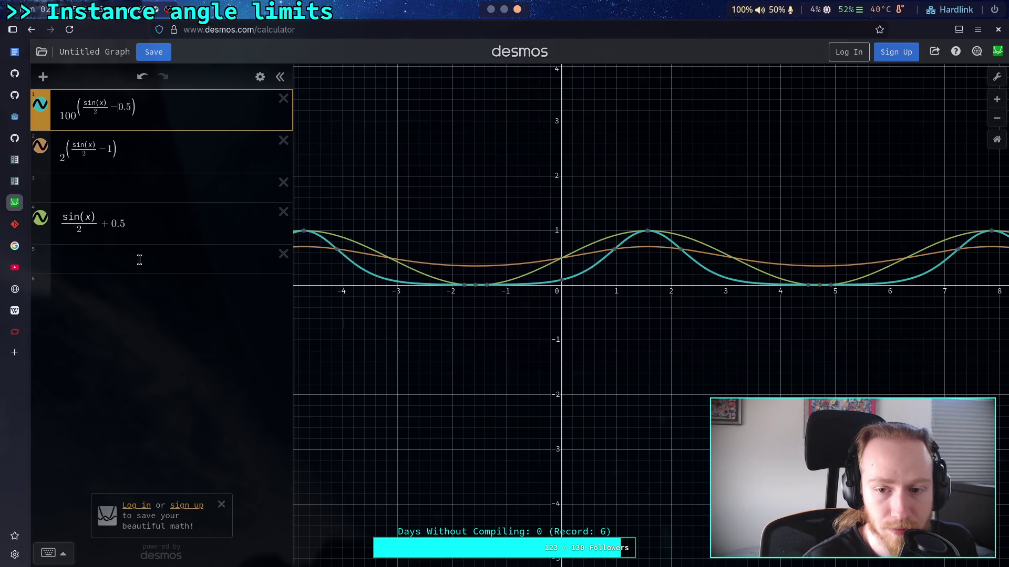
Step: Rewrite the comparison curve from sin(x)/2 + 0.5 to sin(x) − 1
{"action": "left_click", "coordinate": [106, 226]}
{"action": "key", "text": "BackSpace"}
{"action": "type", "text": "-"}
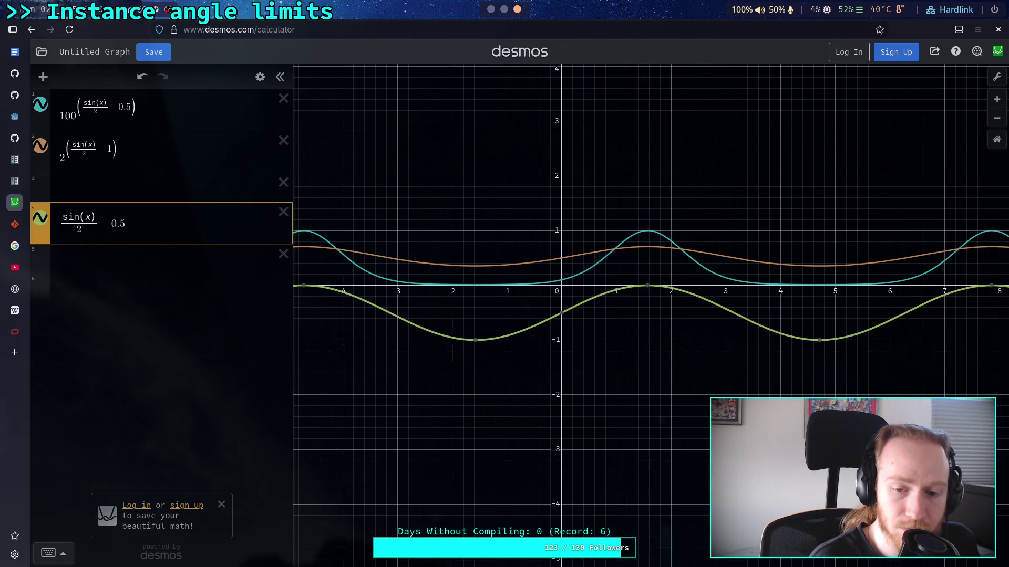
{"action": "left_click", "coordinate": [82, 229]}
{"action": "key", "text": "BackSpace"}
{"action": "key", "text": "BackSpace"}
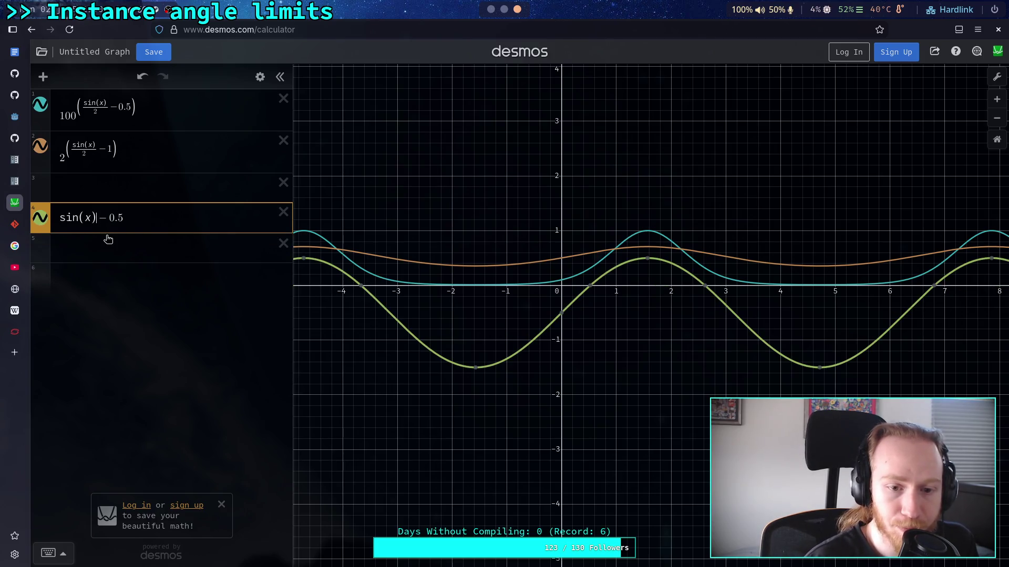
{"action": "key", "text": "shift+Left"}
{"action": "key", "text": "shift+Left"}
{"action": "key", "text": "shift+Left"}
{"action": "type", "text": "1"}
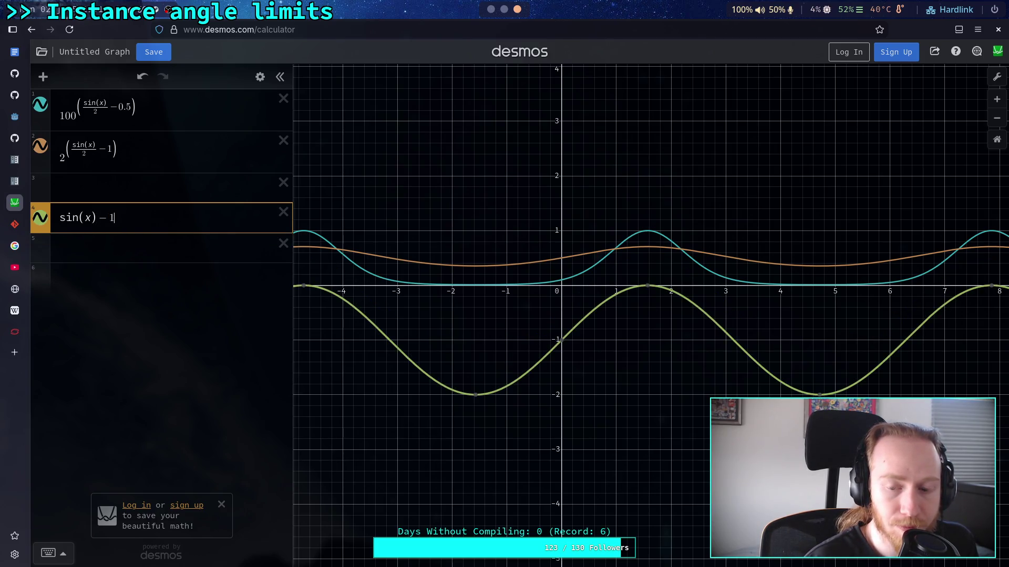
{"action": "left_click", "coordinate": [103, 250]}
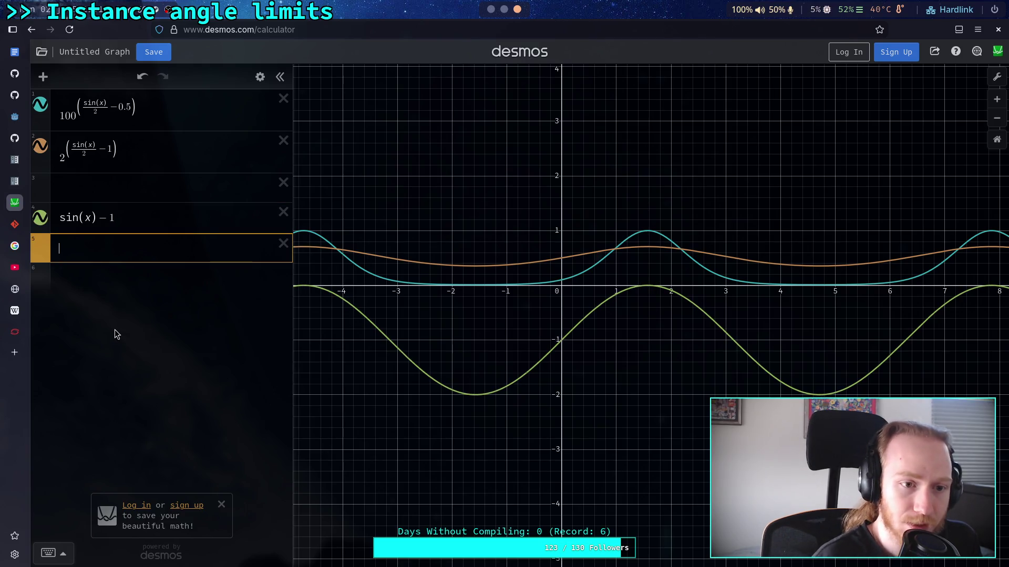
Step: Drop the /2 from the second curve and change the first curve's offset to −1
{"action": "left_click", "coordinate": [86, 154]}
{"action": "key", "text": "BackSpace"}
{"action": "key", "text": "BackSpace"}
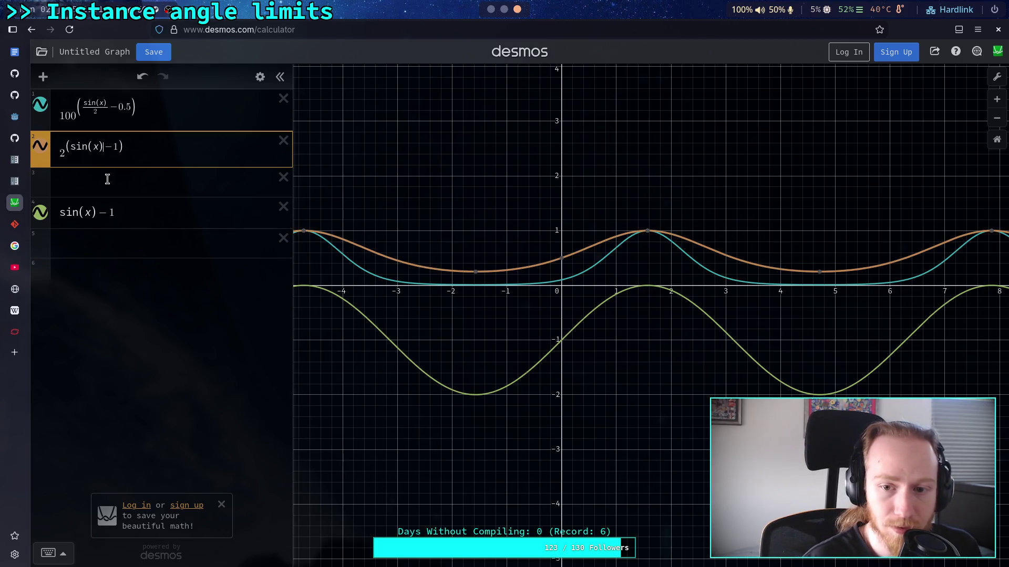
{"action": "left_click", "coordinate": [96, 114]}
{"action": "key", "text": "BackSpace"}
{"action": "key", "text": "BackSpace"}
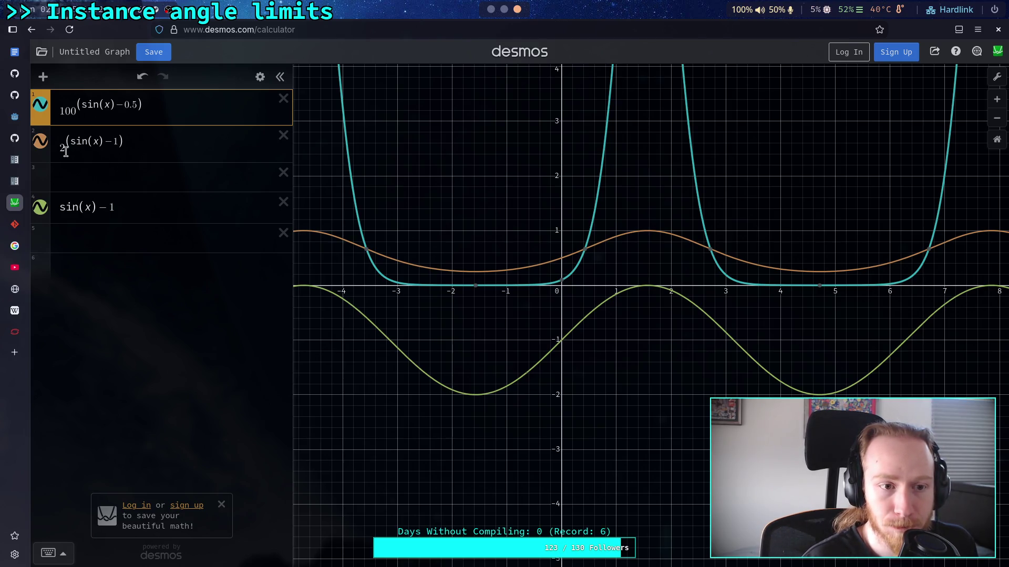
{"action": "left_click_drag", "start_coordinate": [120, 105], "coordinate": [138, 104]}
{"action": "type", "text": "1"}
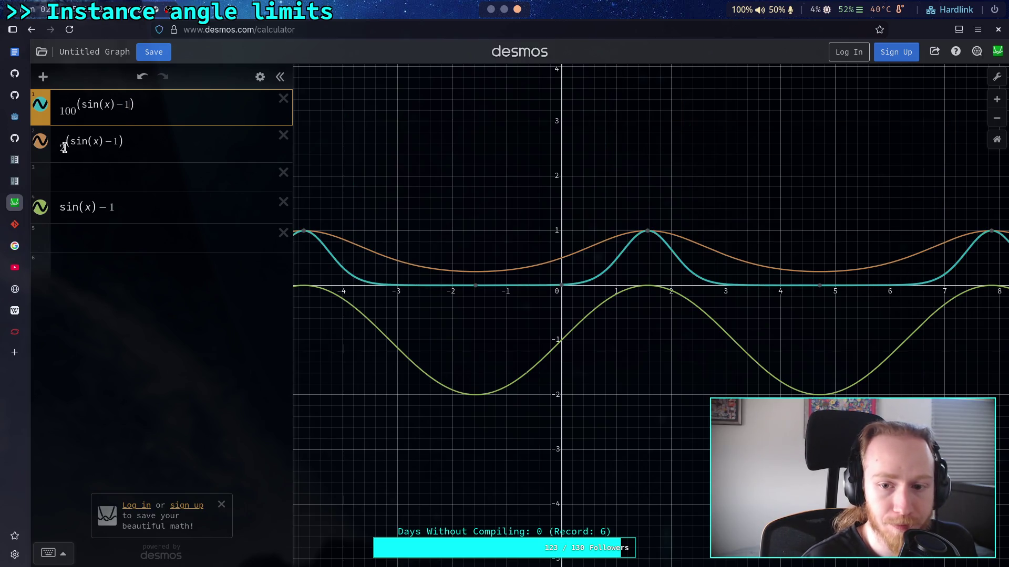
Step: Try bases 1, 2, 4, 5 and 6 for the first curve, settling on 7
{"action": "left_click", "coordinate": [76, 112]}
{"action": "type", "text": "0"}
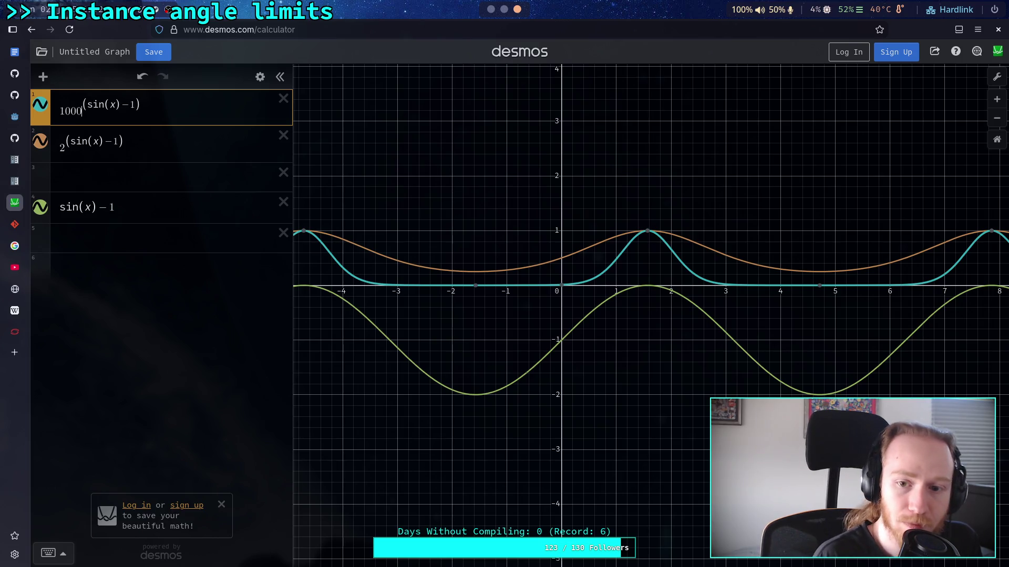
{"action": "type", "text": "0"}
{"action": "key", "text": "BackSpace"}
{"action": "key", "text": "BackSpace"}
{"action": "key", "text": "BackSpace"}
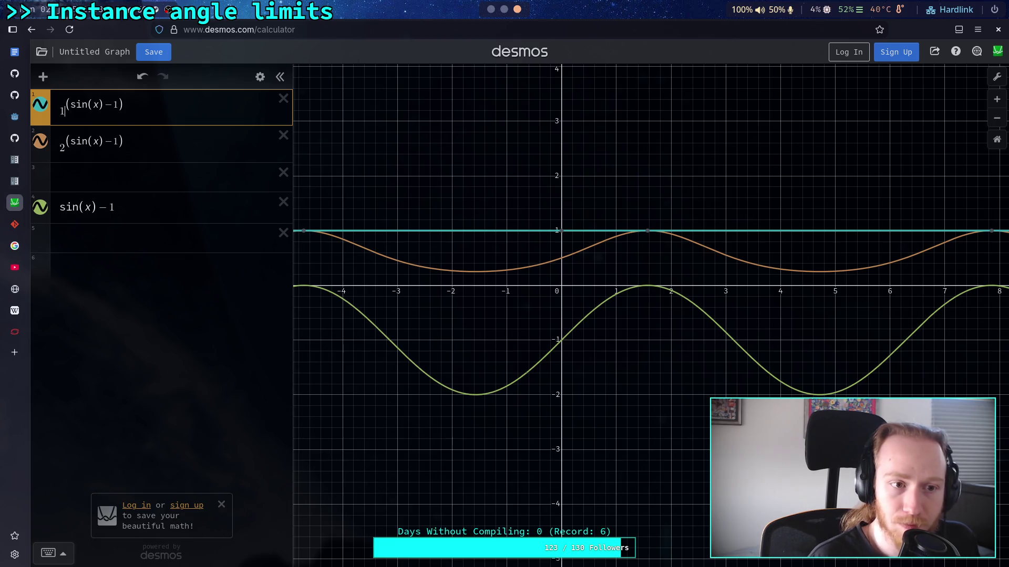
{"action": "key", "text": "BackSpace"}
{"action": "type", "text": "2"}
{"action": "key", "text": "BackSpace"}
{"action": "type", "text": "4"}
{"action": "key", "text": "BackSpace"}
{"action": "type", "text": "5"}
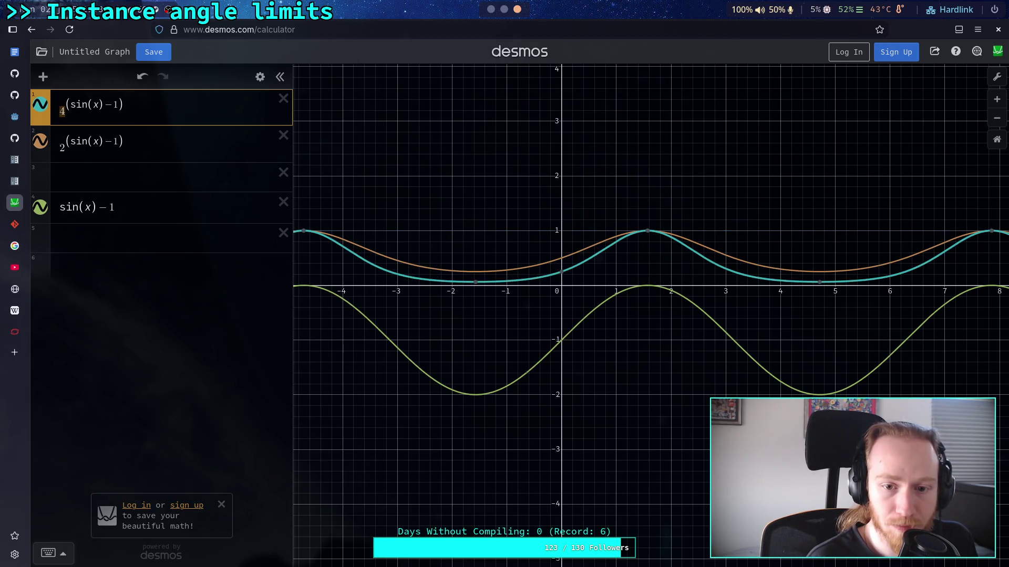
{"action": "key", "text": "BackSpace"}
{"action": "type", "text": "6"}
{"action": "key", "text": "BackSpace"}
{"action": "type", "text": "7"}
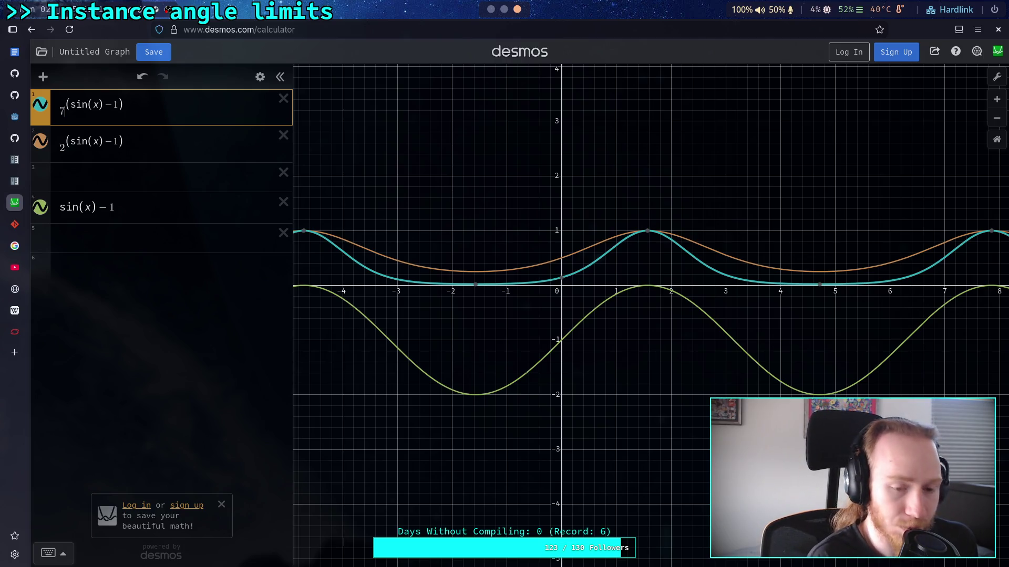
{"action": "key", "text": "alt+Tab"}
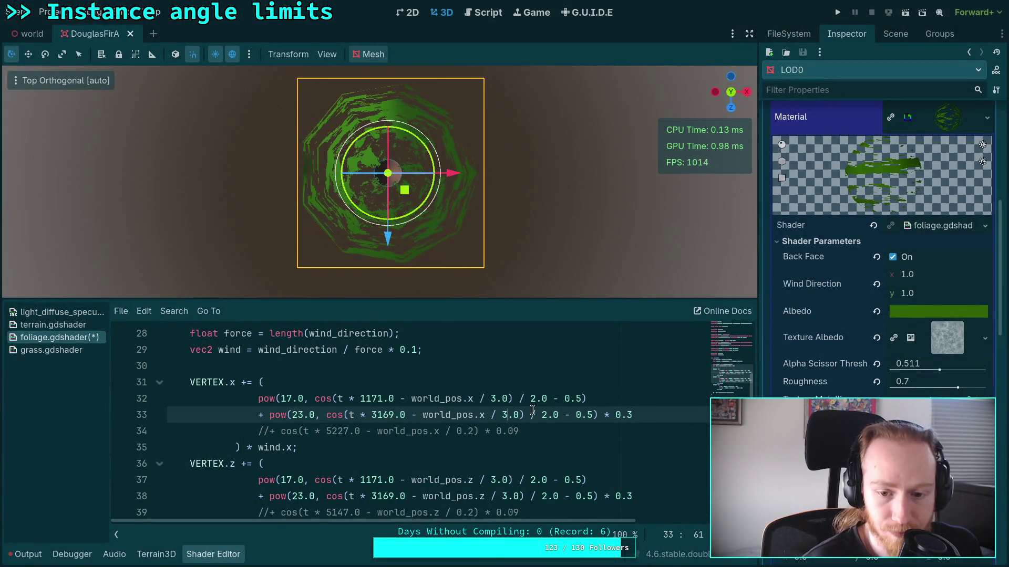
Step: On lines 32 and 33, drop '/ 2.0' and change the 0.5 offset to 1.0
{"action": "left_click_drag", "start_coordinate": [530, 415], "coordinate": [565, 415]}
{"action": "key", "text": "BackSpace"}
{"action": "mouse_move", "coordinate": [520, 399]}
{"action": "left_mouse_down"}
{"action": "mouse_move", "coordinate": [554, 399]}
{"action": "mouse_move", "coordinate": [544, 400]}
{"action": "left_mouse_up"}
{"action": "key", "text": "BackSpace"}
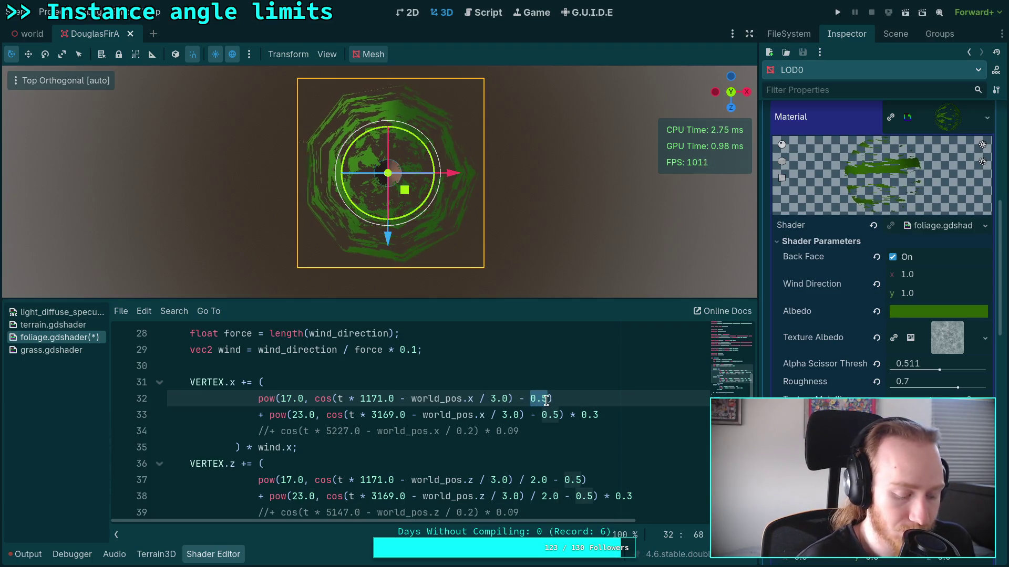
{"action": "type", "text": "1.0"}
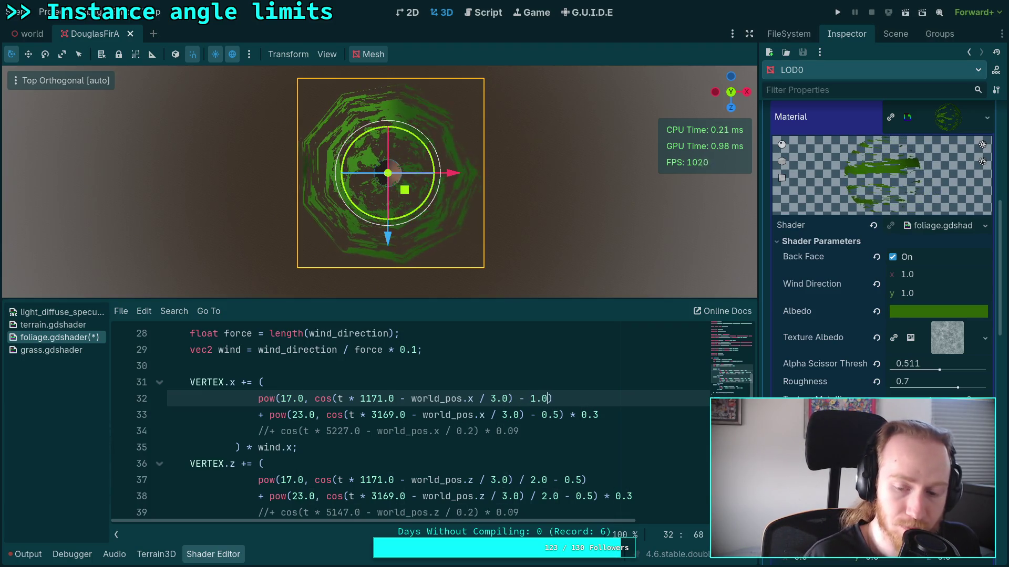
{"action": "left_click", "coordinate": [542, 415]}
{"action": "left_click_drag", "start_coordinate": [542, 415], "coordinate": [558, 415]}
{"action": "type", "text": "1.0"}
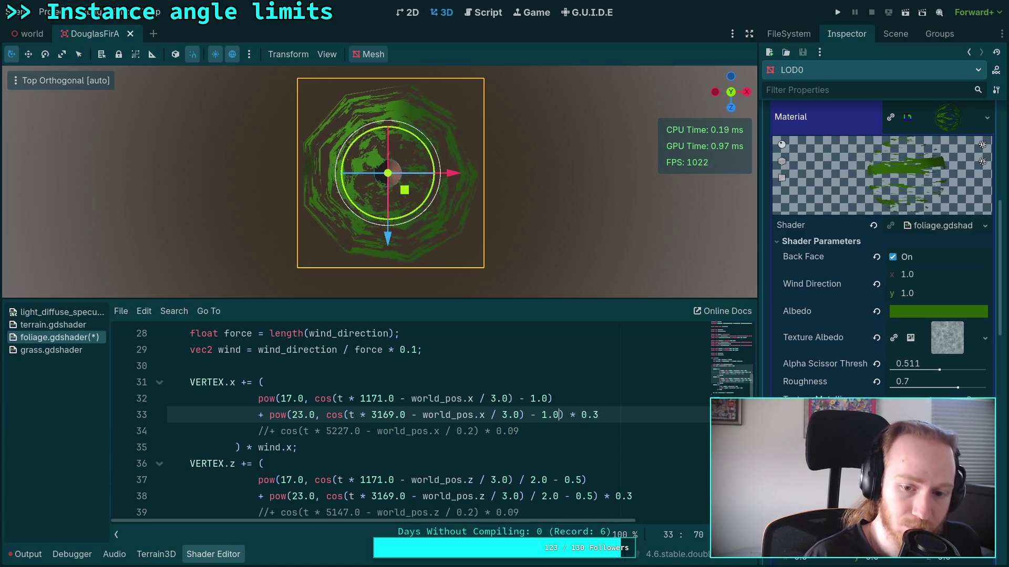
Step: On lines 37 and 38, drop '/ 2.0' and change the 0.5 offset to 1.0
{"action": "mouse_move", "coordinate": [519, 480]}
{"action": "left_mouse_down"}
{"action": "mouse_move", "coordinate": [548, 481]}
{"action": "mouse_move", "coordinate": [530, 496]}
{"action": "mouse_move", "coordinate": [546, 482]}
{"action": "left_mouse_up"}
{"action": "key", "text": "BackSpace"}
{"action": "key", "text": "BackSpace"}
{"action": "key", "text": "BackSpace"}
{"action": "key", "text": "BackSpace"}
{"action": "type", "text": "1.0"}
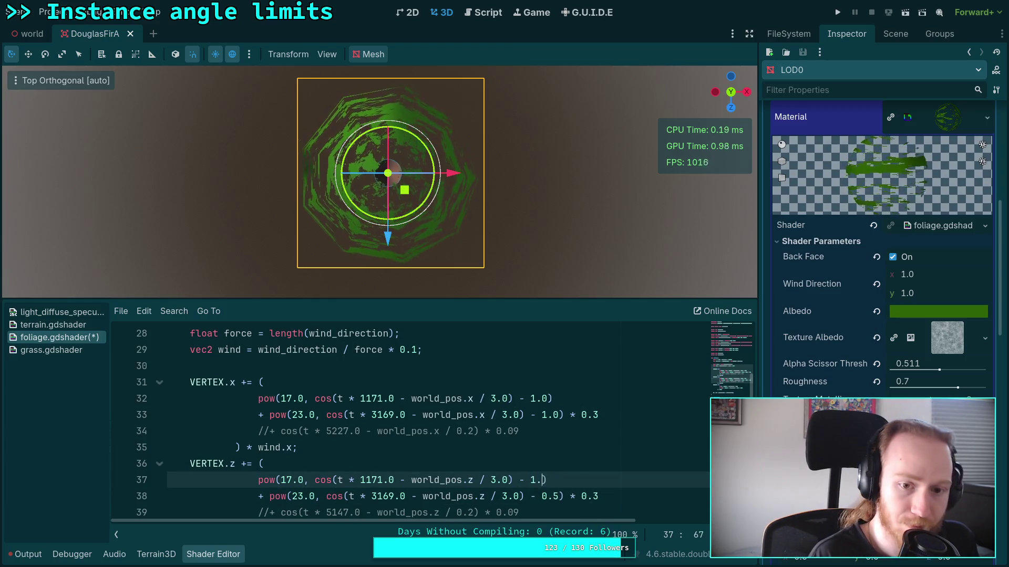
{"action": "double_click", "coordinate": [553, 498]}
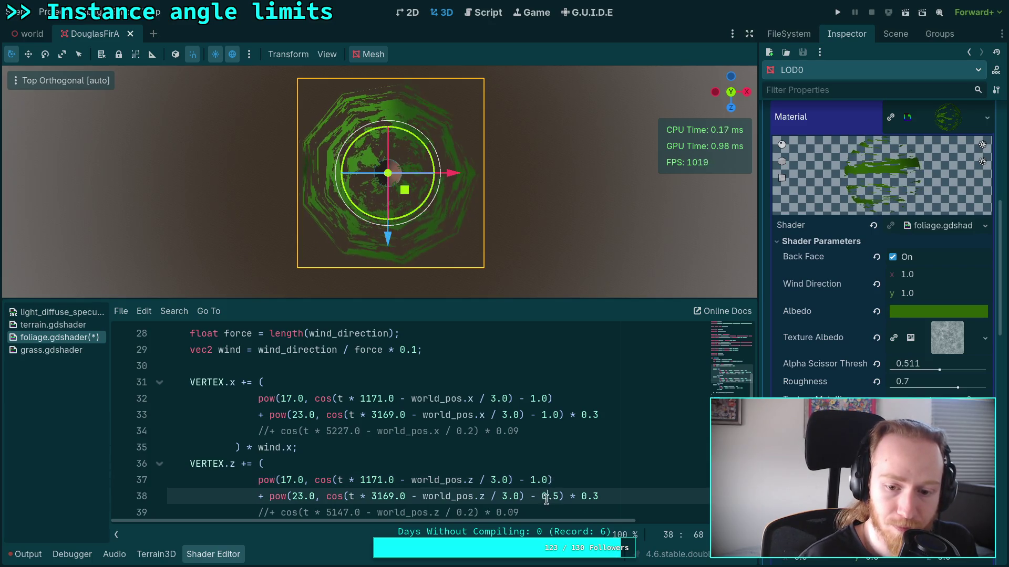
{"action": "type", "text": "1.0"}
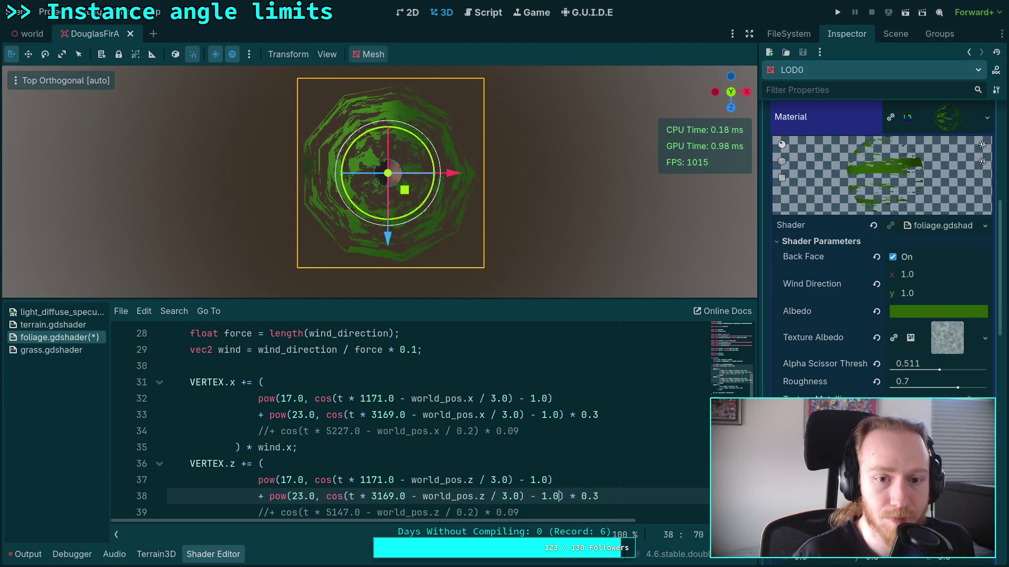
Step: Comment out the second pow sway terms on lines 38 and 33 with //
{"action": "left_click", "coordinate": [463, 478]}
{"action": "key", "text": "ctrl+Left"}
{"action": "key", "text": "ctrl+Left"}
{"action": "key", "text": "ctrl+Left"}
{"action": "key", "text": "Down"}
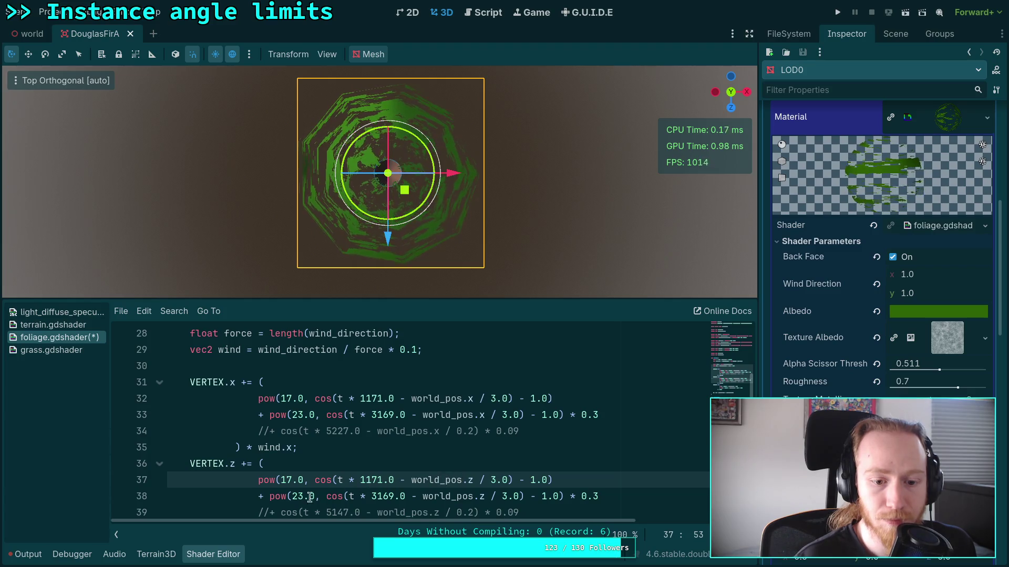
{"action": "key", "text": "Home"}
{"action": "key", "text": "Right"}
{"action": "key", "text": "Right"}
{"action": "key", "text": "Right"}
{"action": "type", "text": "="}
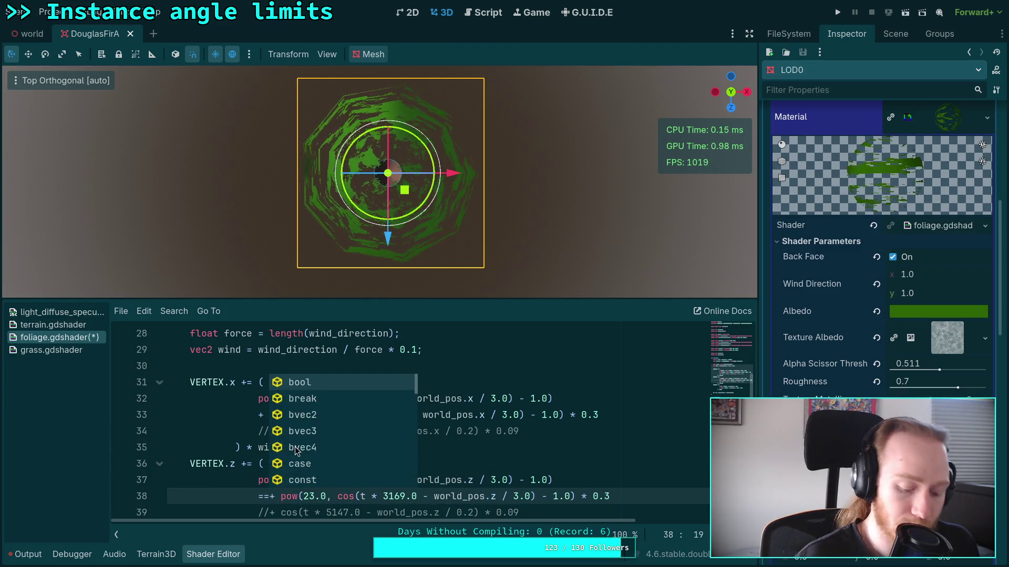
{"action": "key", "text": "BackSpace"}
{"action": "type", "text": "//"}
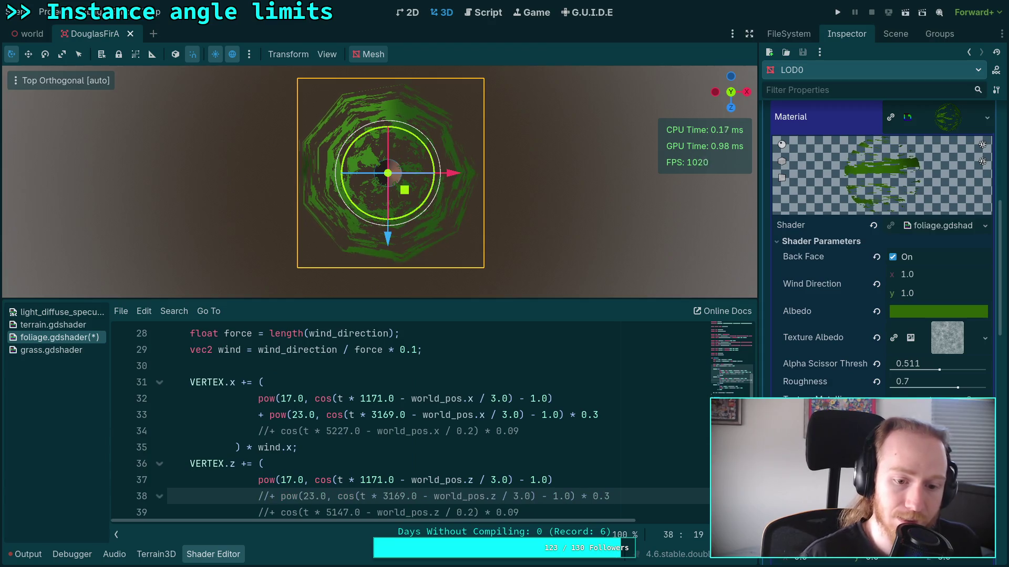
{"action": "left_click", "coordinate": [258, 415]}
{"action": "type", "text": "//"}
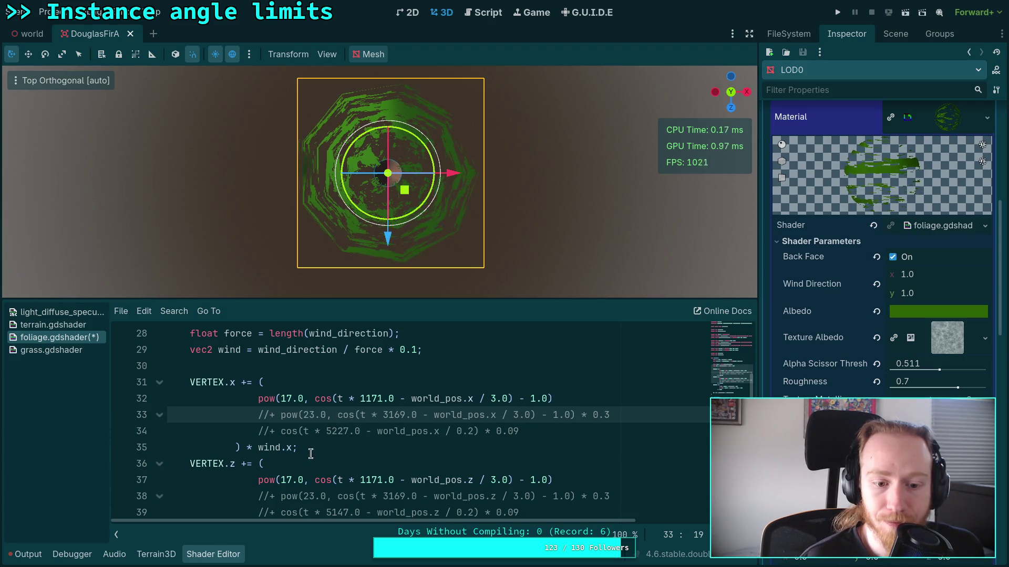
Step: Set the Wind Direction y shader parameter to 0 in the Inspector
{"action": "left_click", "coordinate": [256, 480]}
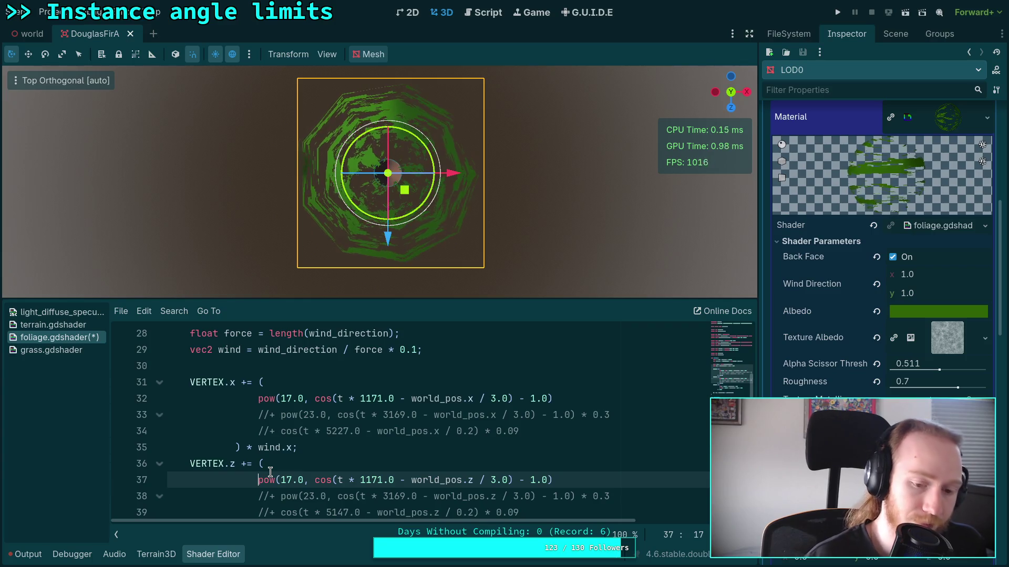
{"action": "scroll", "coordinate": [270, 472], "scroll_direction": "down", "scroll_amount": 2}
{"action": "scroll", "coordinate": [315, 447], "scroll_direction": "up", "scroll_amount": 1}
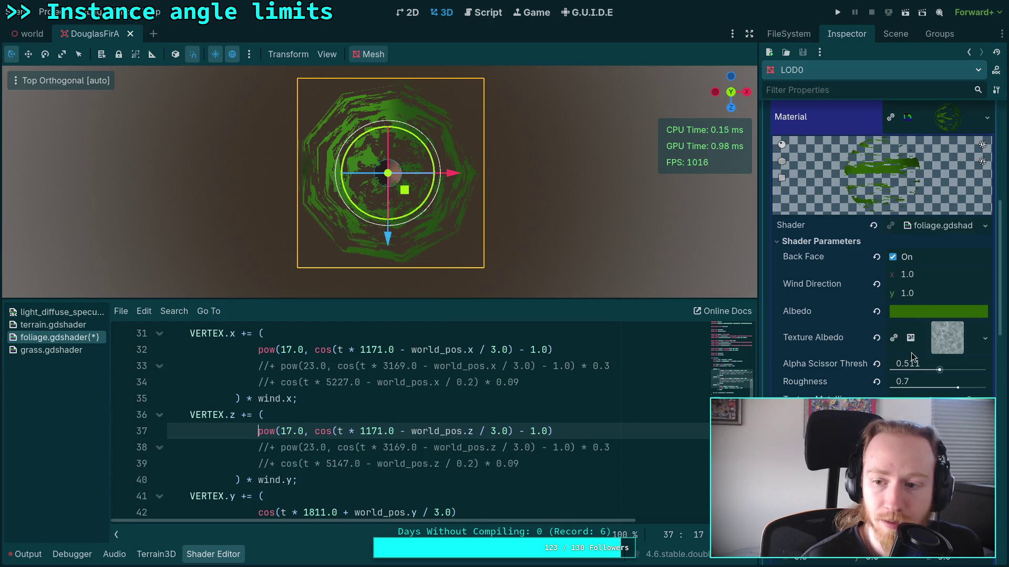
{"action": "left_click", "coordinate": [933, 293]}
{"action": "type", "text": "0"}
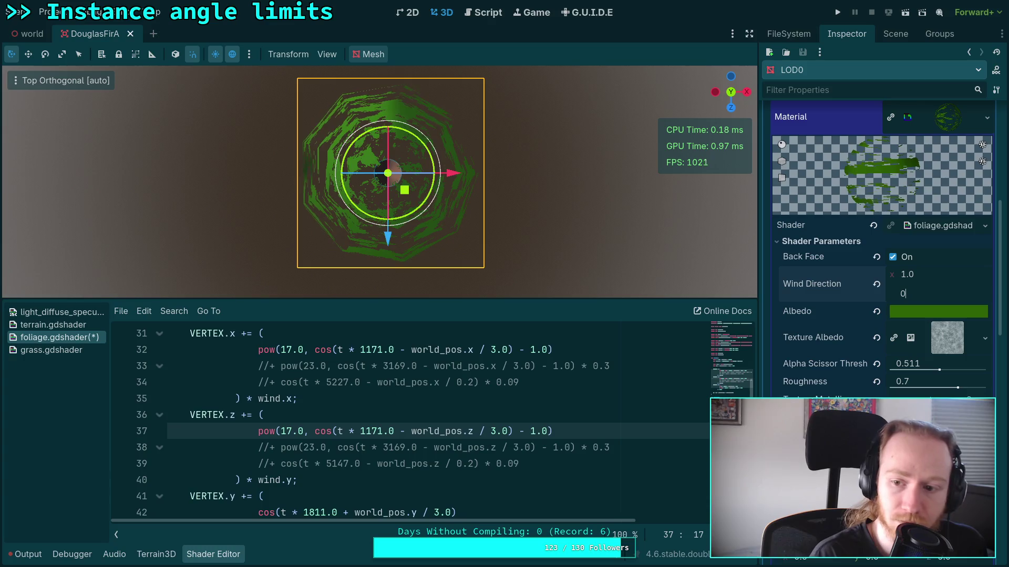
{"action": "left_click", "coordinate": [492, 415]}
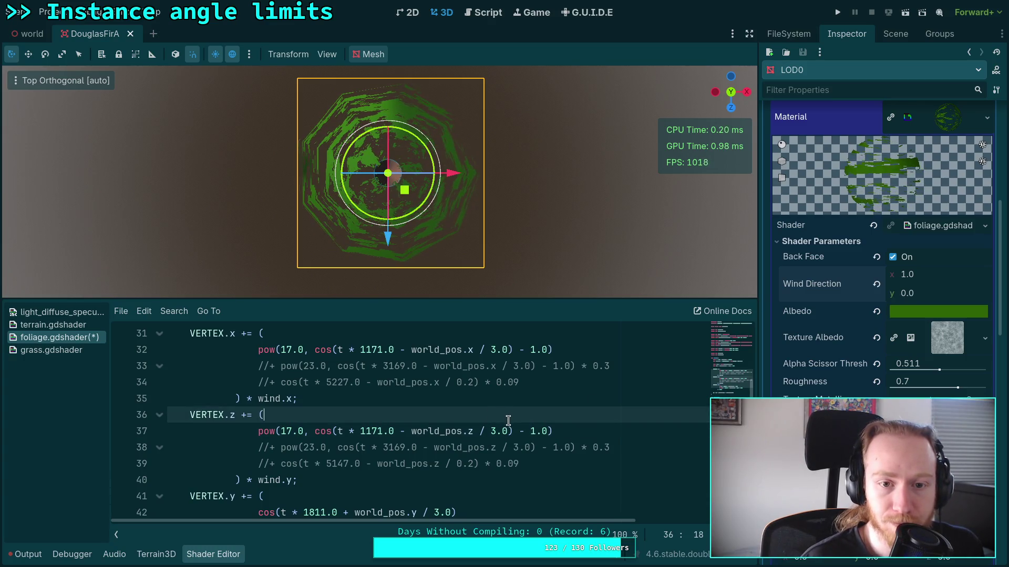
Step: Select the base 17 in line 32's X-axis pow term and switch back to Desmos
{"action": "scroll", "coordinate": [508, 420], "scroll_direction": "up", "scroll_amount": 1}
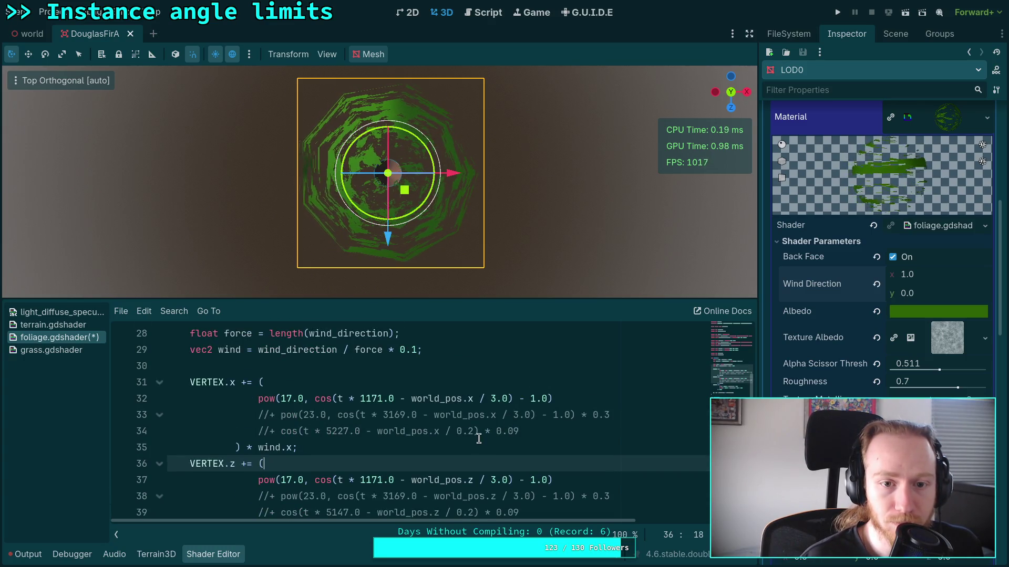
{"action": "left_click", "coordinate": [495, 399]}
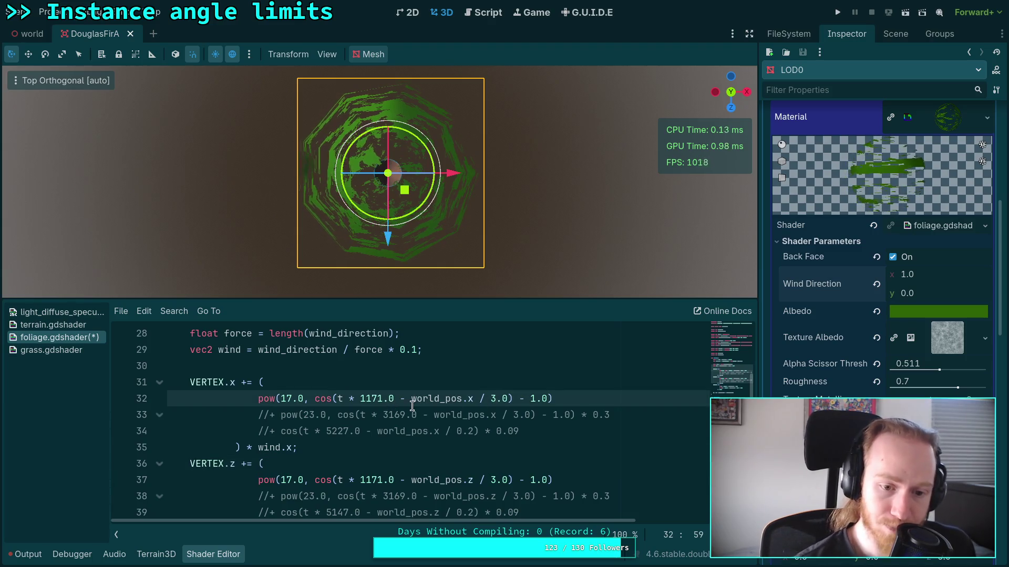
{"action": "double_click", "coordinate": [284, 399]}
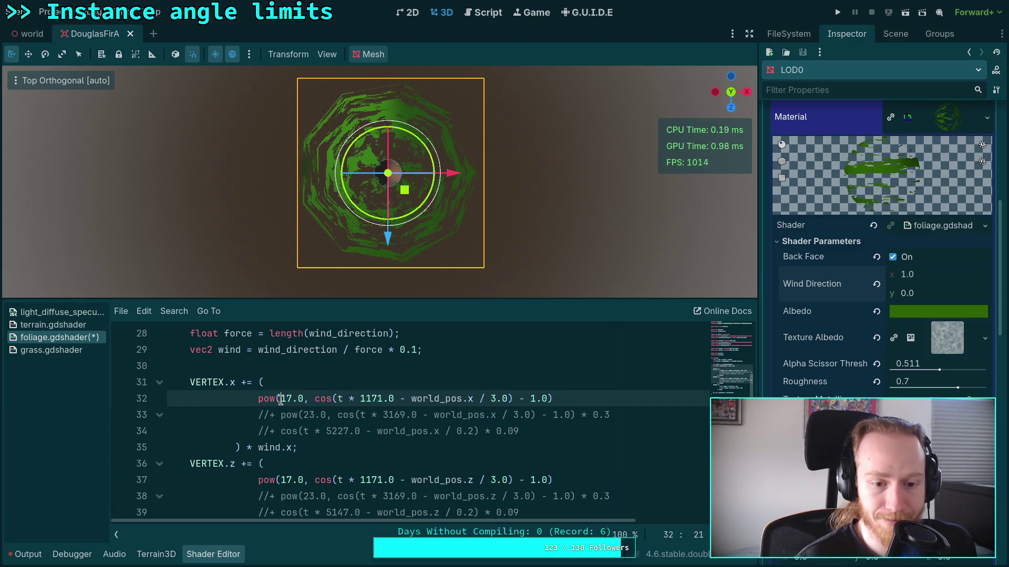
{"action": "key", "text": "alt+Tab"}
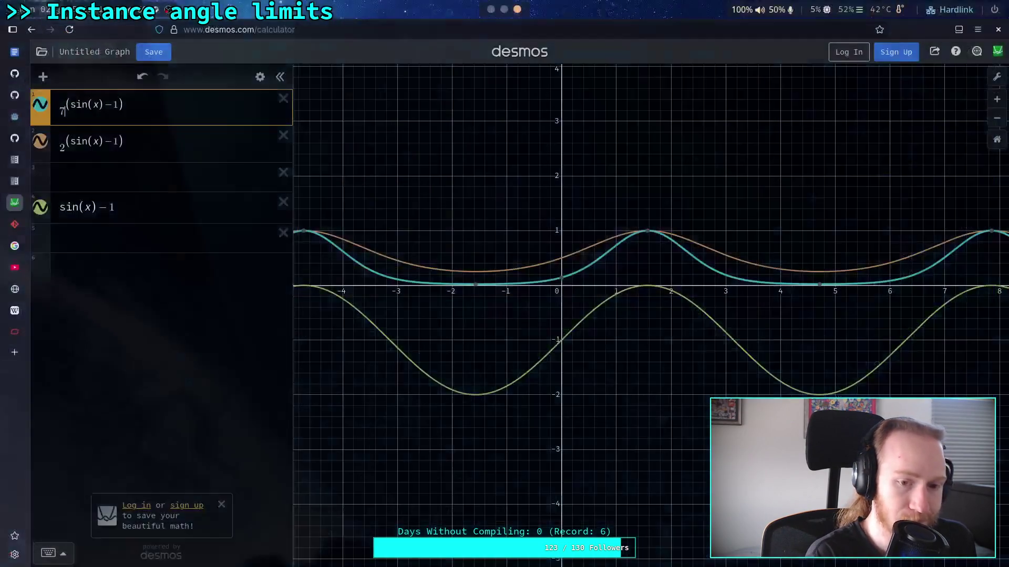